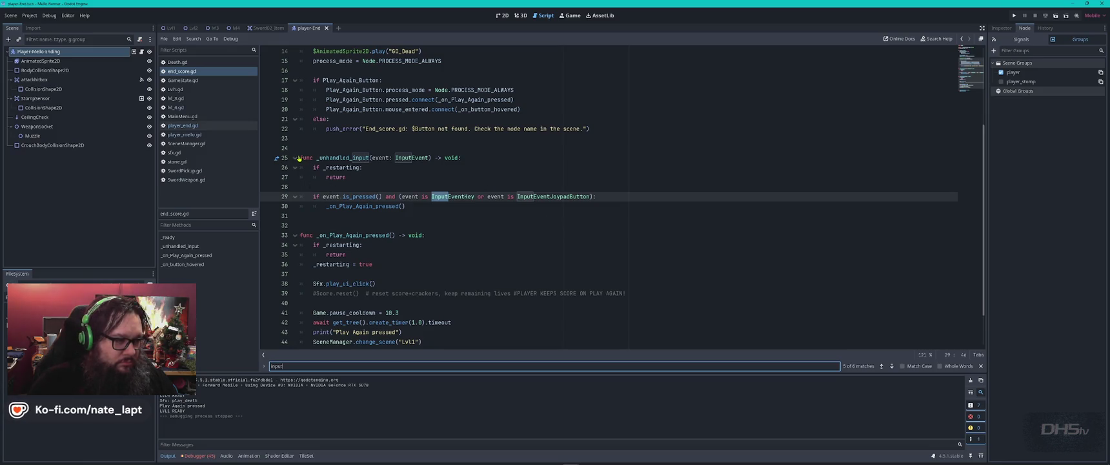
# Comment out the _unhandled_input function (lines 25–30) in end_score.gd and run the project.
pyautogui.moveTo(301, 157); pyautogui.dragTo(460, 204)
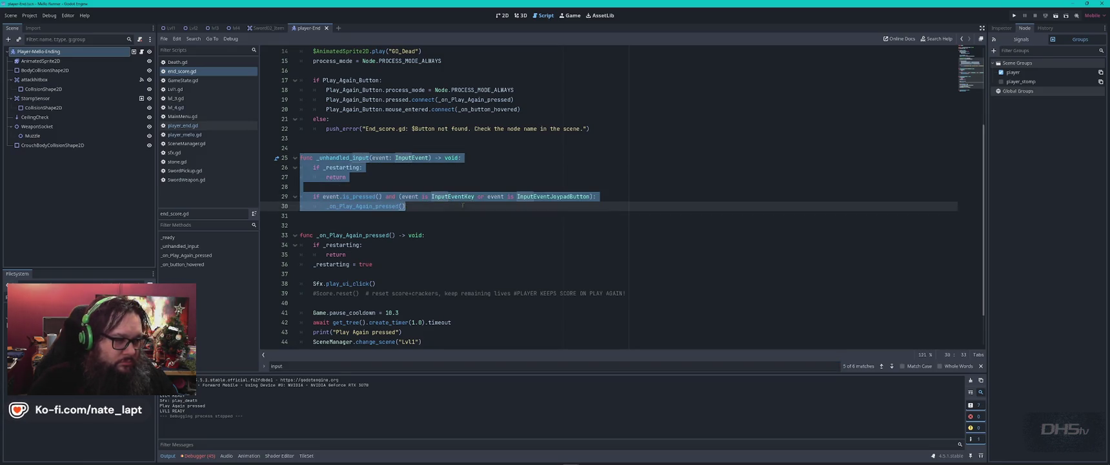
pyautogui.hotkey('ctrl', 'k')
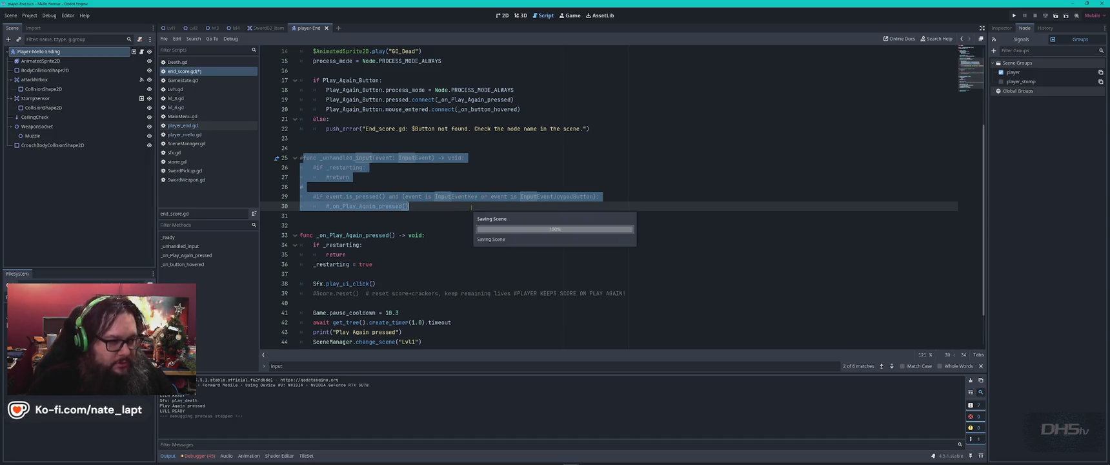
pyautogui.press('F5')
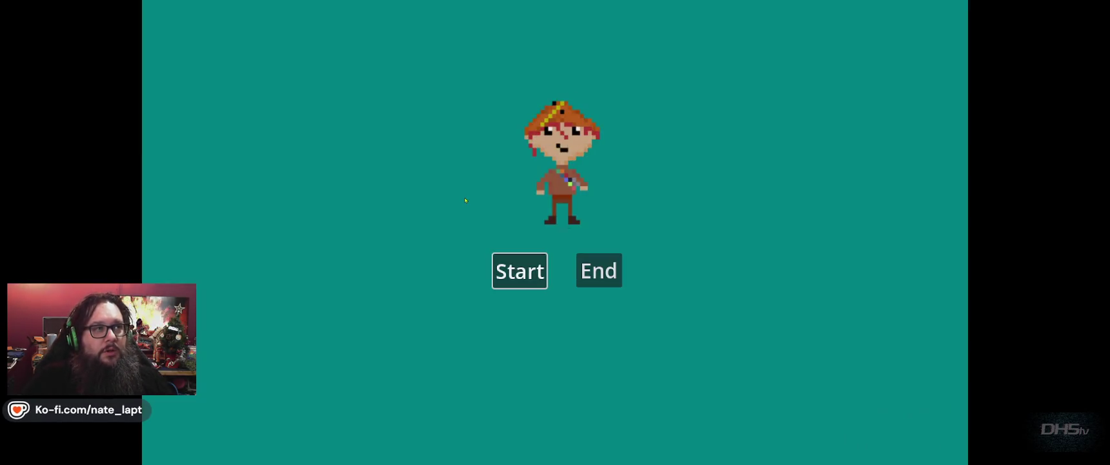
# Start the game, dodge fireballs to reach the Congrats screen, choose Play Again, then stop the run.
pyautogui.press('Return')
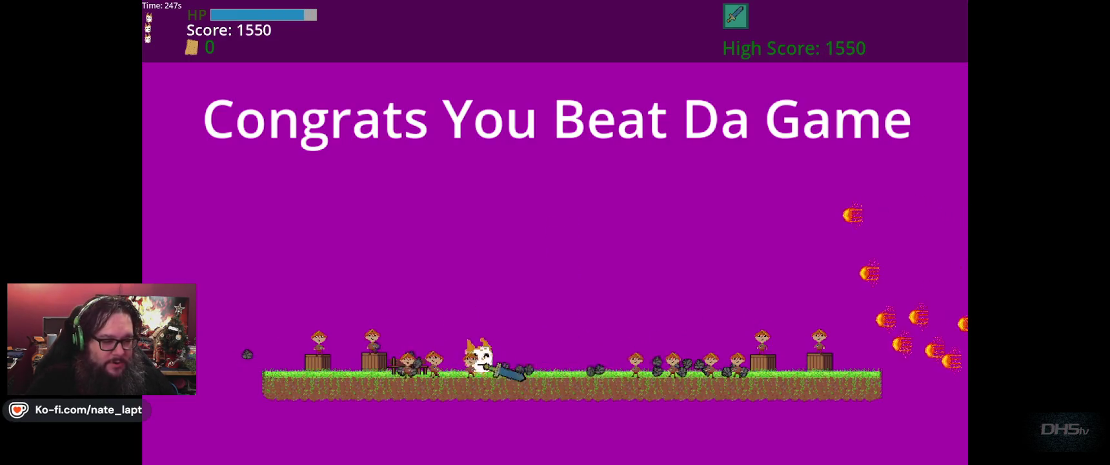
pyautogui.press('Right')
pyautogui.press('Left')
pyautogui.press('Right')
pyautogui.press('Right')
pyautogui.press('Left')
pyautogui.press('Left')
pyautogui.press('Up')
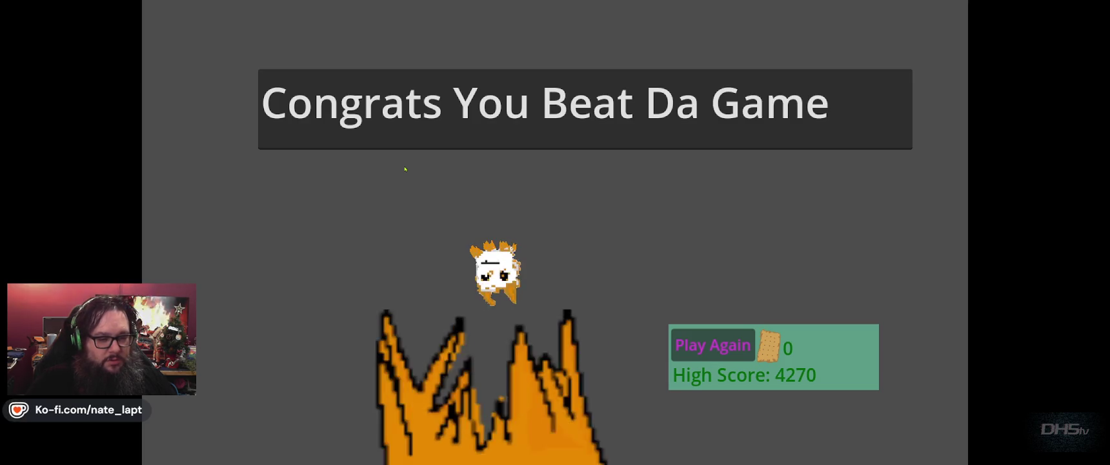
pyautogui.click(714, 360)
pyautogui.press('F8')
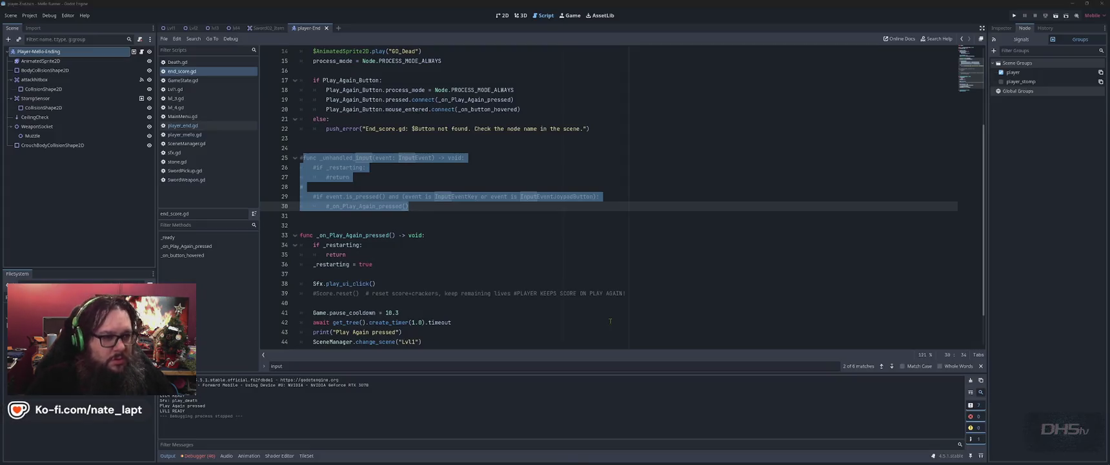
# Look over end_score.gd around the GO_Dead call, then switch to the 2D view of the player ending scene.
pyautogui.press('Down')
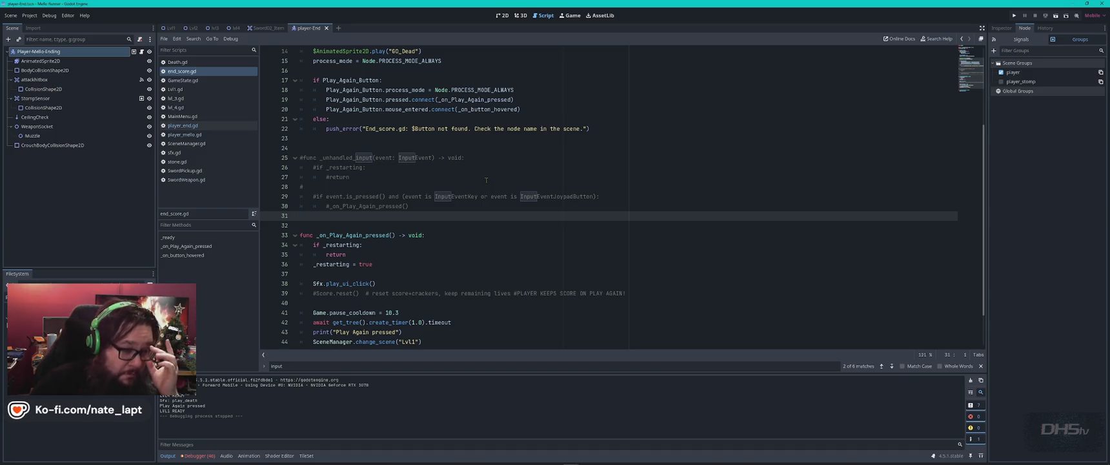
pyautogui.click(478, 227)
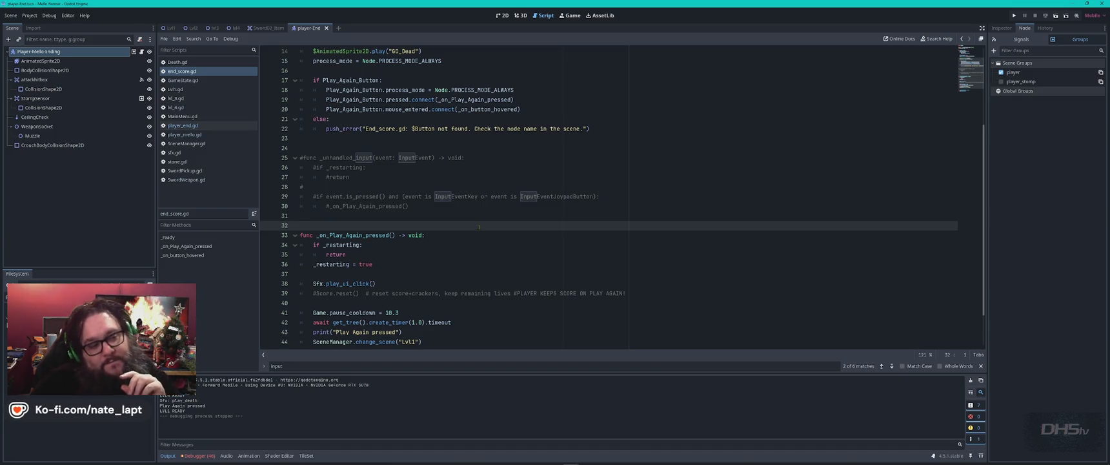
pyautogui.scroll(-2, 478, 227)
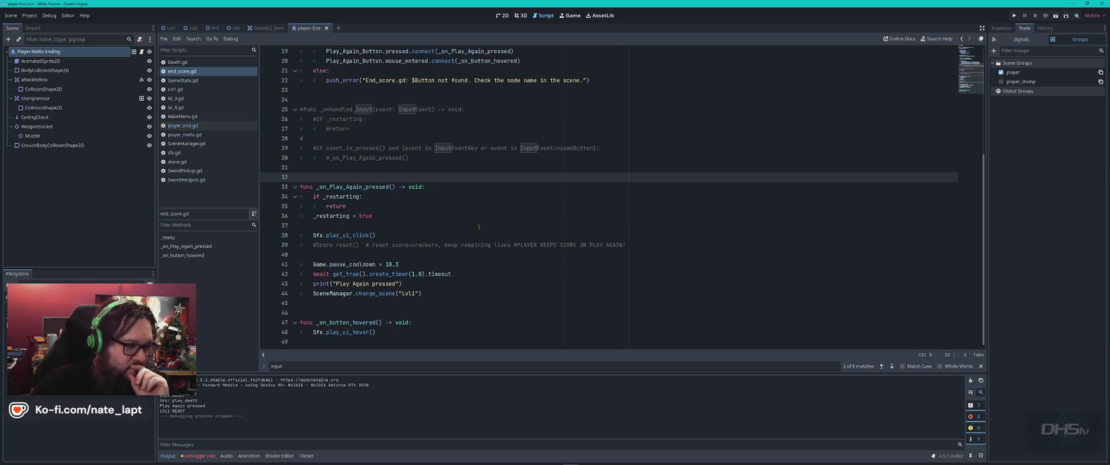
pyautogui.scroll(6, 479, 226)
pyautogui.click(496, 176)
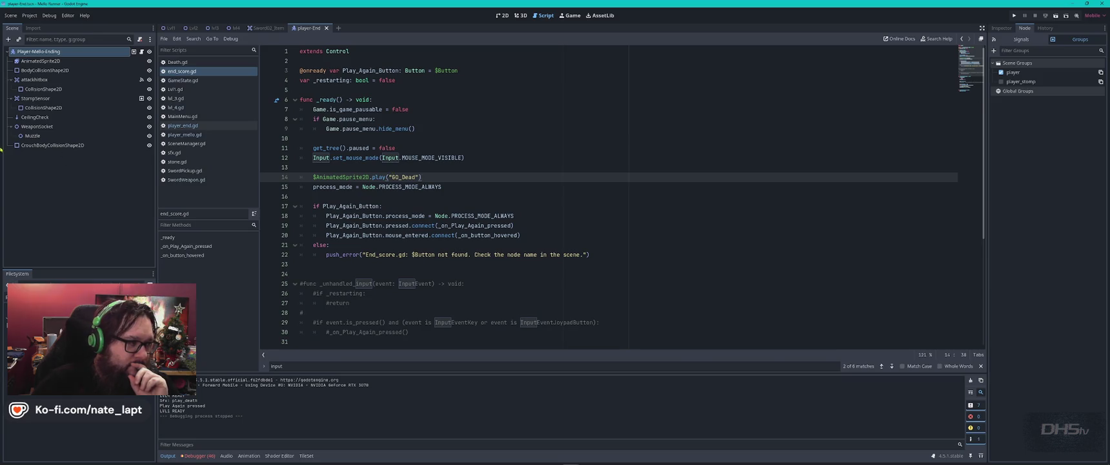
pyautogui.click(503, 14)
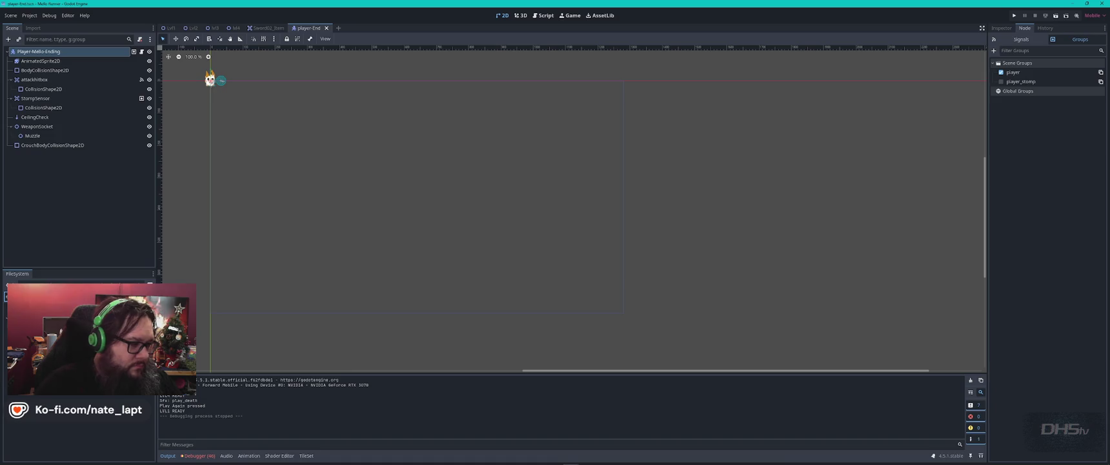
# Open EndScore.tscn and inspect its layout.
pyautogui.doubleClick(65, 322)
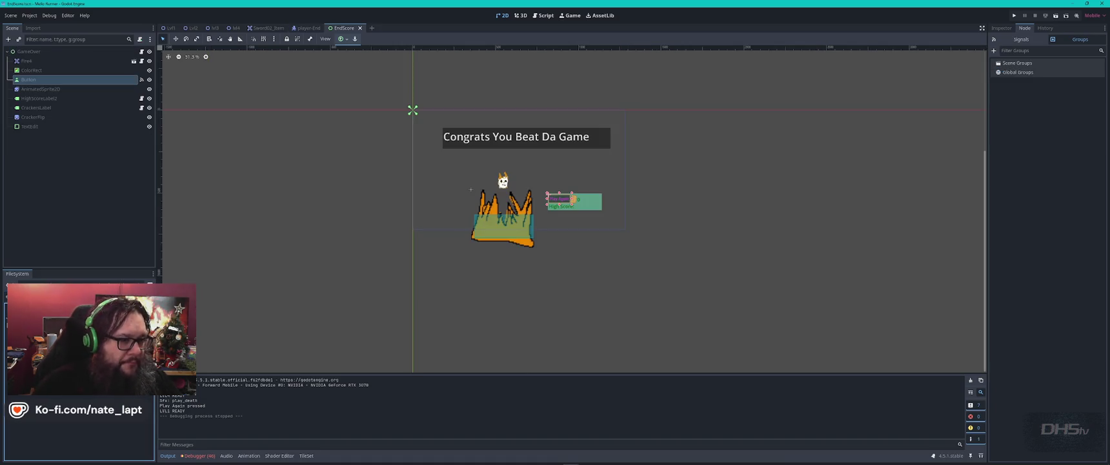
pyautogui.scroll(3, 572, 210)
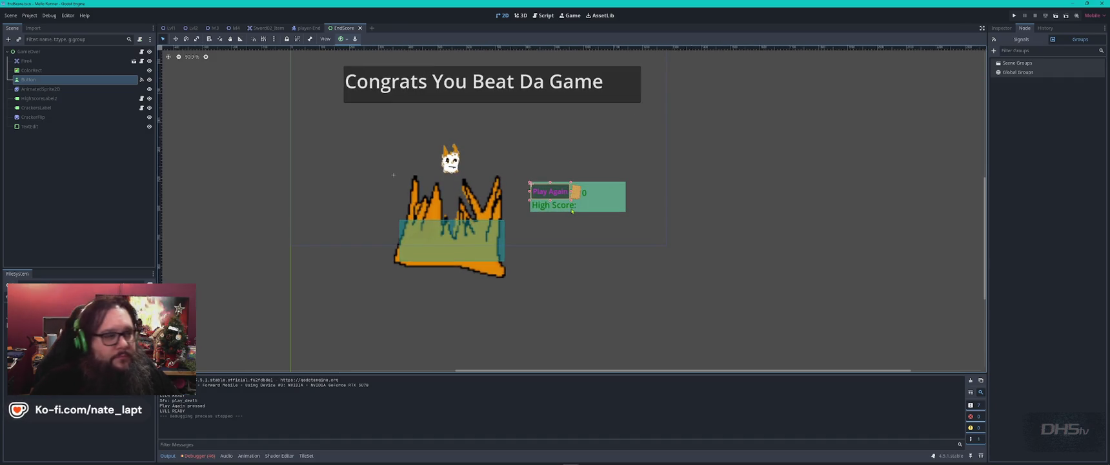
pyautogui.scroll(-2, 572, 210)
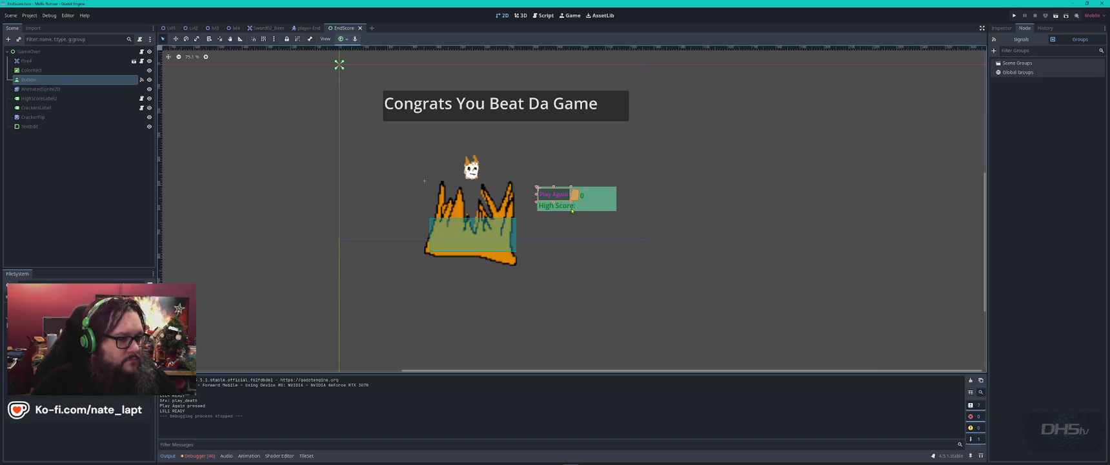
# Close the EndScore, player-End and Sword02_Item tabs, keeping lvl4, and bring up SwordWeapon.gd.
pyautogui.click(360, 28)
pyautogui.click(326, 28)
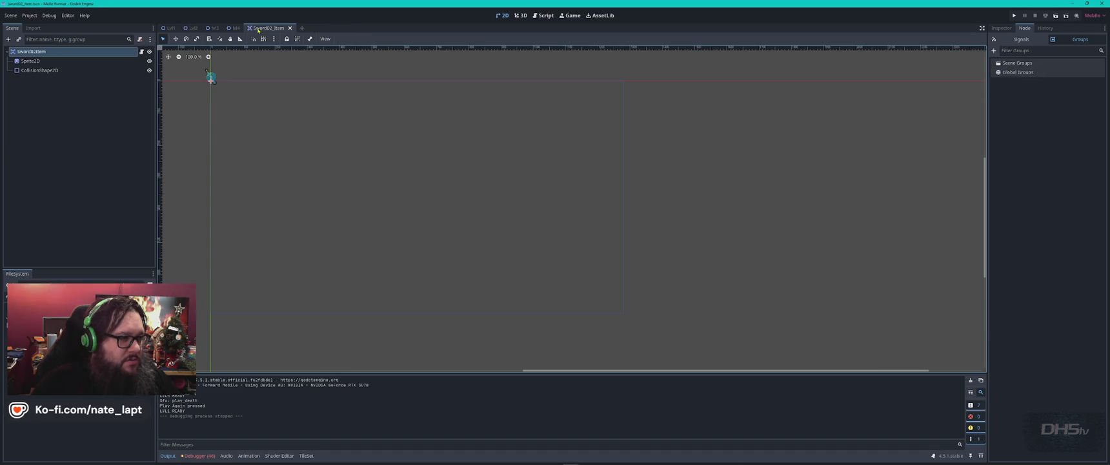
pyautogui.middleClick(259, 30)
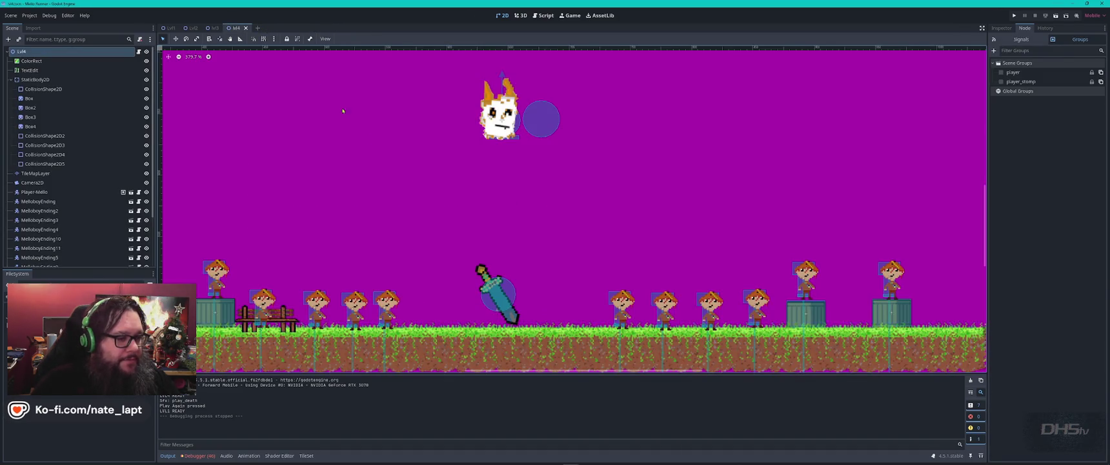
pyautogui.scroll(-5, 513, 266)
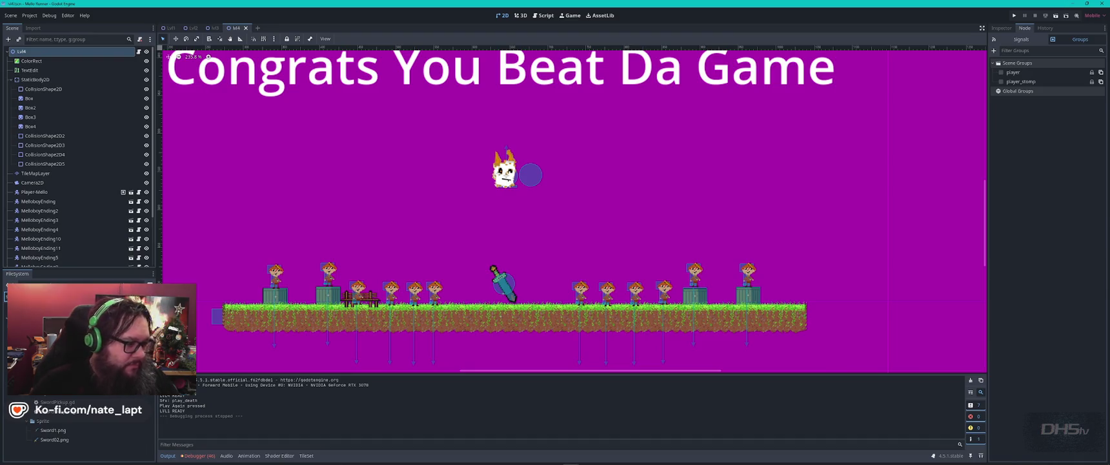
pyautogui.hotkey('ctrl', 'F3')
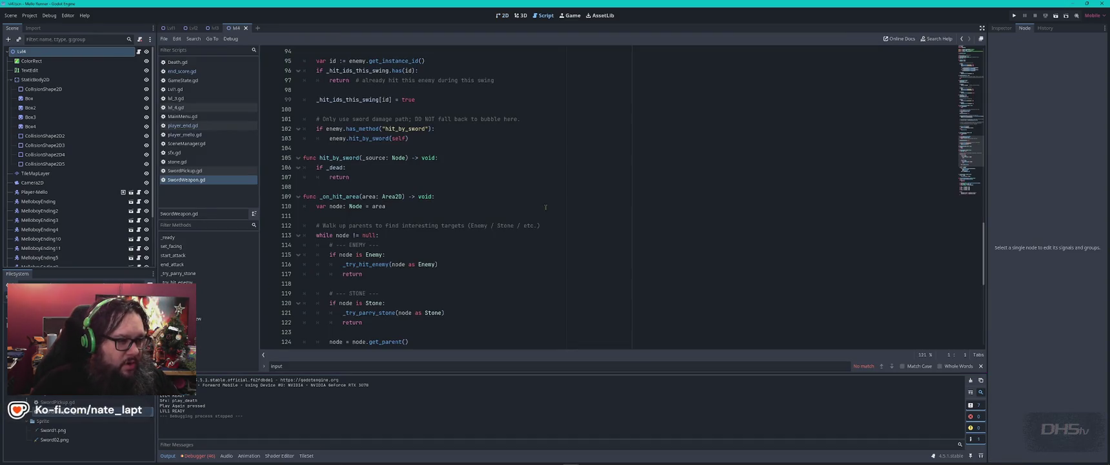
# Review SwordWeapon.gd from line 110 upward through its hit functions.
pyautogui.click(545, 206)
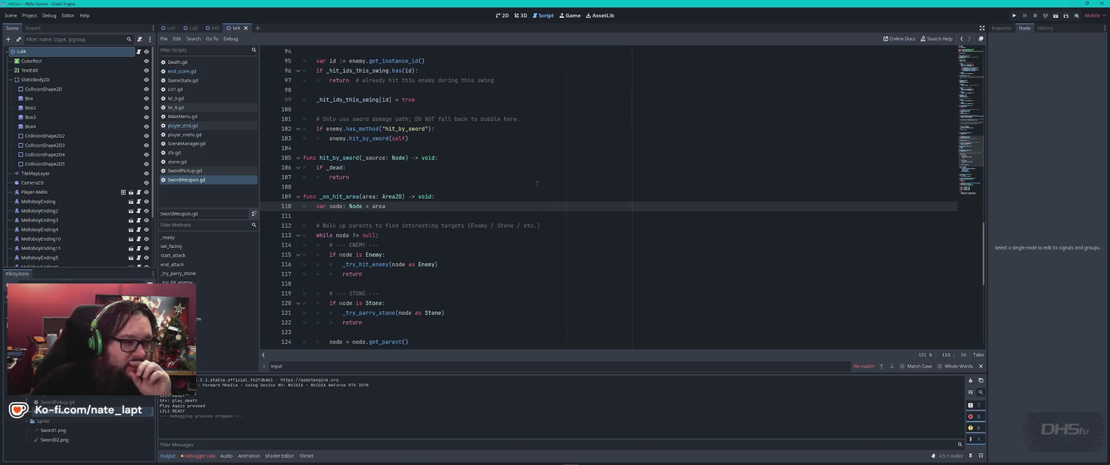
pyautogui.scroll(7, 537, 184)
pyautogui.scroll(11, 537, 180)
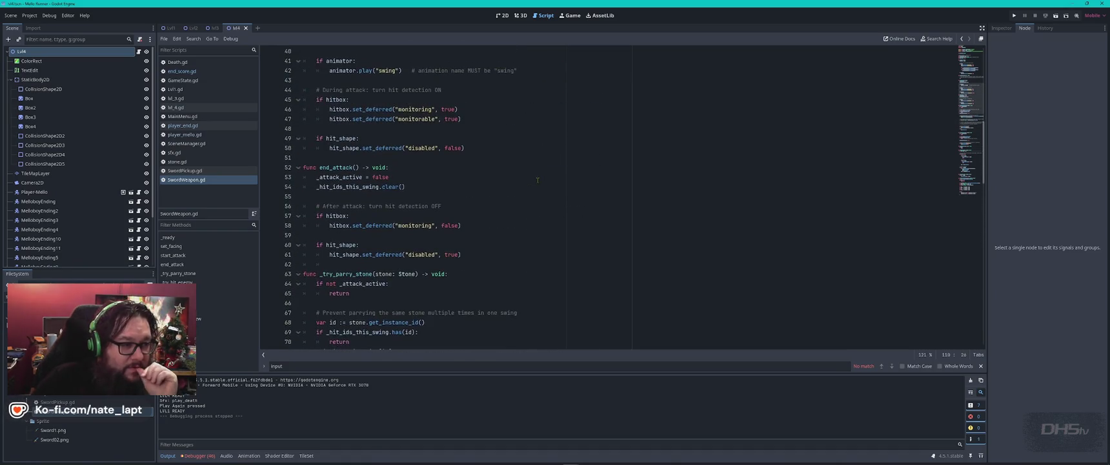
pyautogui.scroll(7, 537, 180)
pyautogui.scroll(6, 542, 168)
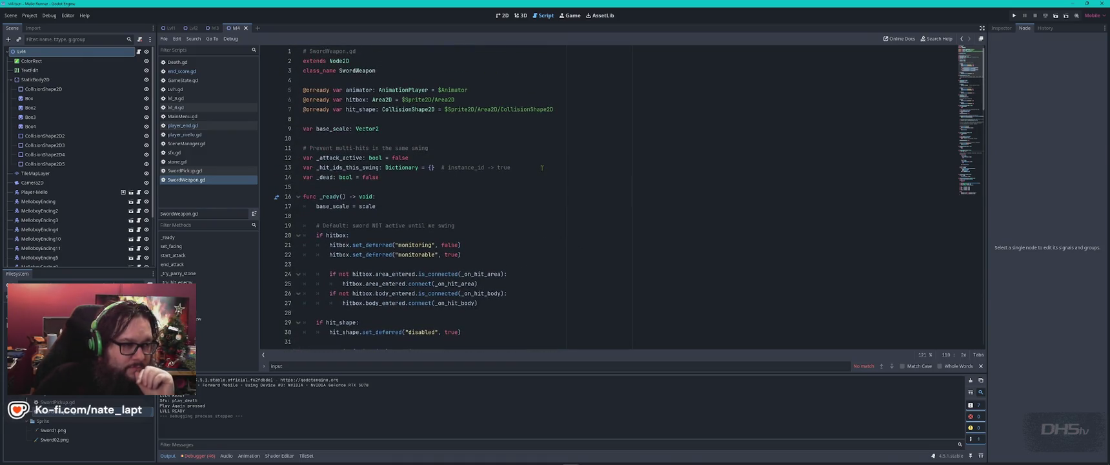
pyautogui.scroll(-2, 541, 168)
pyautogui.scroll(-4, 543, 168)
# Show the debugger's list of 46 errors in an enlarged panel.
pyautogui.click(204, 454)
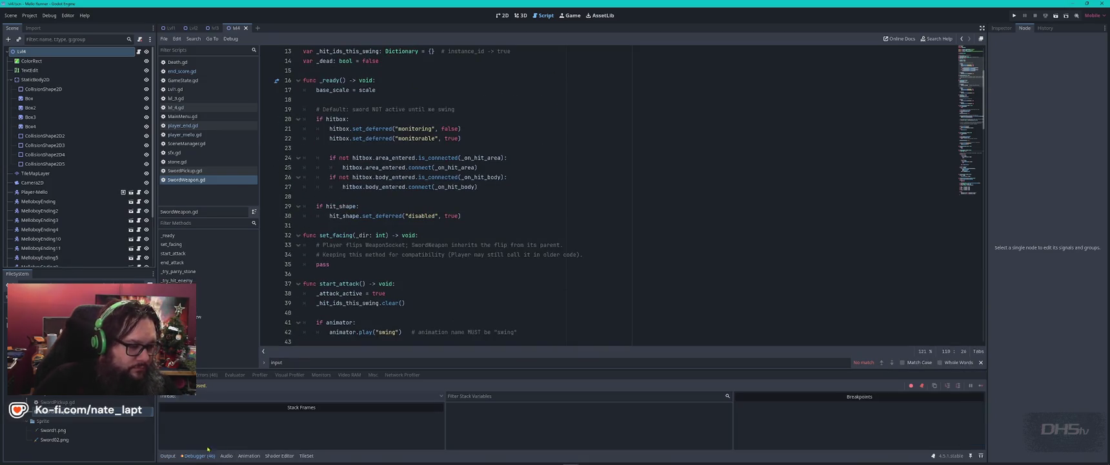
pyautogui.click(205, 374)
pyautogui.moveTo(577, 369); pyautogui.dragTo(577, 219)
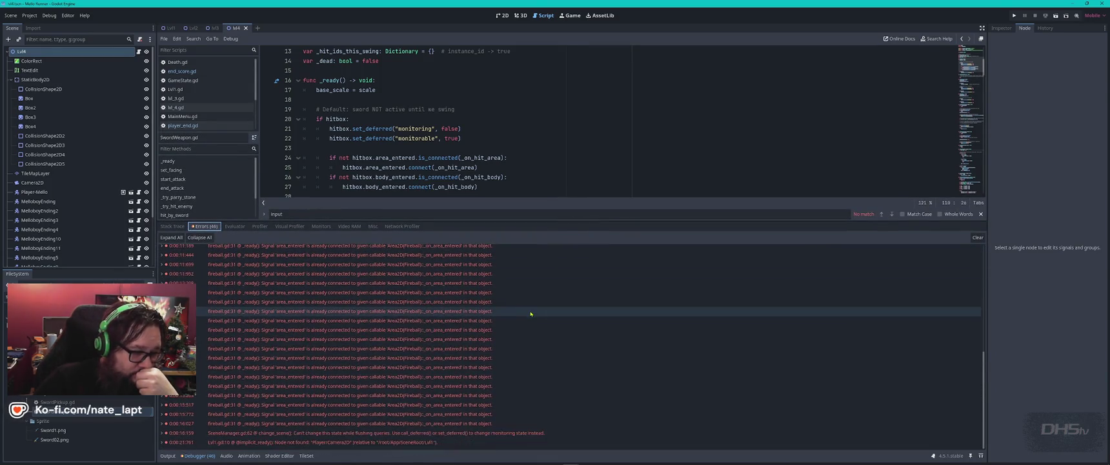
pyautogui.moveTo(532, 313)
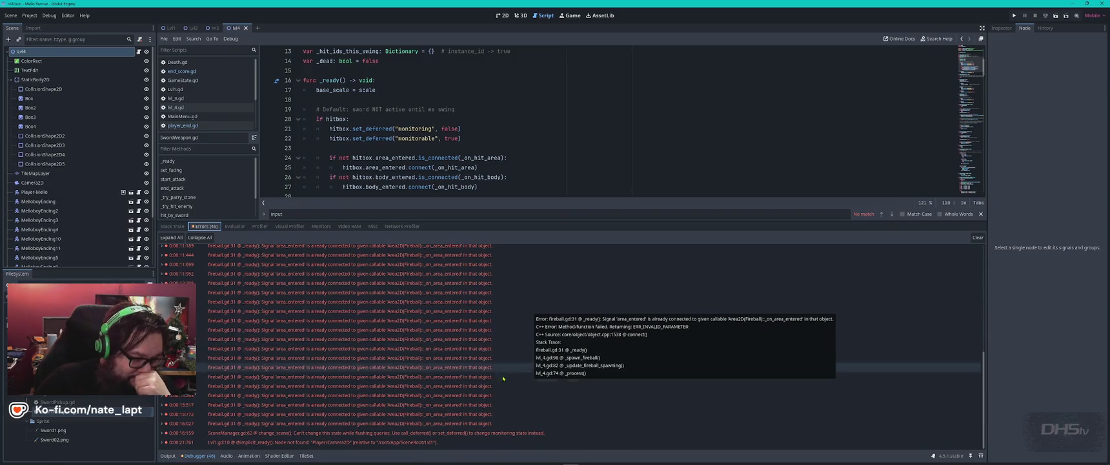
pyautogui.moveTo(380, 436)
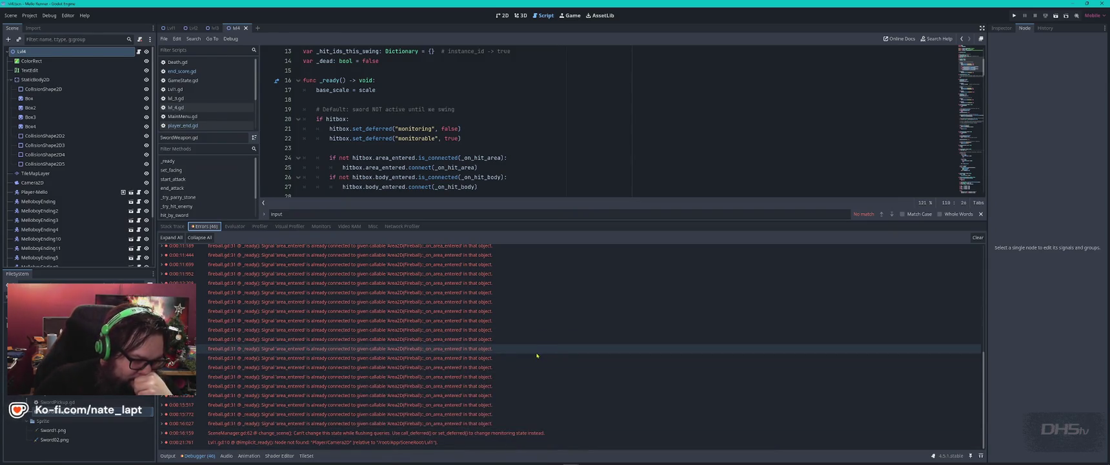
pyautogui.moveTo(546, 352)
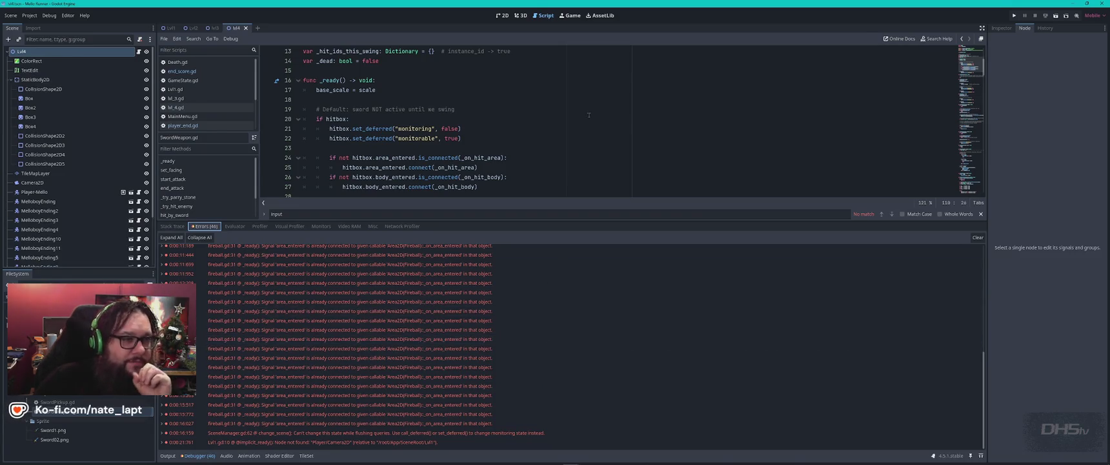
pyautogui.click(503, 15)
# In the Lvl1 scene, select the Player node and step down to MiddleLaneRock64.
pyautogui.click(169, 28)
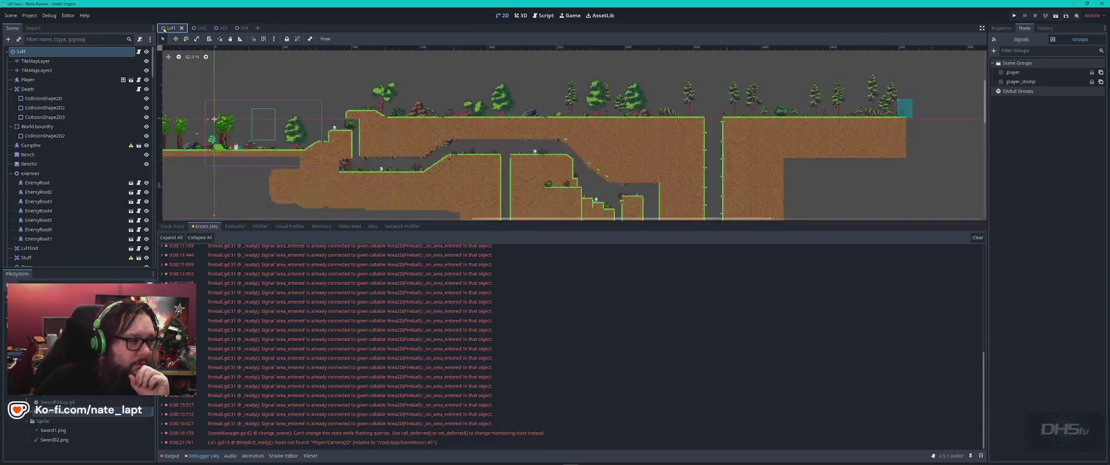
pyautogui.click(39, 80)
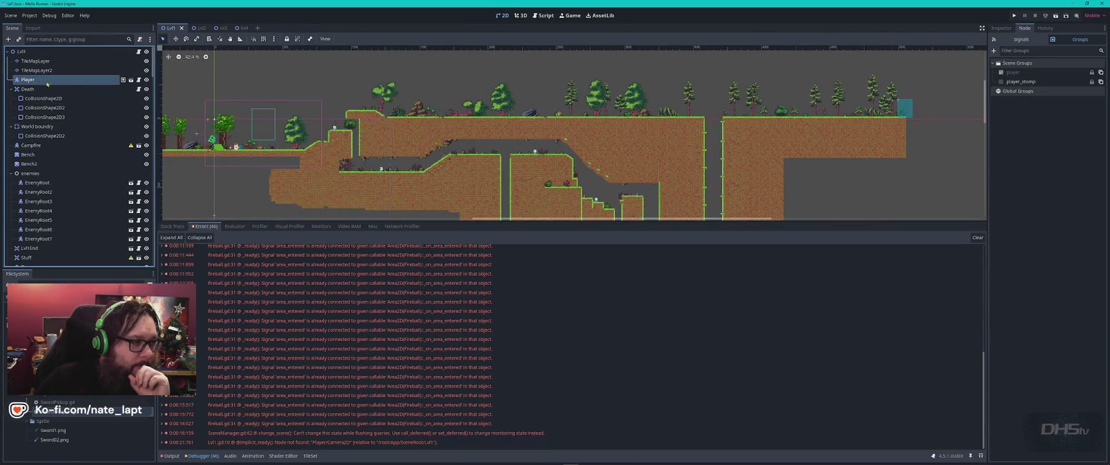
pyautogui.scroll(-20, 88, 146)
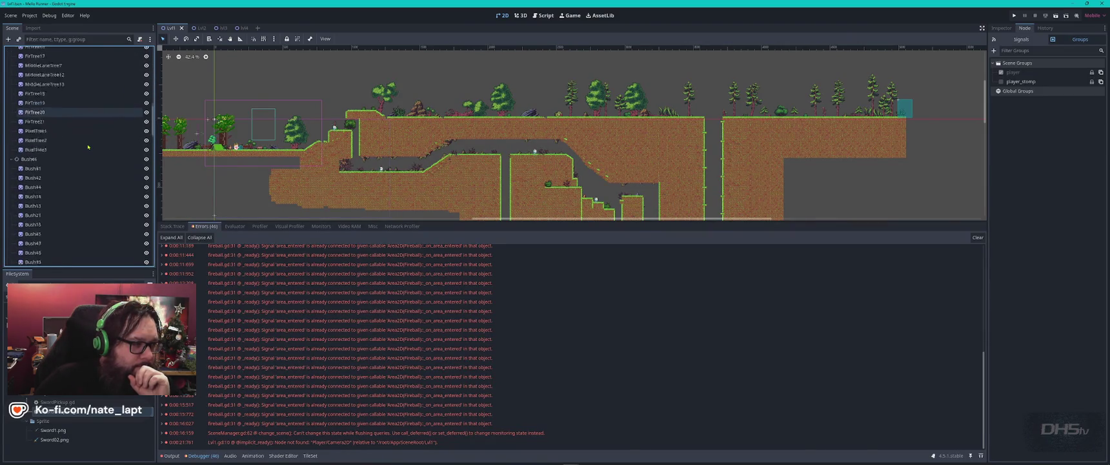
pyautogui.press('Down')
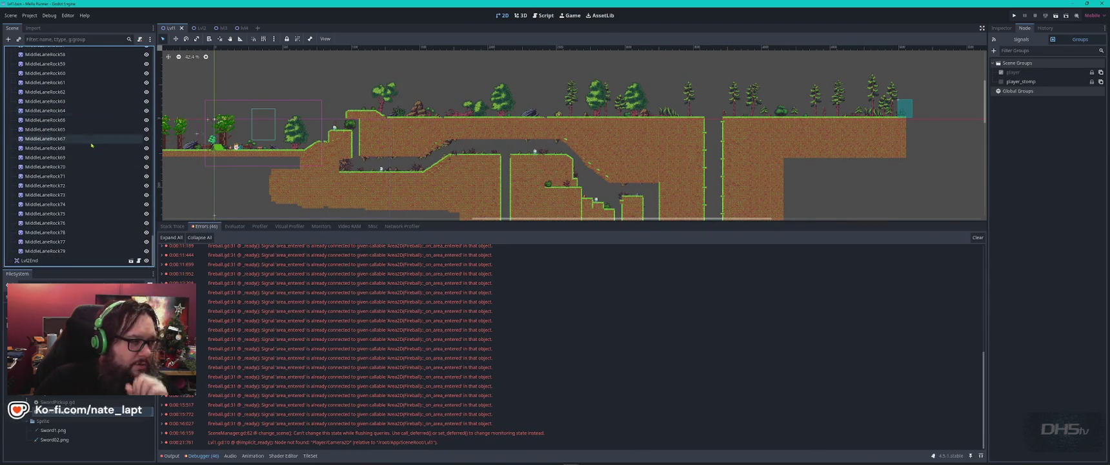
# Filter the Scene dock for 'play' and open the Player scene in its own enlarged view.
pyautogui.click(83, 40)
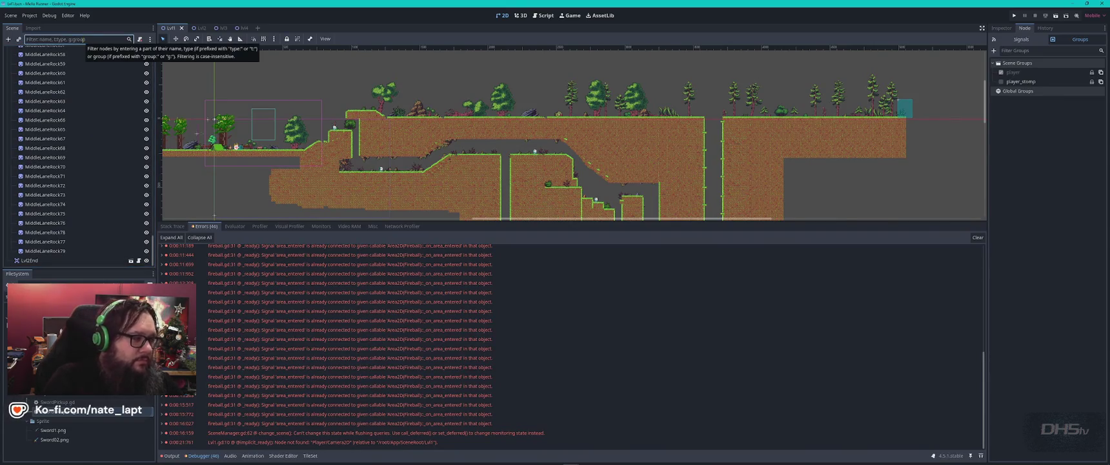
pyautogui.write('play')
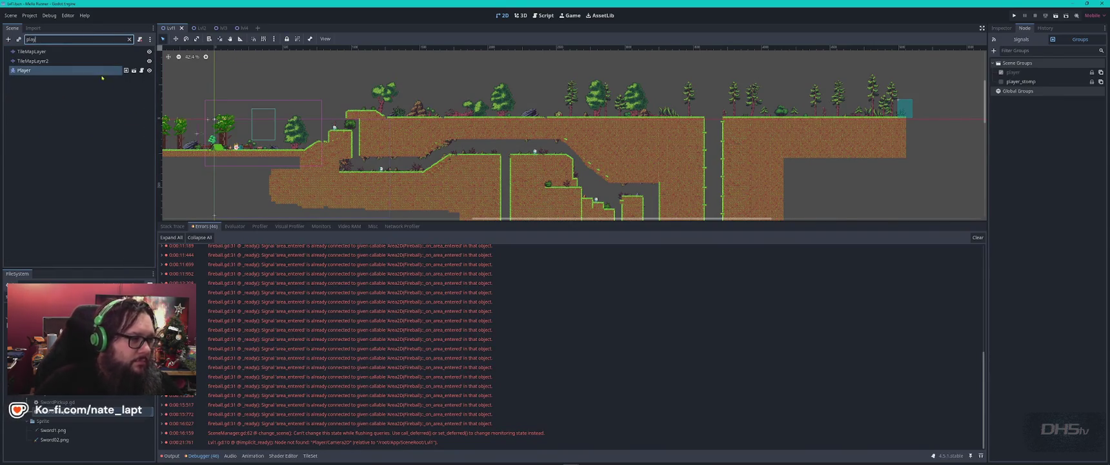
pyautogui.click(134, 71)
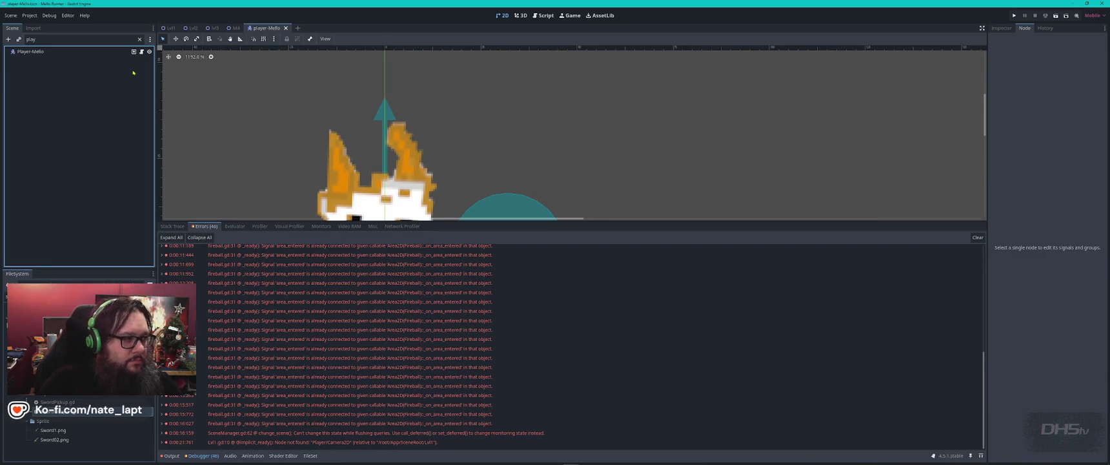
pyautogui.scroll(-4, 368, 187)
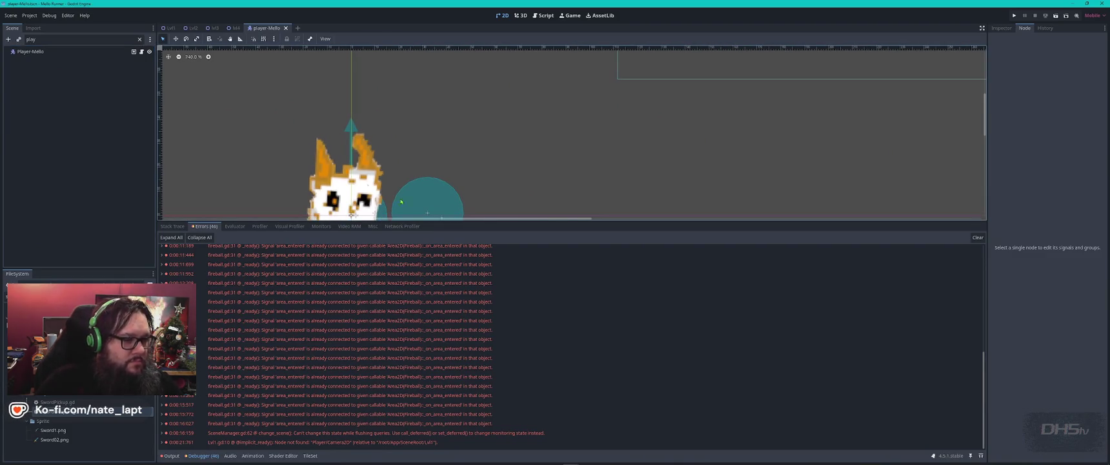
pyautogui.moveTo(643, 222); pyautogui.dragTo(642, 332)
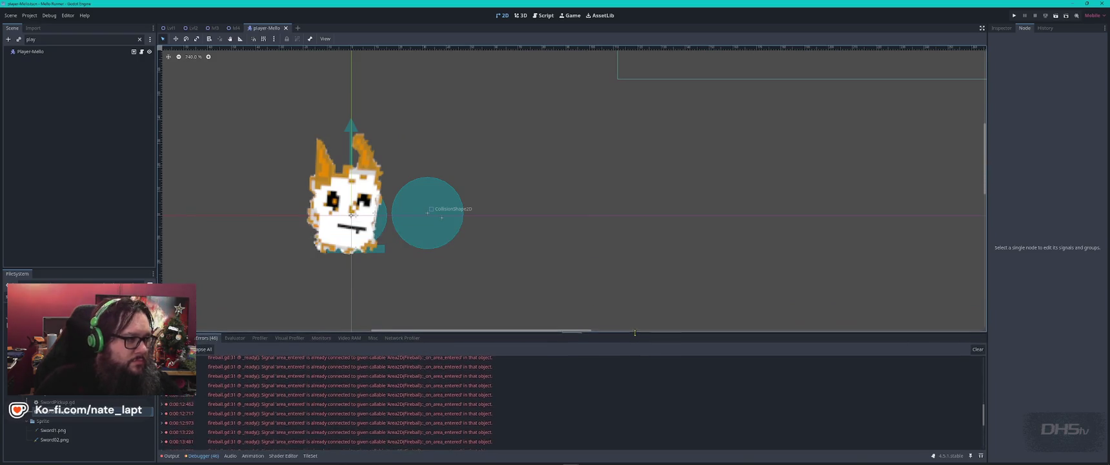
# Clear the node filter and return through Lvl1 to the lvl4 ending level.
pyautogui.click(139, 39)
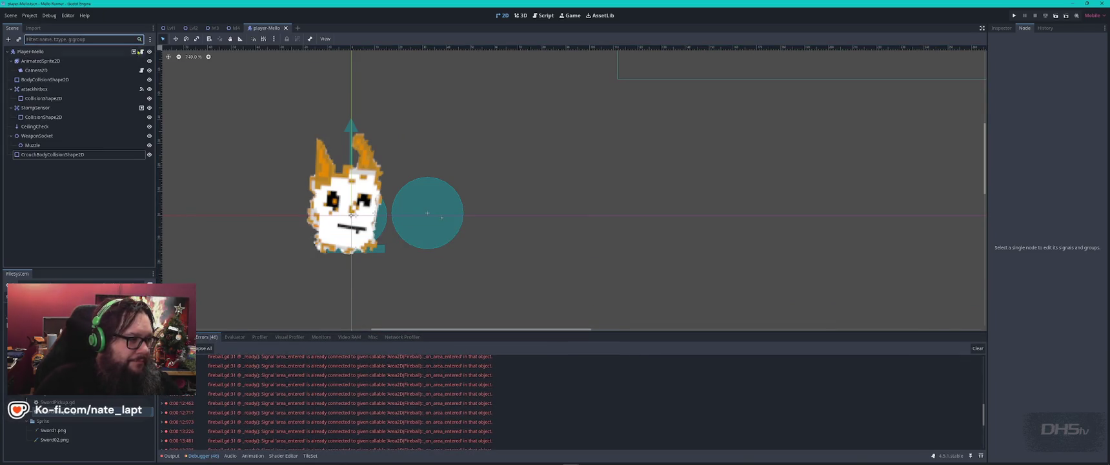
pyautogui.click(170, 28)
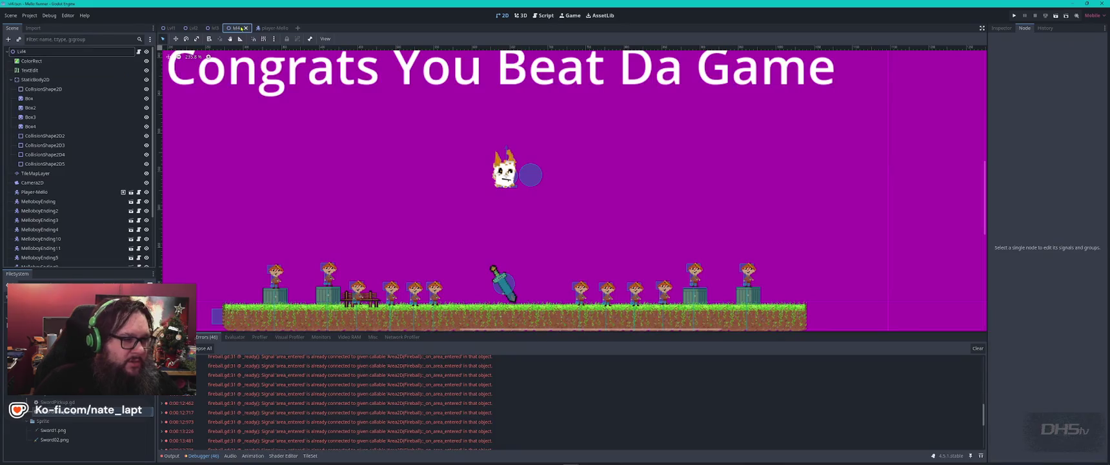
pyautogui.click(243, 28)
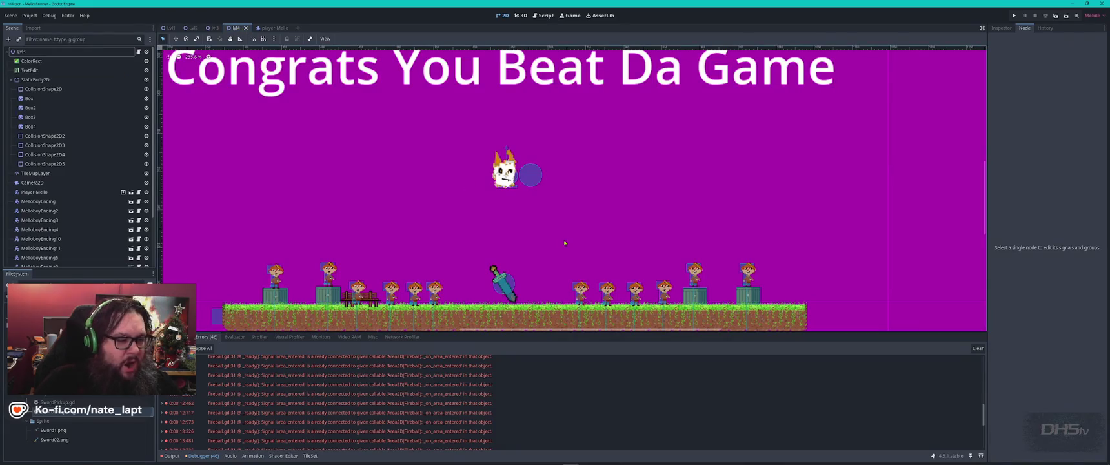
# Open lvl_4.gd from the Script workspace and place the caret on line 27.
pyautogui.scroll(-3, 565, 243)
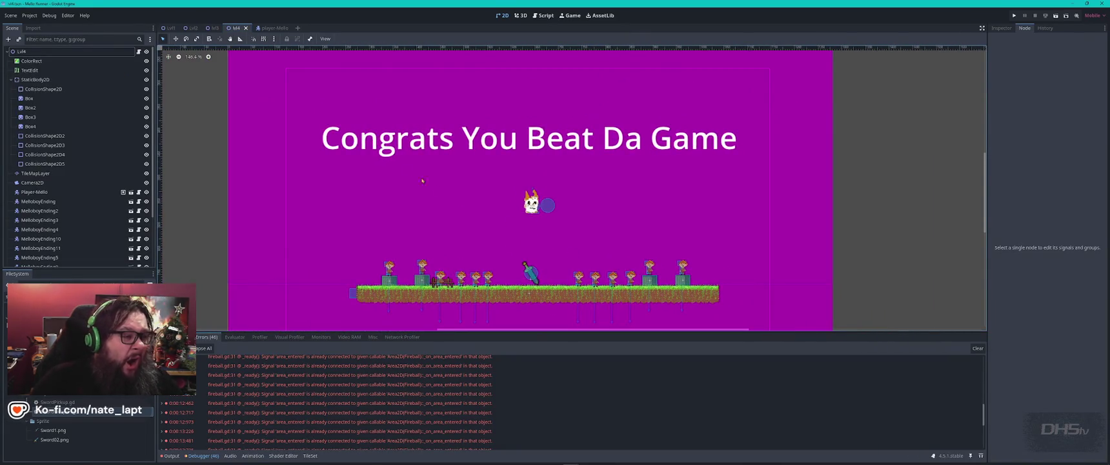
pyautogui.click(544, 15)
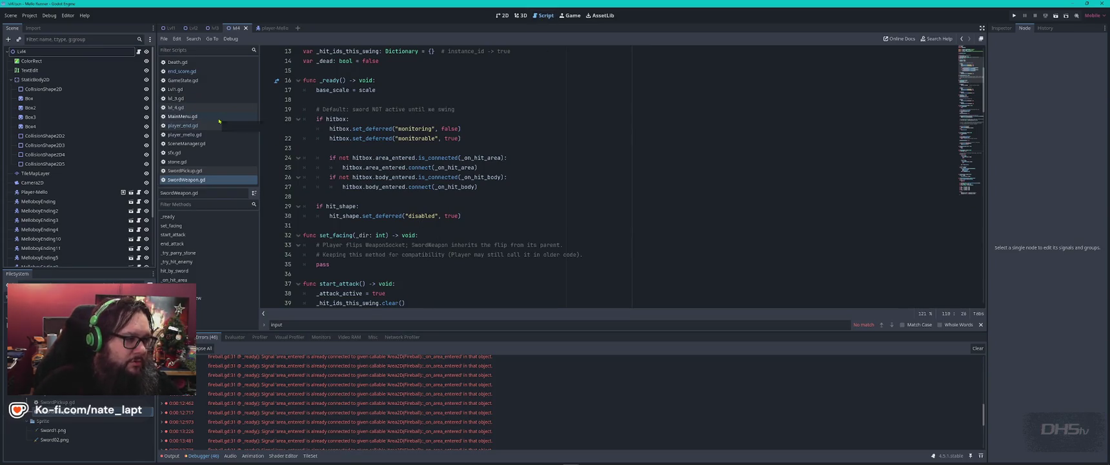
pyautogui.click(193, 107)
pyautogui.click(611, 137)
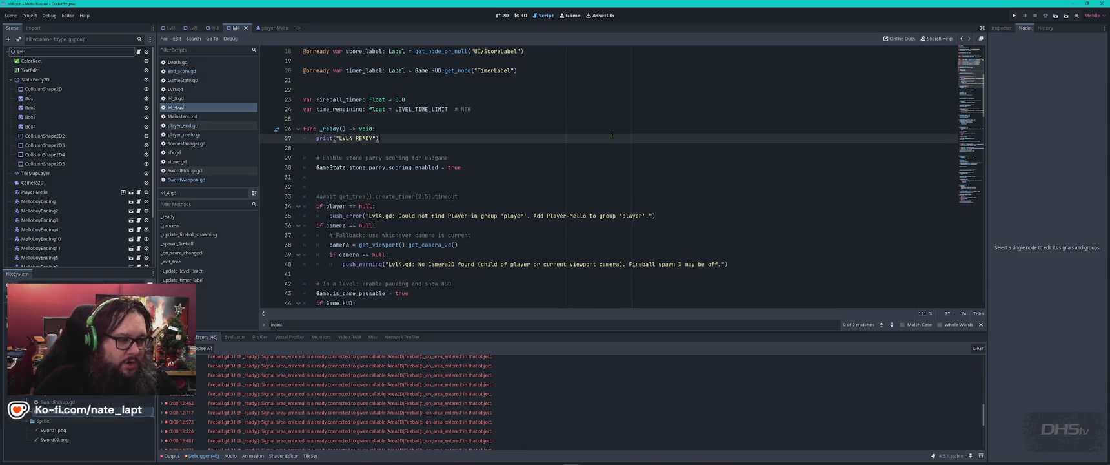
# Copy all of lvl_4.gd, type 'ok' in the ChatGPT conversation, and return to Godot.
pyautogui.hotkey('ctrl', 'a')
pyautogui.hotkey('alt', 'Tab')
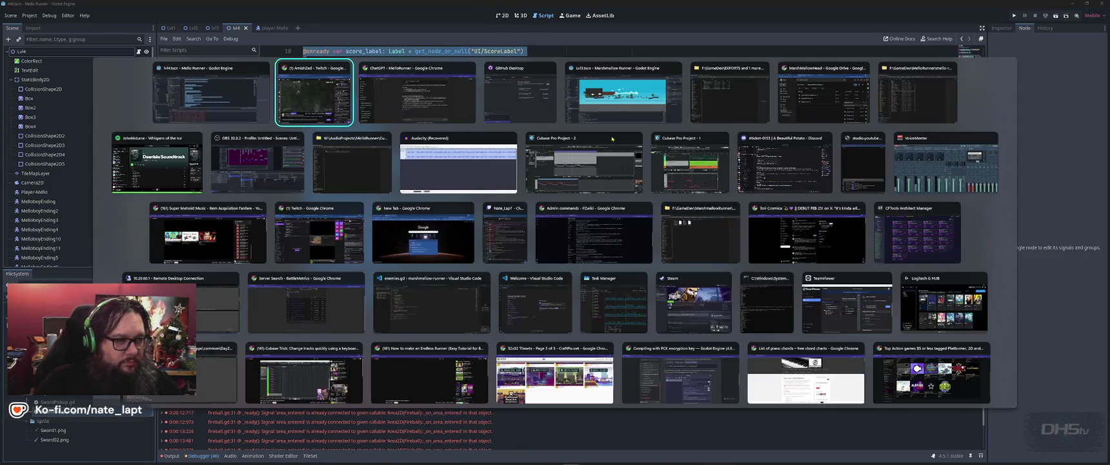
pyautogui.press('Tab')
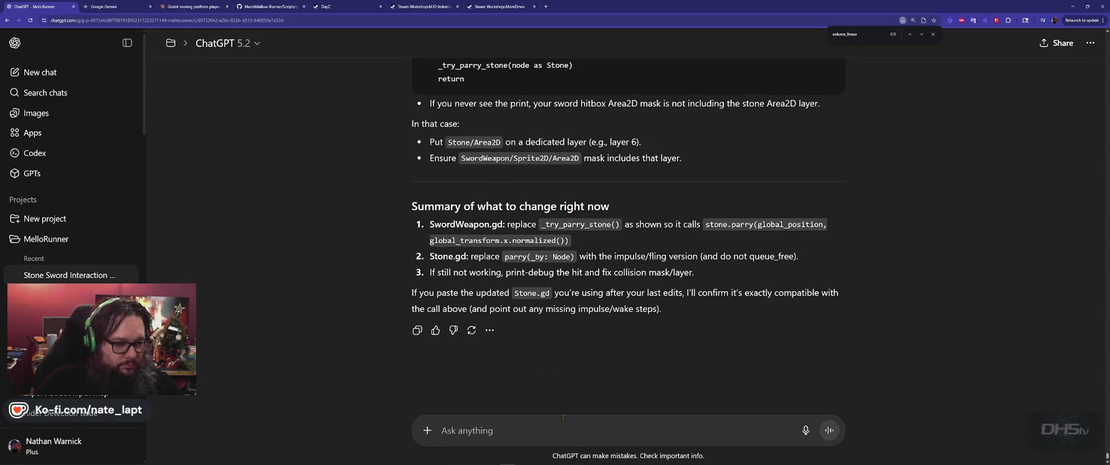
pyautogui.write('ok')
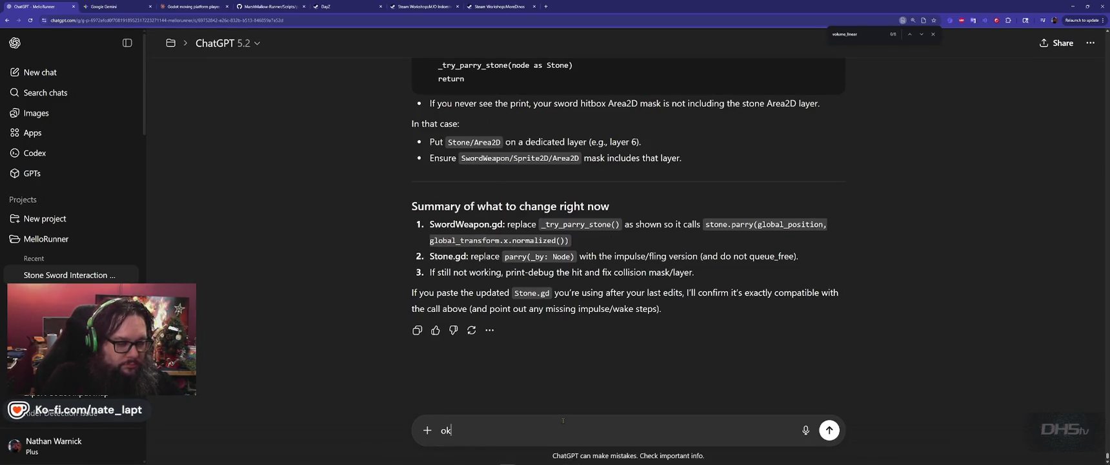
pyautogui.hotkey('alt', 'Tab')
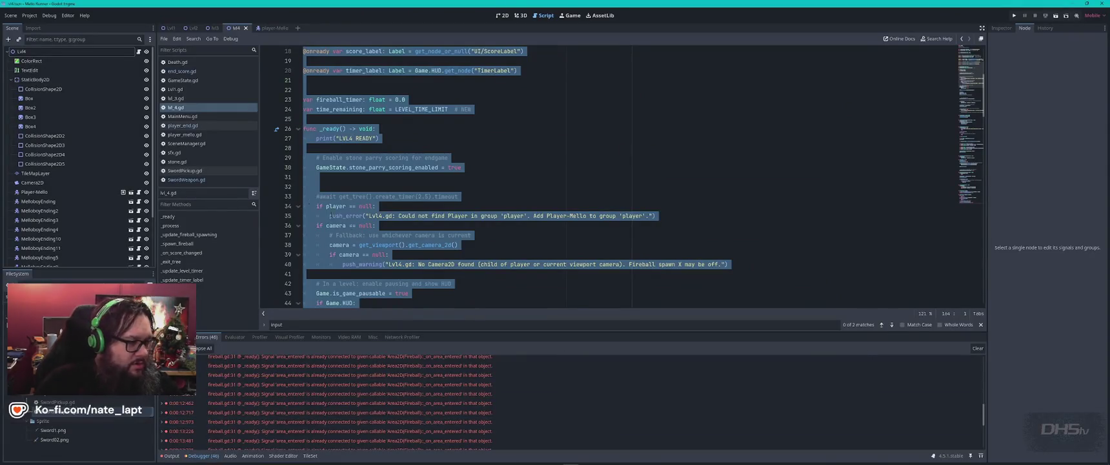
# Open stone.gd and search for 'parry', stepping to the match on line 71.
pyautogui.click(177, 161)
pyautogui.click(579, 214)
pyautogui.hotkey('ctrl', 'f')
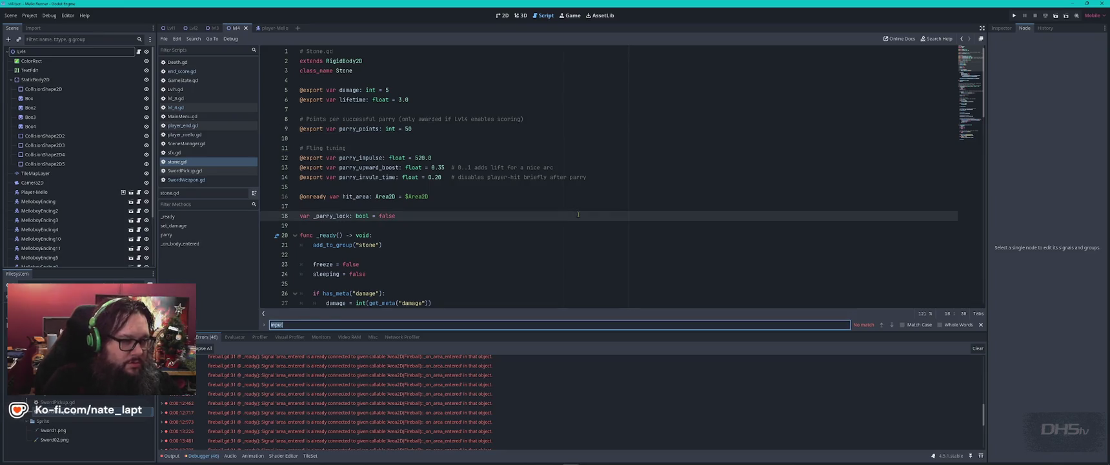
pyautogui.write('parry')
pyautogui.press('Return')
pyautogui.press('Return')
pyautogui.press('Return')
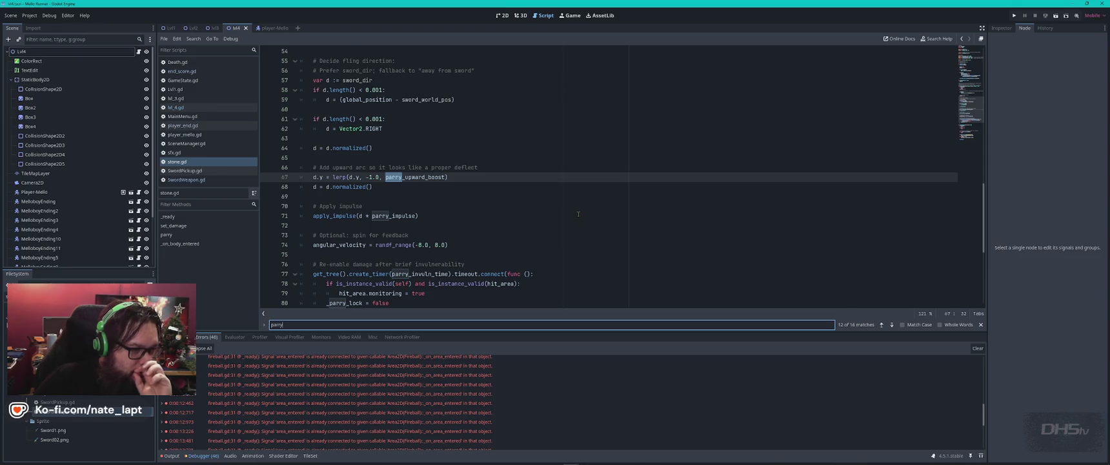
pyautogui.press('Return')
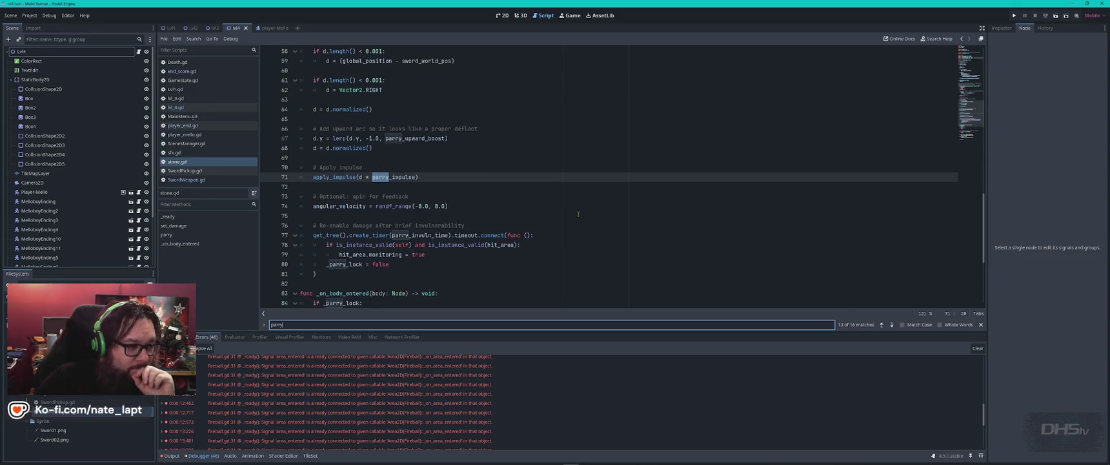
# Read through stone.gd's parry code, checking line 53 and the surrounding logic.
pyautogui.scroll(3, 579, 213)
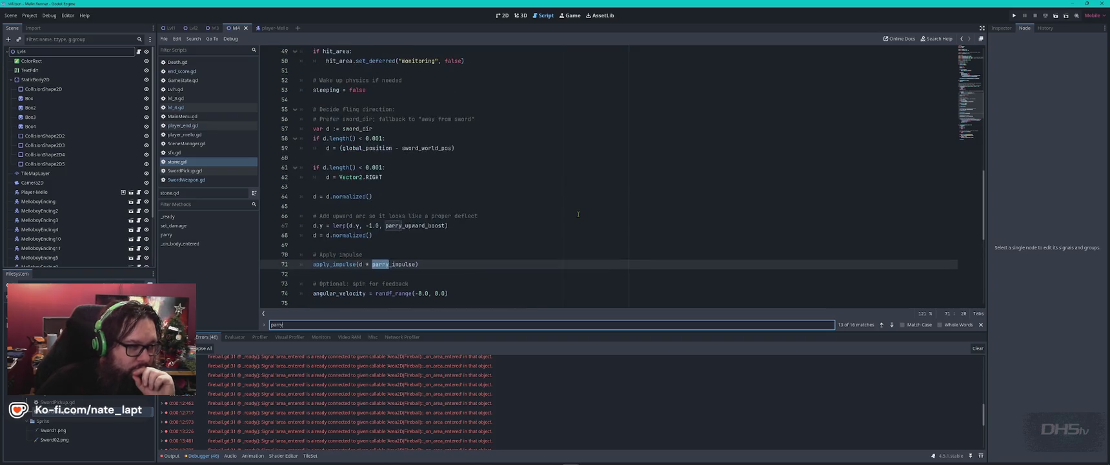
pyautogui.scroll(4, 575, 212)
pyautogui.scroll(-7, 433, 187)
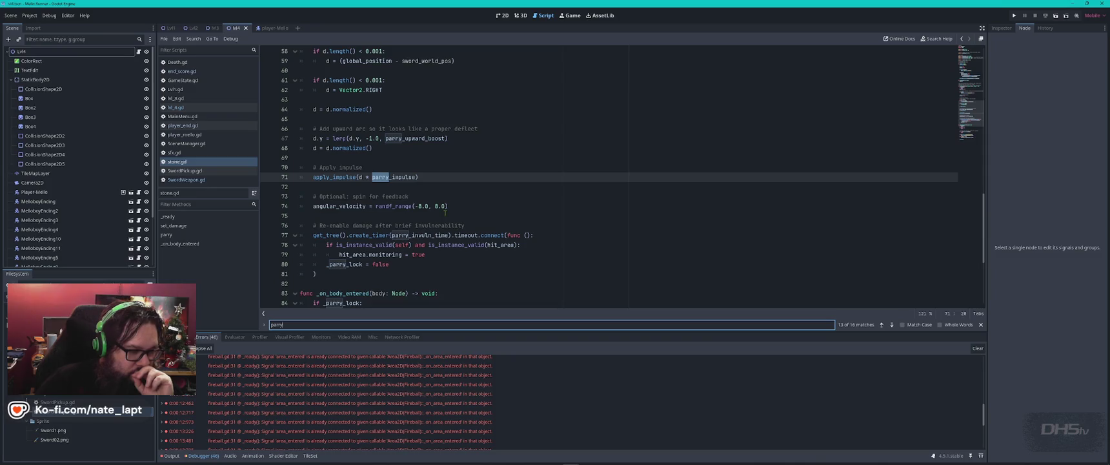
pyautogui.scroll(-2, 458, 207)
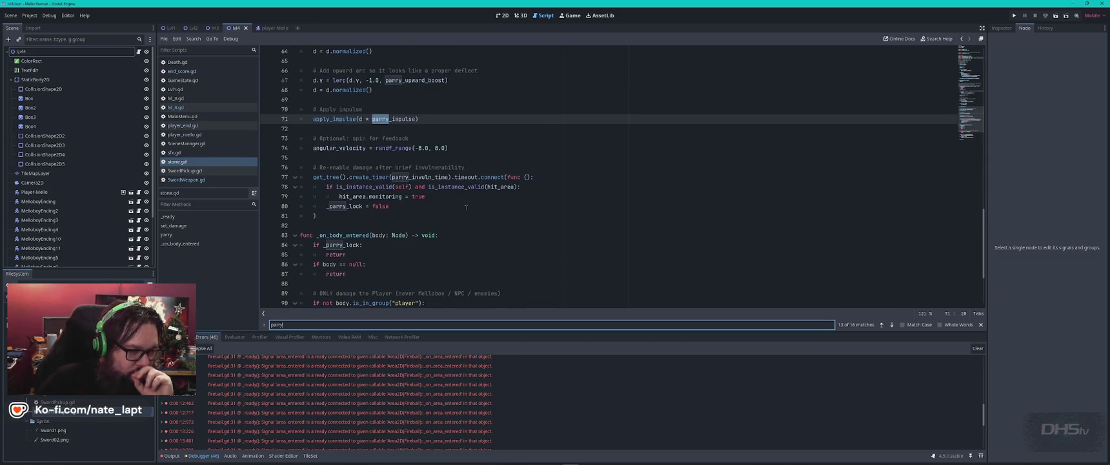
pyautogui.scroll(5, 466, 207)
pyautogui.scroll(1, 466, 205)
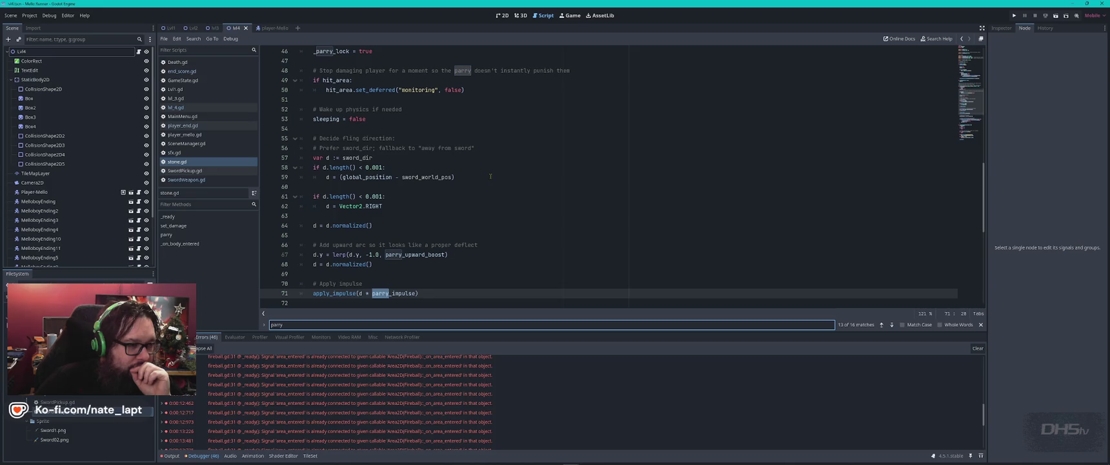
pyautogui.scroll(2, 481, 171)
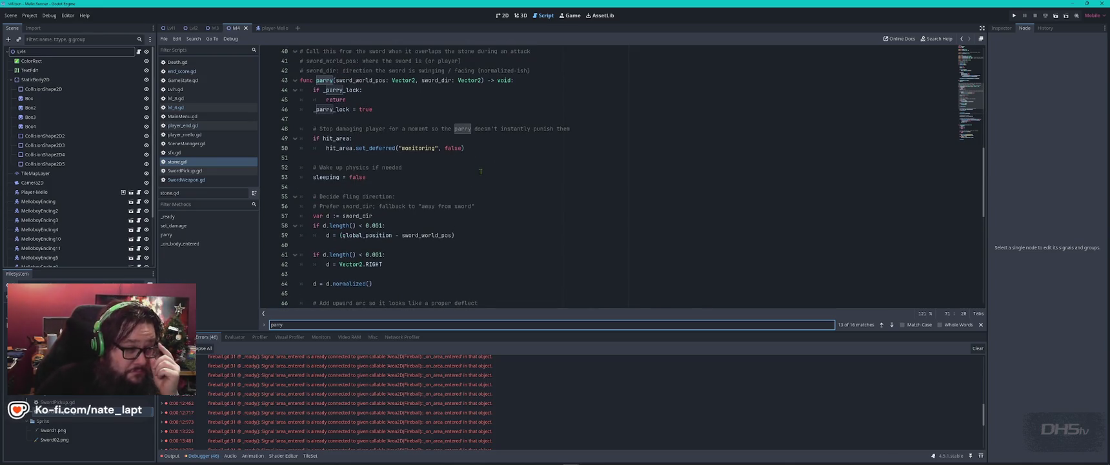
pyautogui.click(420, 175)
pyautogui.scroll(-2, 420, 175)
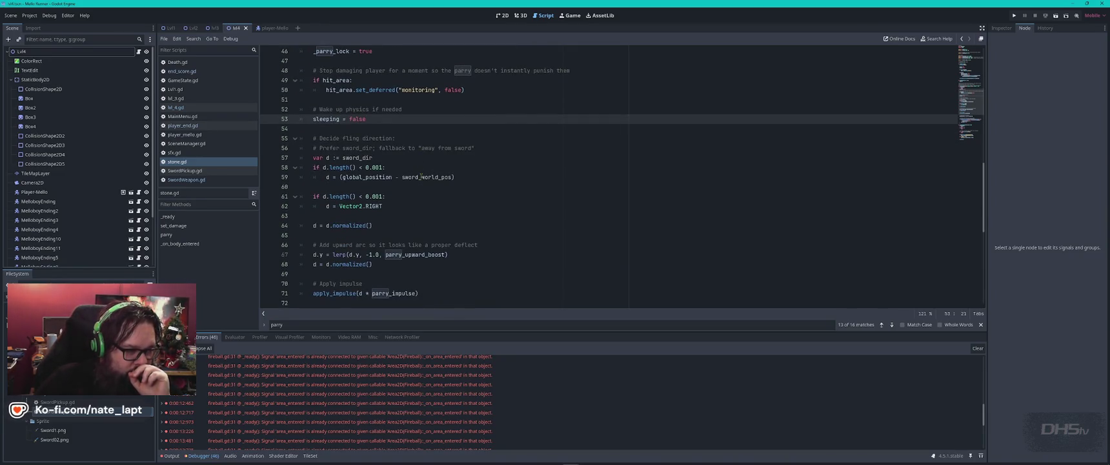
pyautogui.scroll(-1, 421, 175)
pyautogui.scroll(-2, 421, 176)
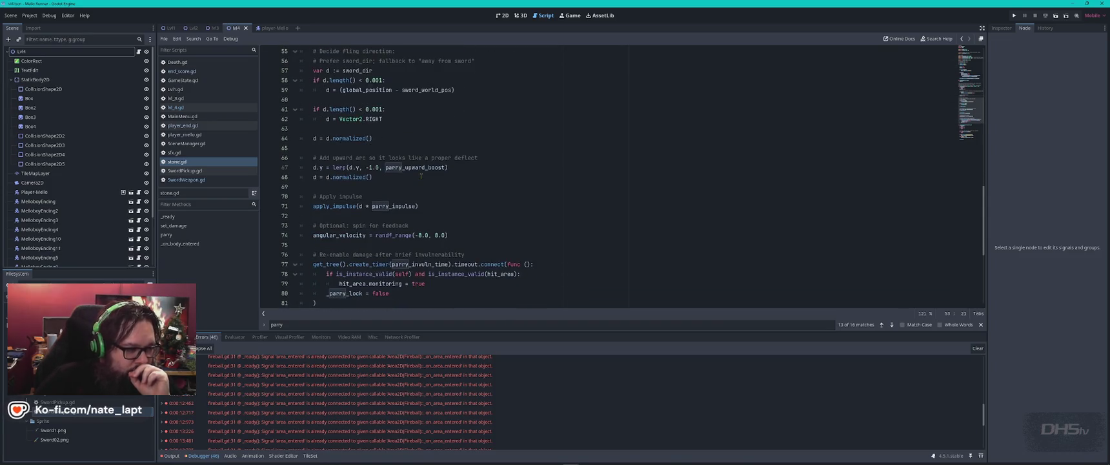
pyautogui.scroll(-1, 421, 176)
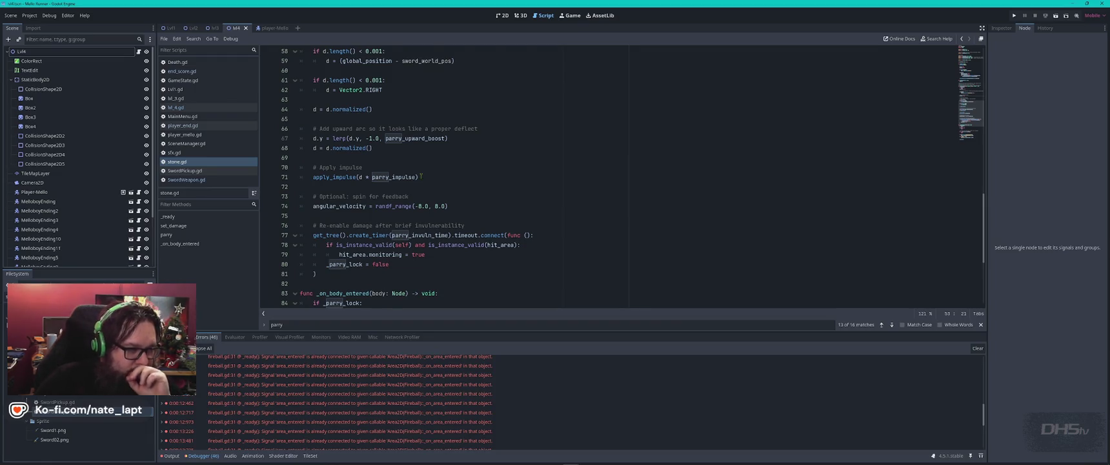
pyautogui.scroll(-3, 420, 176)
pyautogui.scroll(-2, 421, 175)
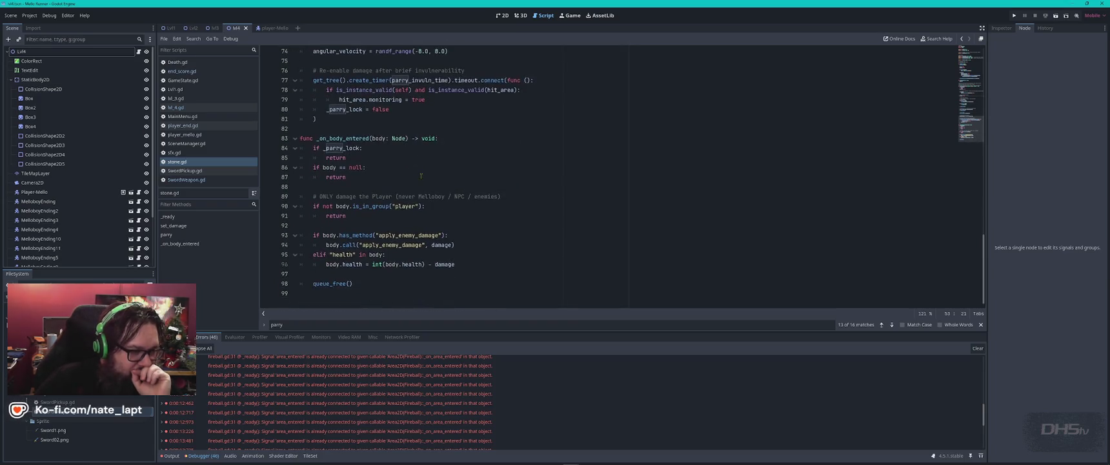
pyautogui.scroll(5, 421, 175)
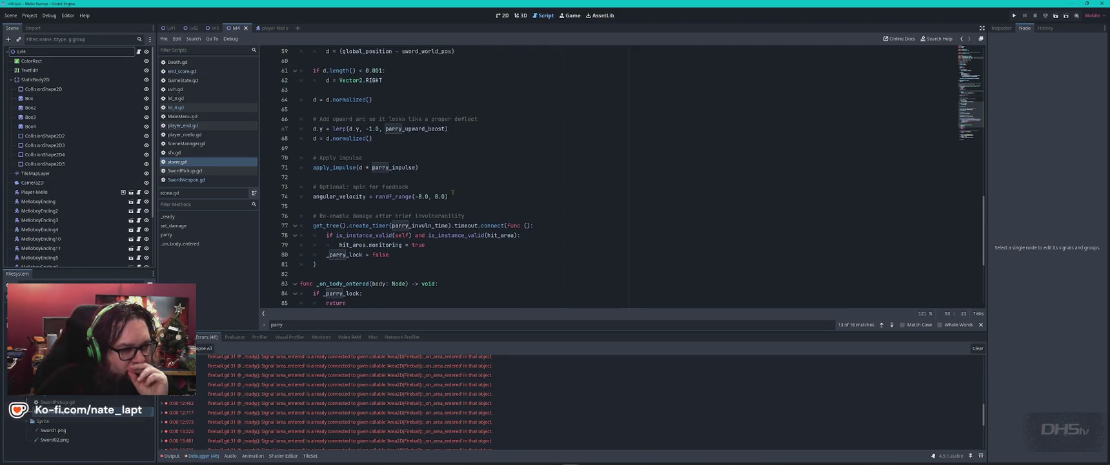
pyautogui.scroll(2, 442, 173)
# Change the line 67 upward-arc lerp target from -1.0 to -4.0 and run the game.
pyautogui.click(371, 187)
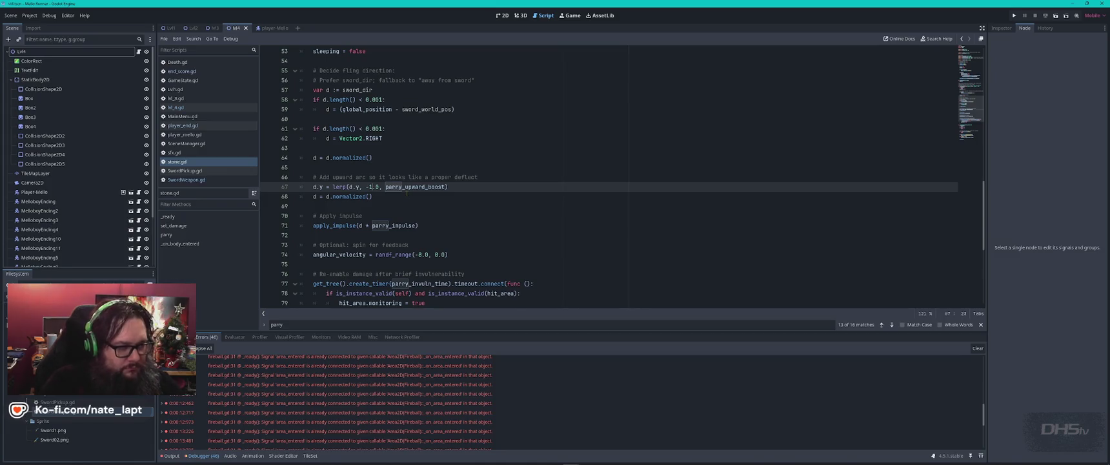
pyautogui.press('BackSpace')
pyautogui.write('4')
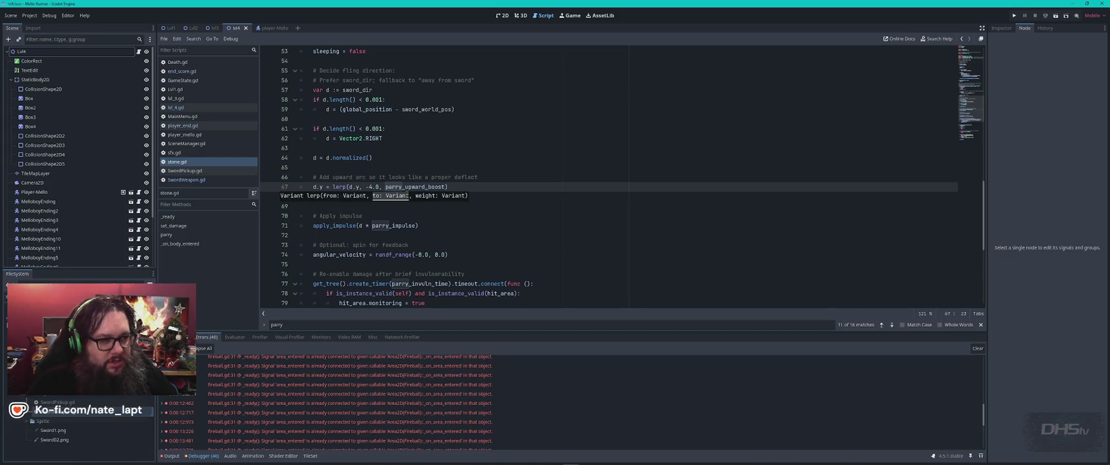
pyautogui.press('F5')
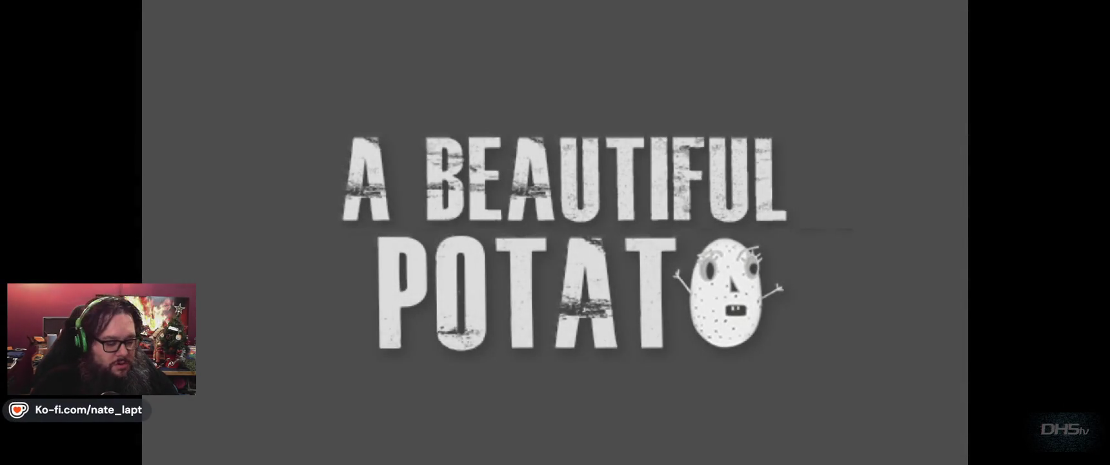
# Start the playtest, grab the sword and fight through the end level to the Congrats screen.
pyautogui.press('Return')
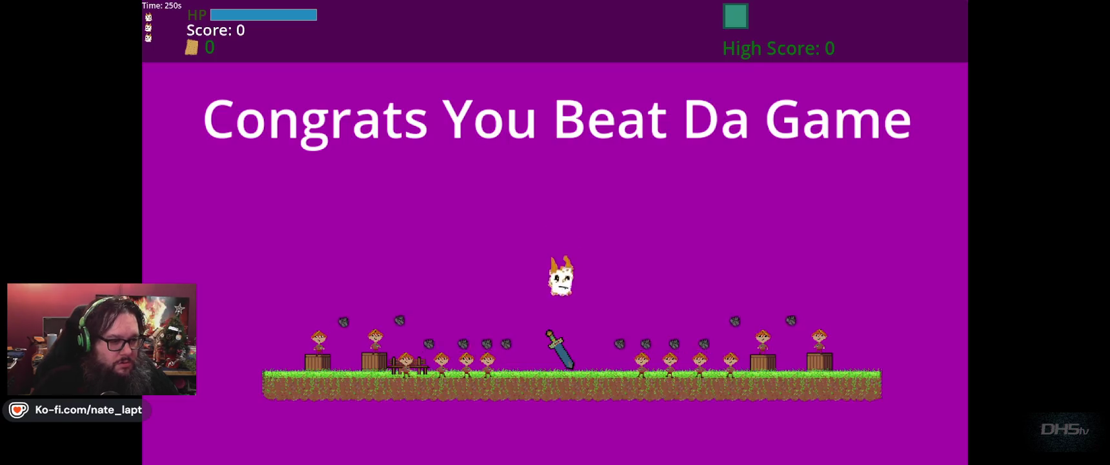
pyautogui.press('space')
pyautogui.press('space')
pyautogui.press('Left')
pyautogui.press('Right')
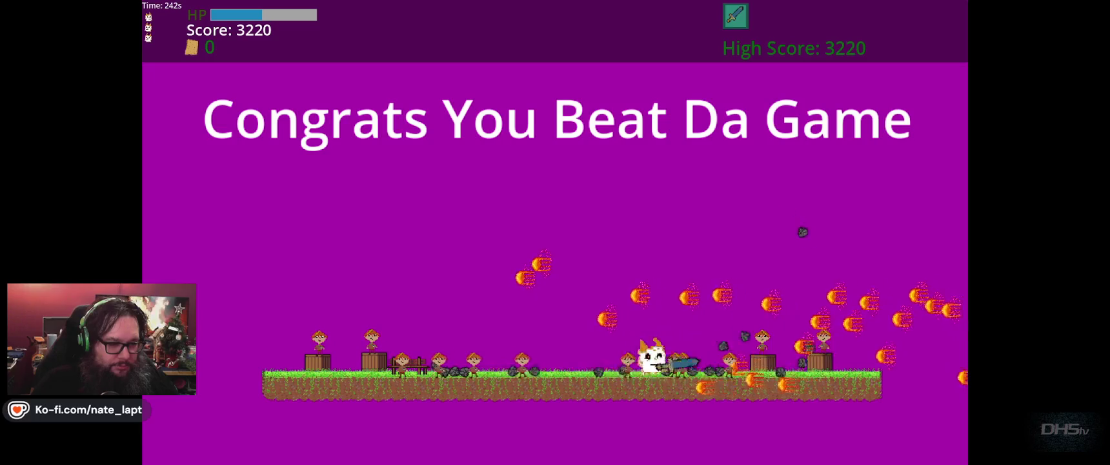
pyautogui.press('Right')
pyautogui.press('Left')
pyautogui.press('Right')
pyautogui.press('Left')
pyautogui.press('Right')
pyautogui.press('Right')
pyautogui.press('Up')
pyautogui.press('Right')
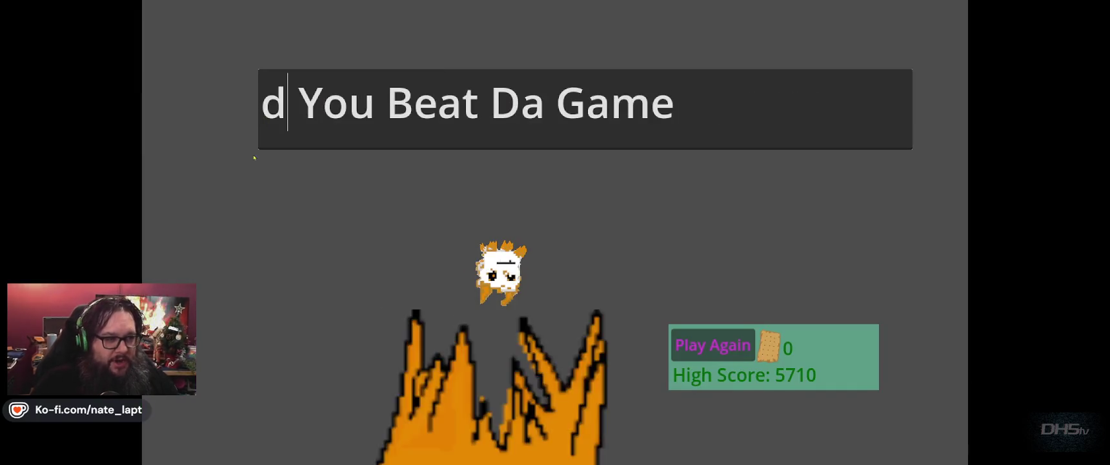
# Type test text into the end-screen field, reselect it, then stop the game.
pyautogui.moveTo(348, 103); pyautogui.dragTo(691, 120)
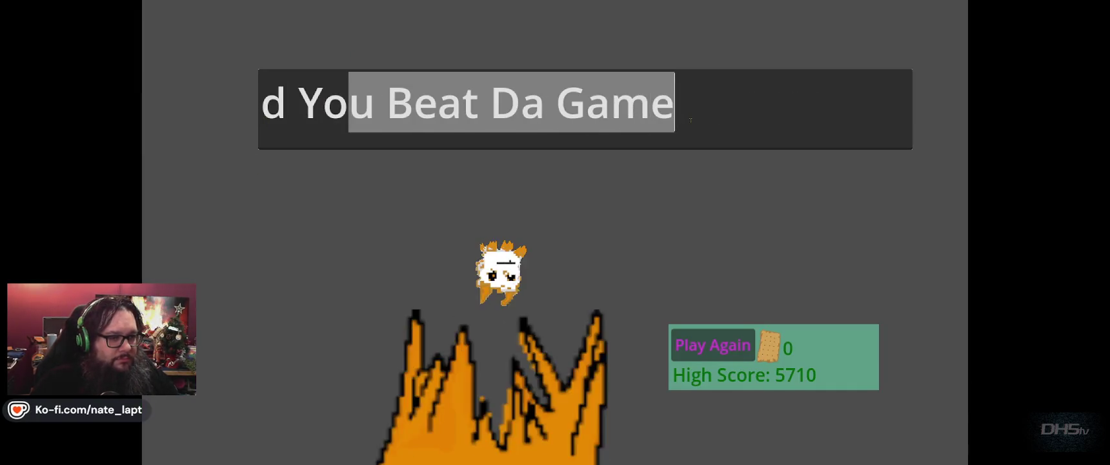
pyautogui.write('sasdfasdfasdfasdf')
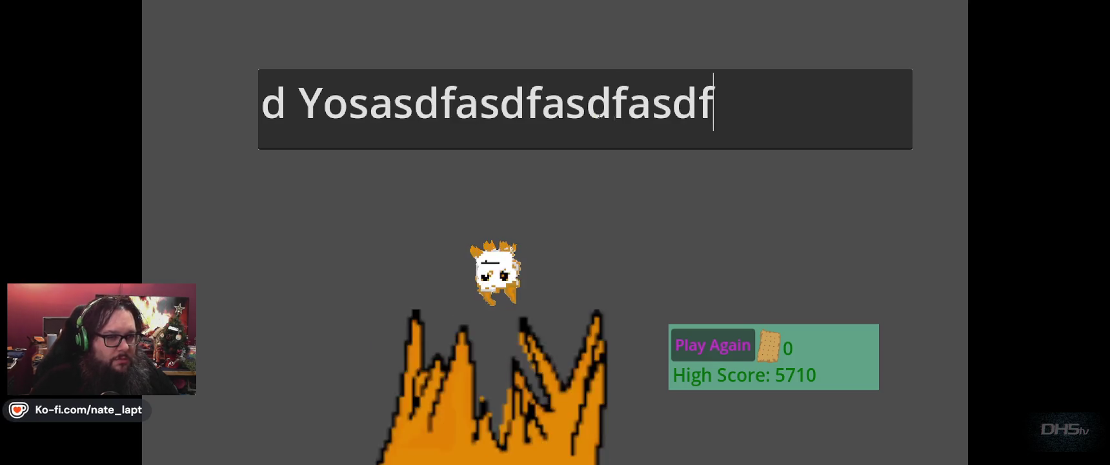
pyautogui.moveTo(715, 110)
pyautogui.mouseDown()
pyautogui.moveTo(322, 119)
pyautogui.moveTo(168, 141)
pyautogui.mouseUp()
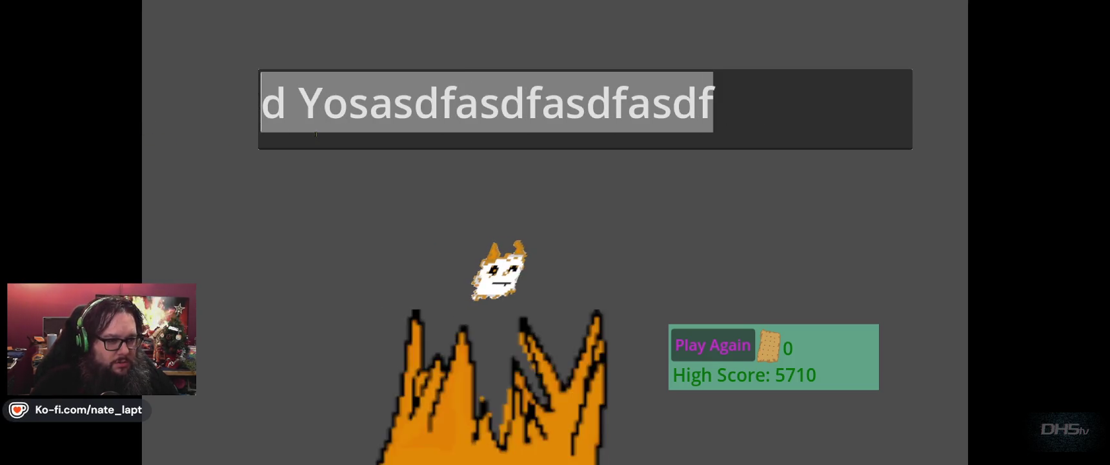
pyautogui.press('F8')
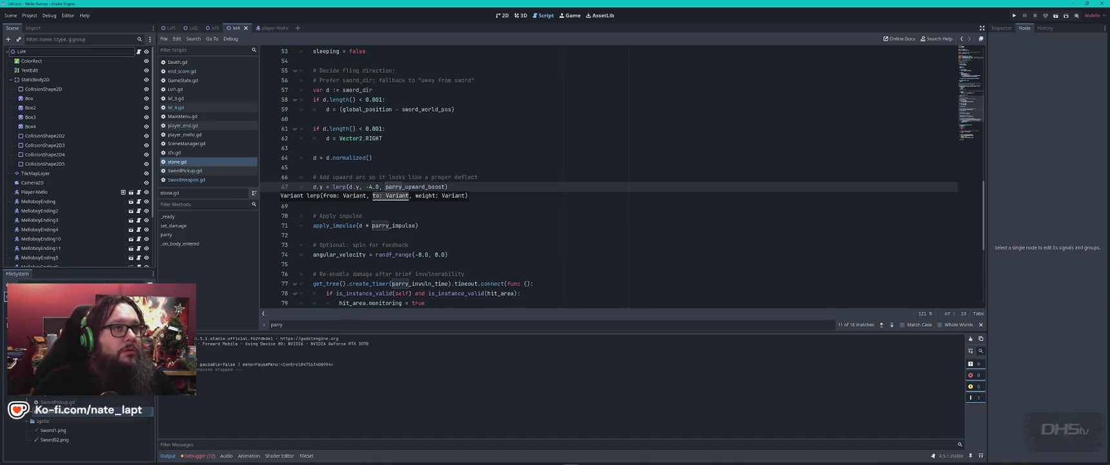
# Open the EndScore scene in the 2D workspace and select its GameOver root node.
pyautogui.scroll(5, 78, 429)
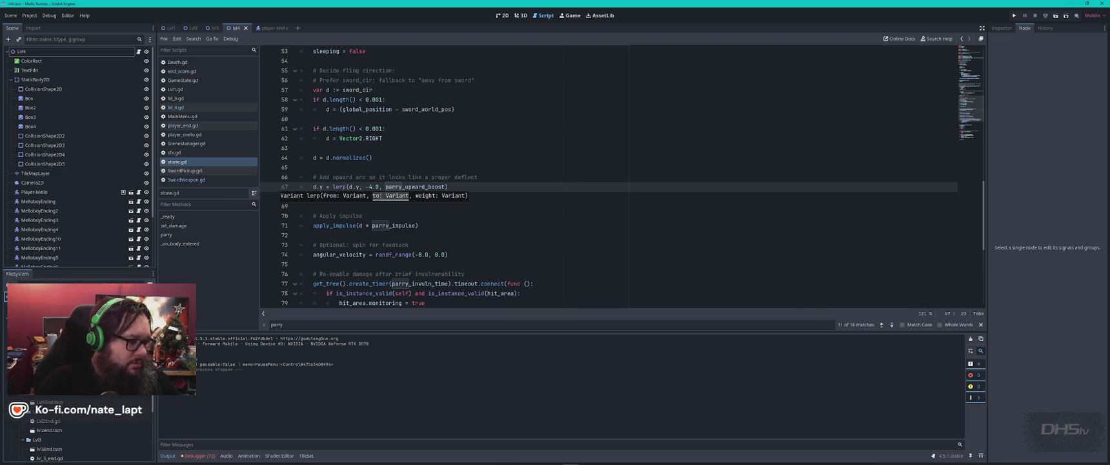
pyautogui.scroll(-5, 78, 429)
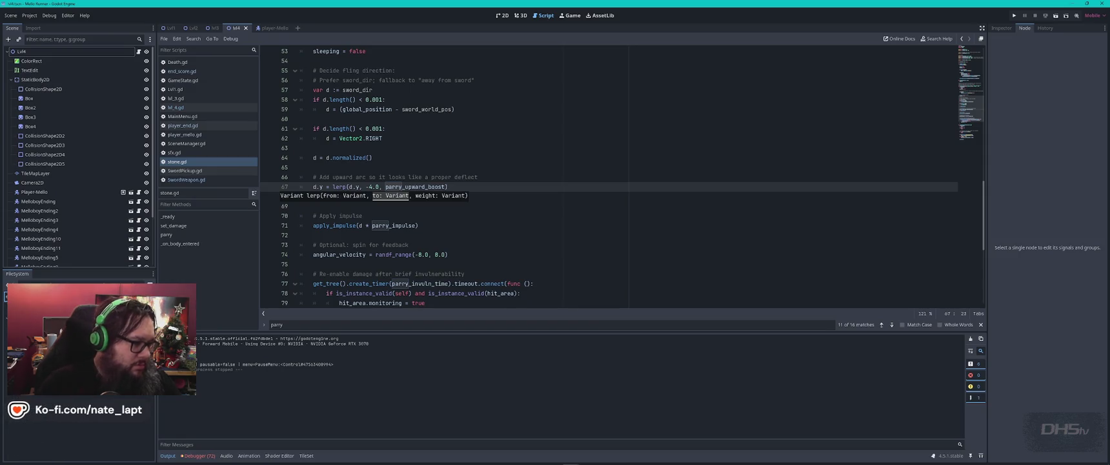
pyautogui.doubleClick(77, 342)
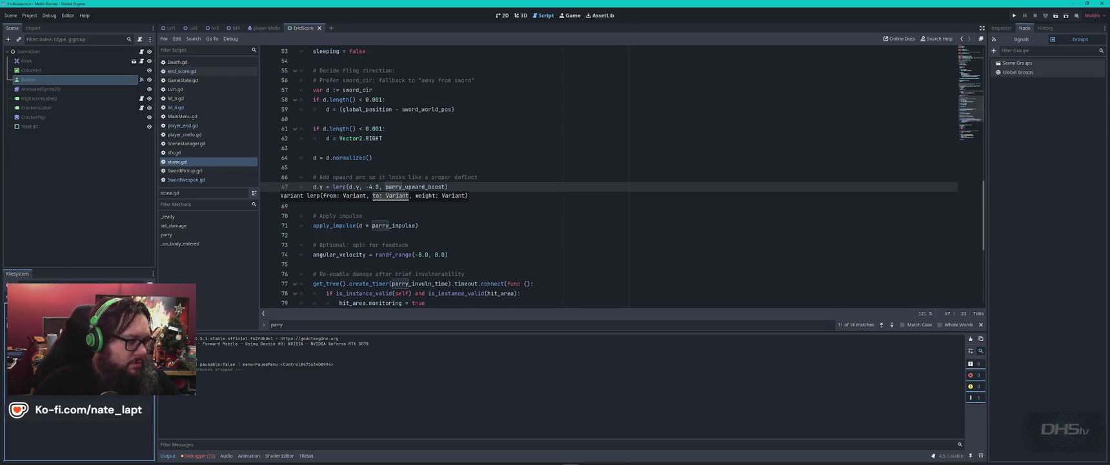
pyautogui.click(27, 129)
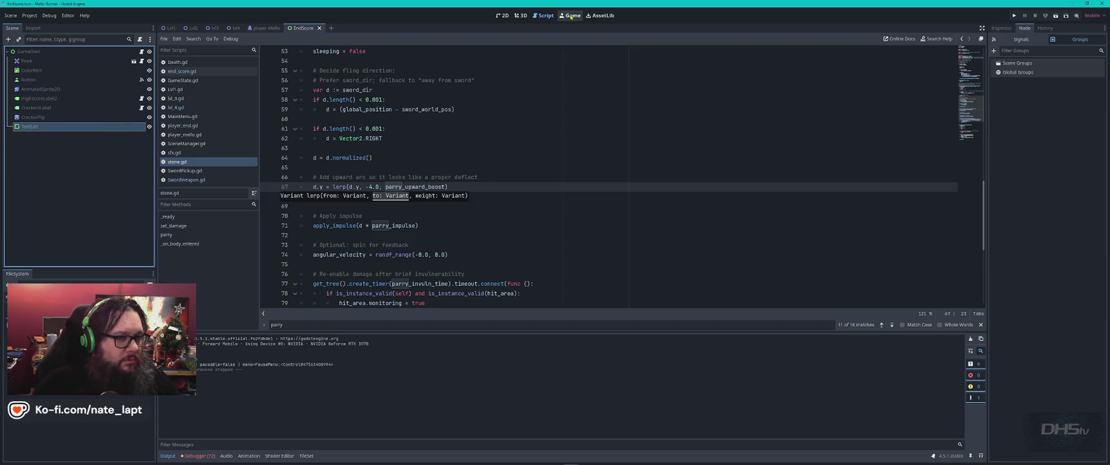
pyautogui.click(502, 15)
pyautogui.click(29, 51)
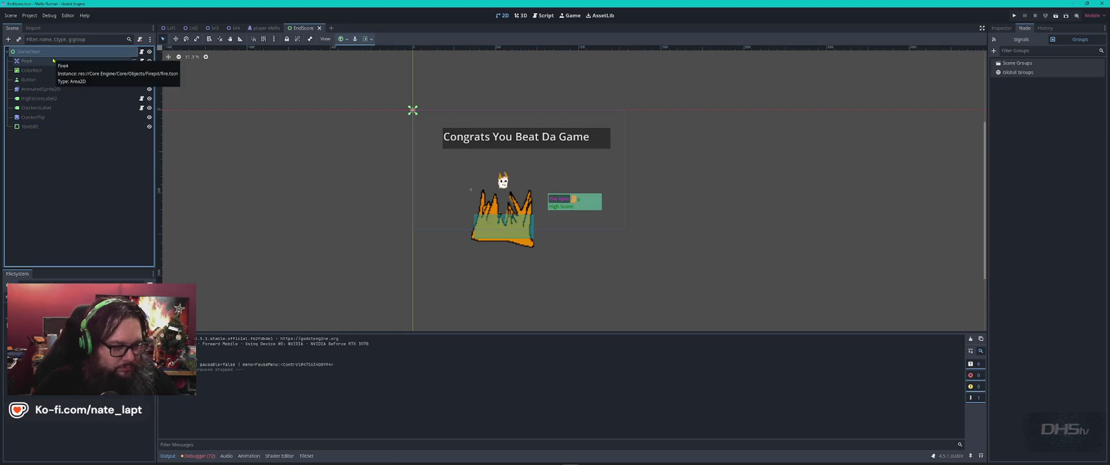
# Add a RichTextLabel child node to the EndScore scene.
pyautogui.hotkey('ctrl', 'a')
pyautogui.write('text')
pyautogui.press('Up')
pyautogui.press('Return')
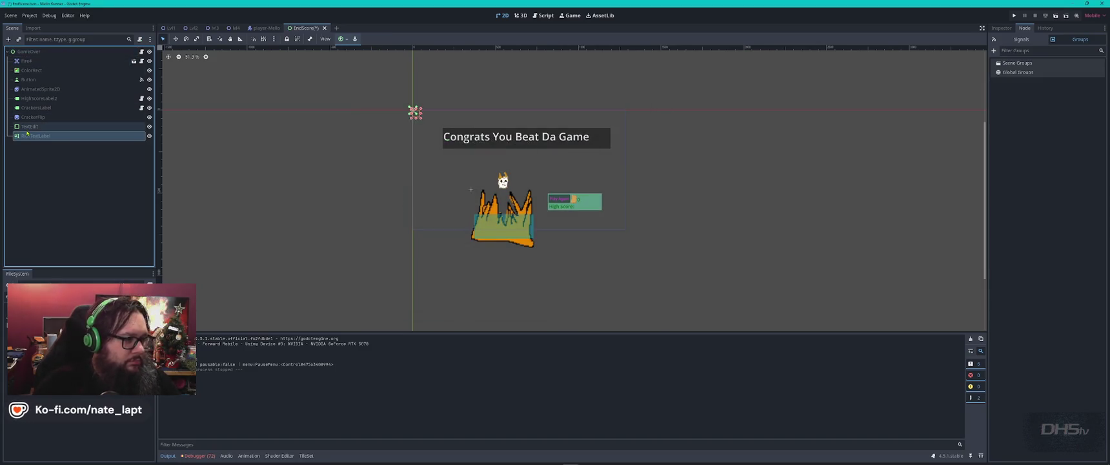
# Copy the TextEdit's 'Congrats You Beat Da Game' text into the RichTextLabel and resize it around the title.
pyautogui.click(29, 126)
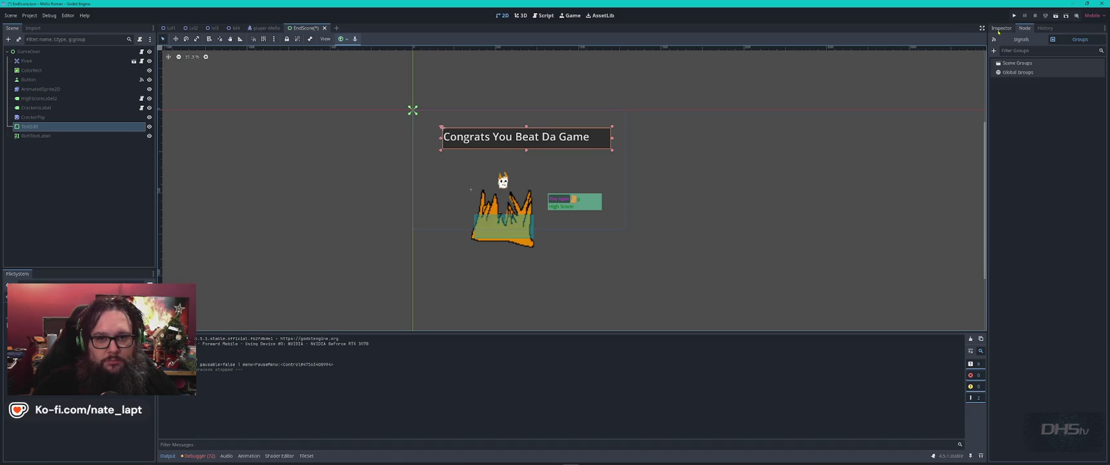
pyautogui.click(1002, 27)
pyautogui.tripleClick(1032, 101)
pyautogui.hotkey('ctrl', 'c')
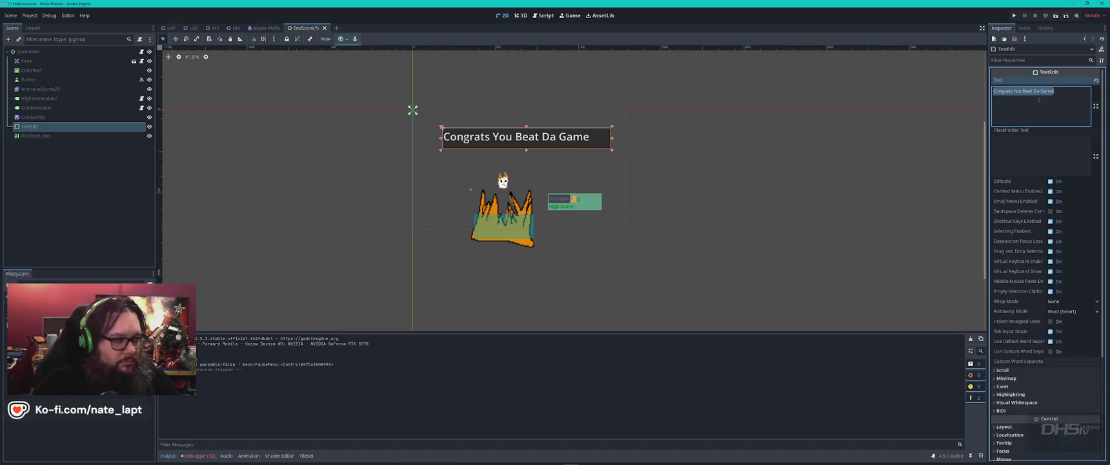
pyautogui.click(35, 135)
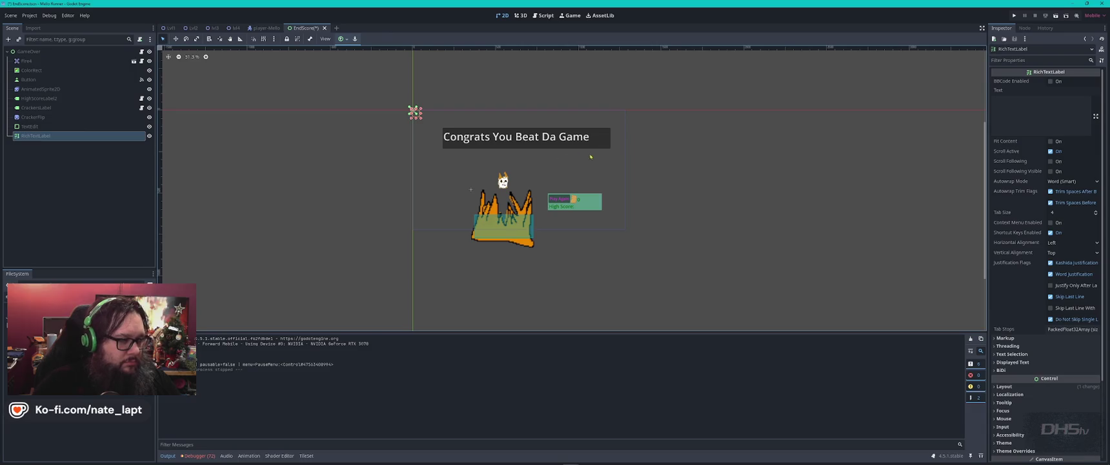
pyautogui.click(1046, 110)
pyautogui.hotkey('ctrl', 'v')
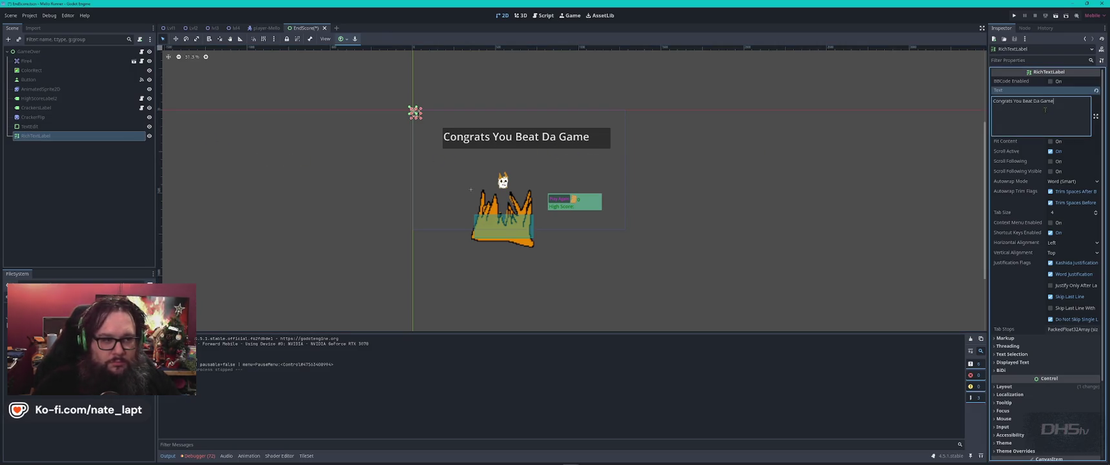
pyautogui.moveTo(417, 115)
pyautogui.mouseDown()
pyautogui.moveTo(549, 158)
pyautogui.moveTo(610, 151)
pyautogui.moveTo(576, 143)
pyautogui.mouseUp()
pyautogui.scroll(-4, 1015, 381)
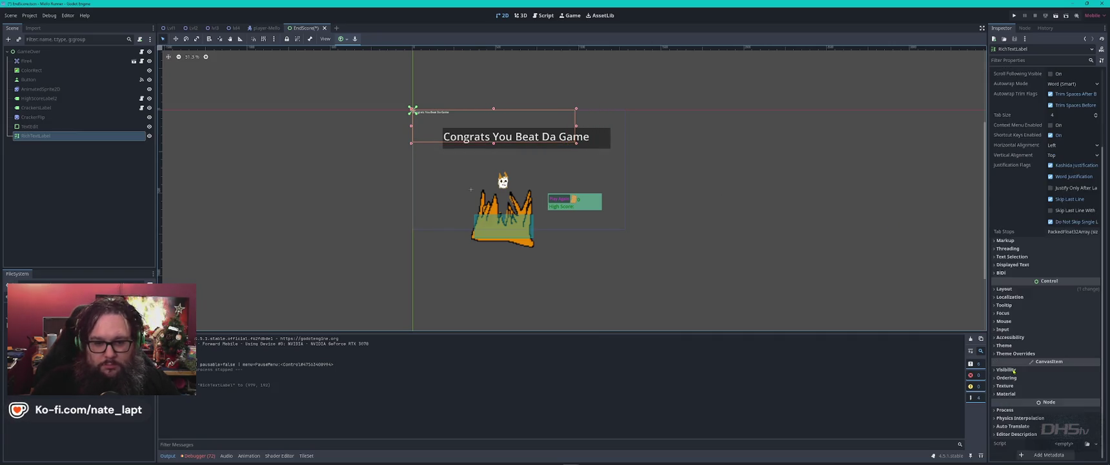
pyautogui.hotkey('alt', 'Tab')
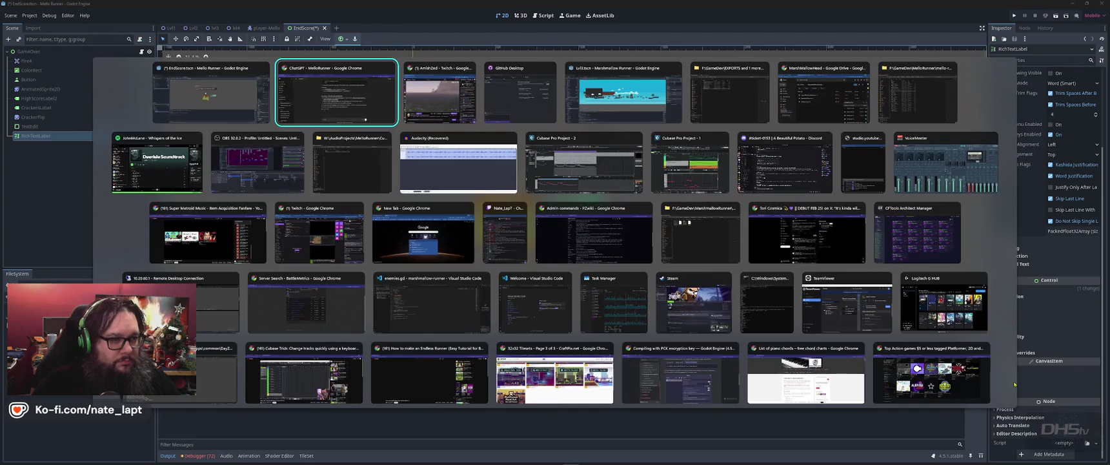
# Bring Spotify, playing Whispers of the Ice from the Deerisle Soundtrack, in front of Godot.
pyautogui.press('Tab')
pyautogui.press('Escape')
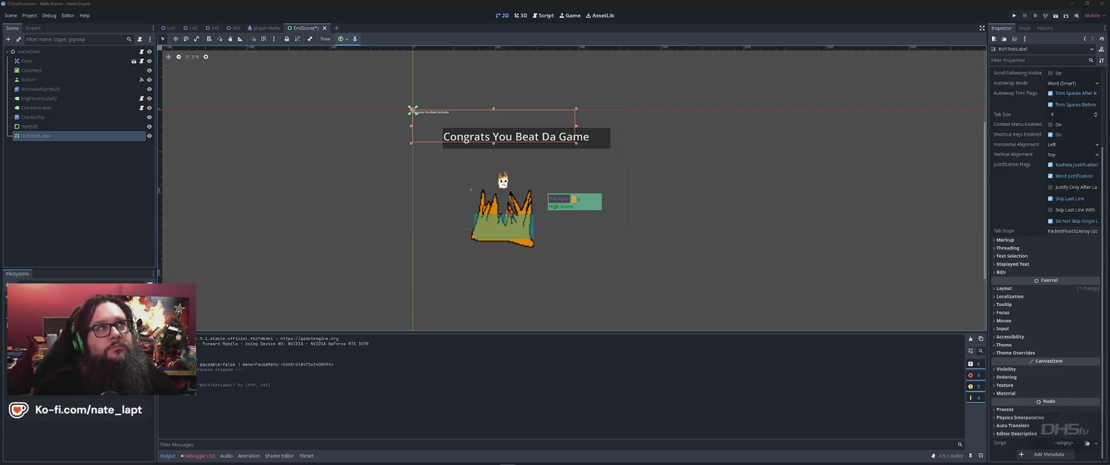
pyautogui.hotkey('alt', 'Tab')
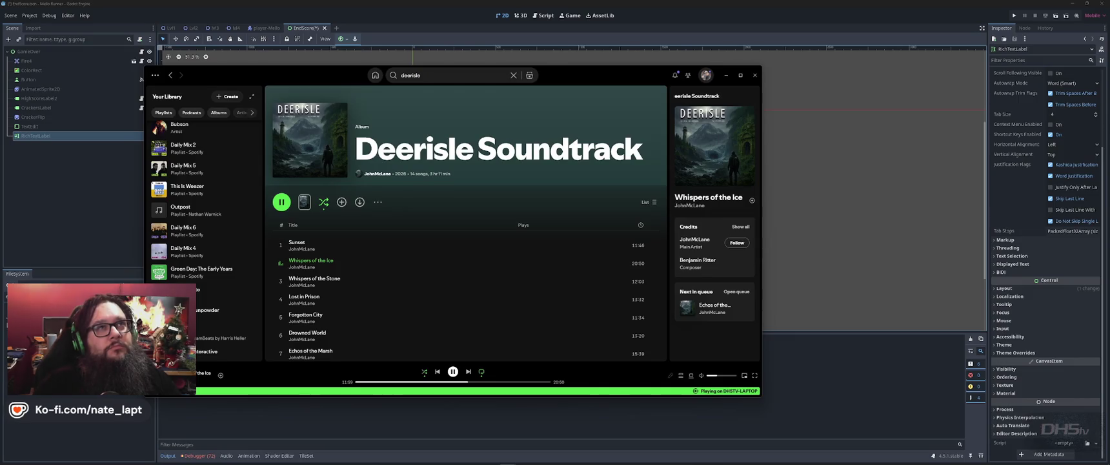
# Minimize Spotify to return to the Godot EndScore scene.
pyautogui.click(732, 75)
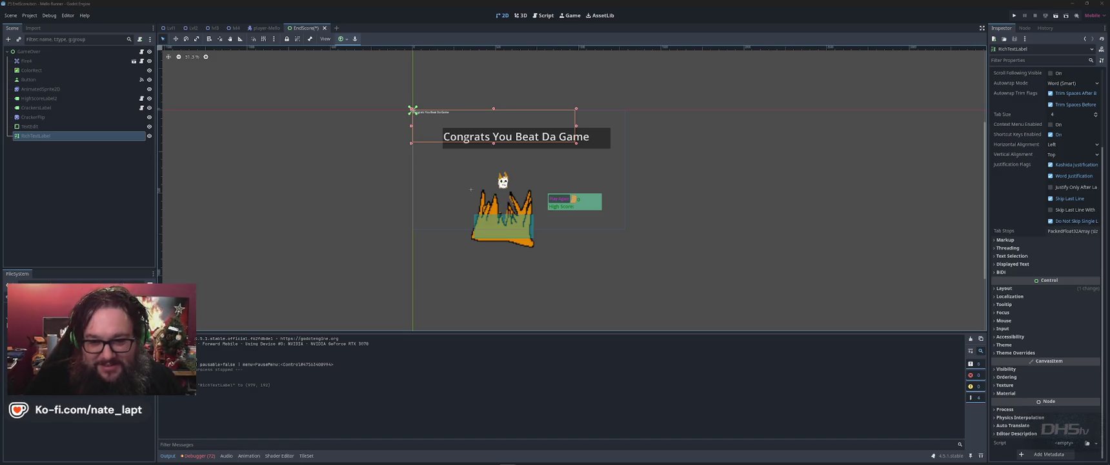
# Expand the RichTextLabel's Theme Overrides > Font Sizes and set Normal Font Size to 64.
pyautogui.click(995, 345)
pyautogui.scroll(-1, 995, 348)
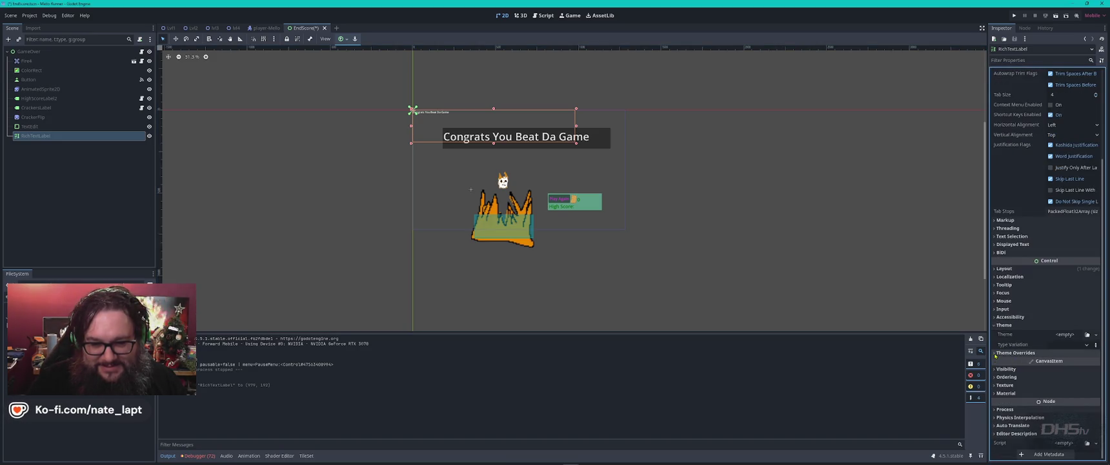
pyautogui.click(996, 353)
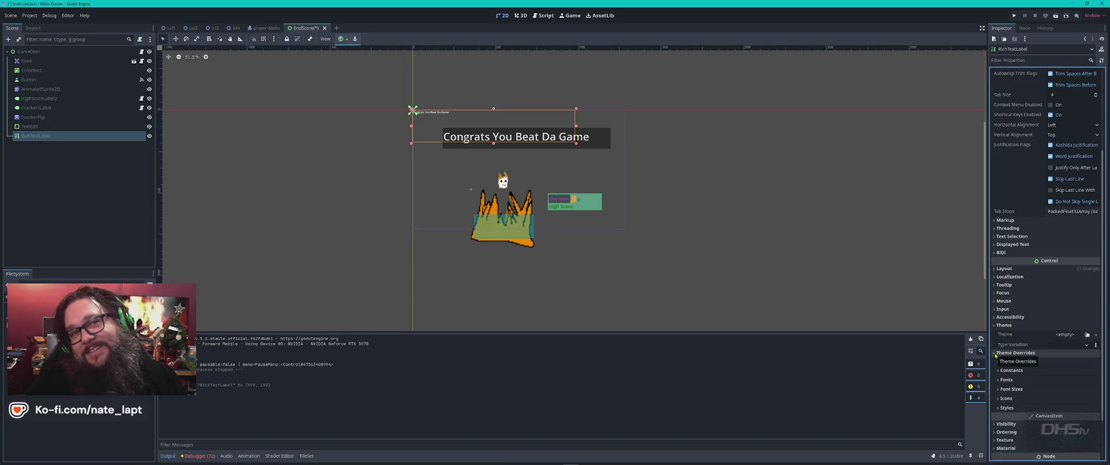
pyautogui.click(1011, 388)
pyautogui.click(1075, 398)
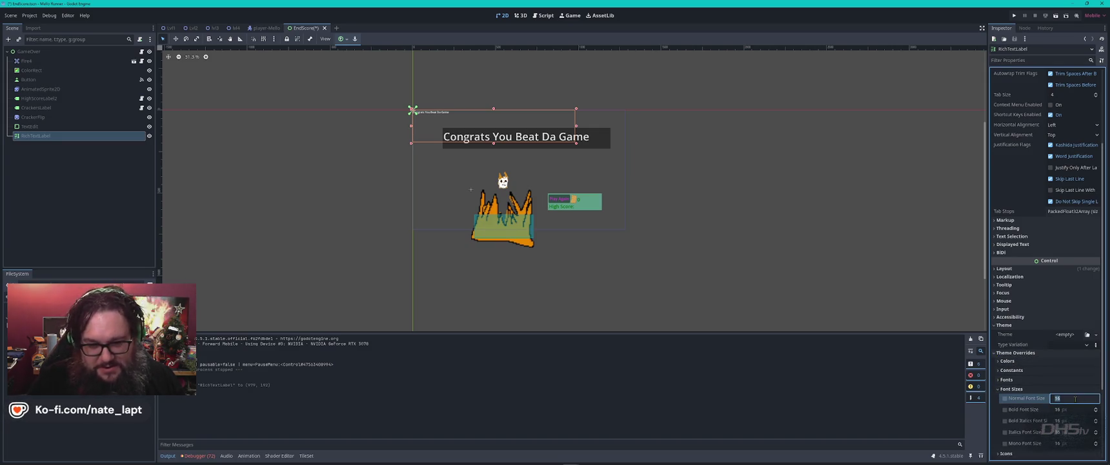
pyautogui.press('Return')
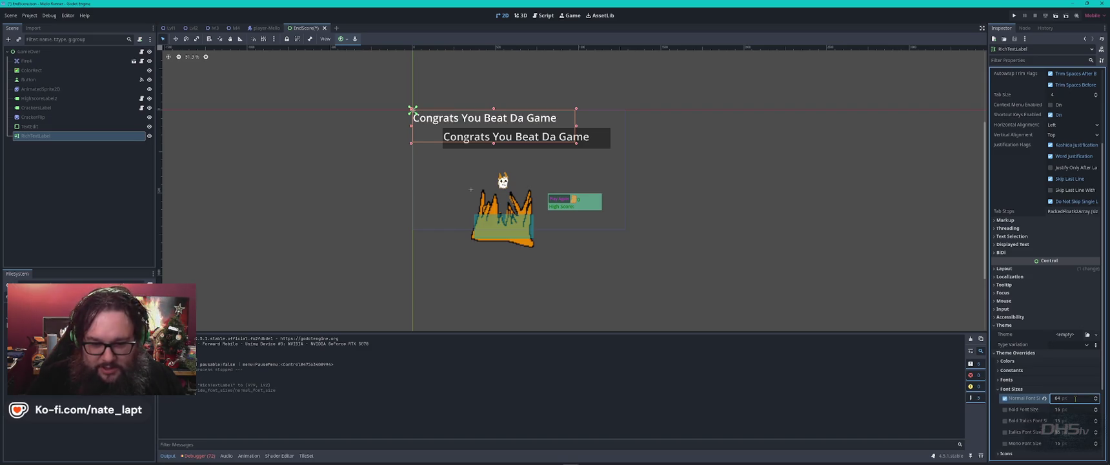
# Switch to a 65 px Bold Font Size override and remove the Normal Font Size override.
pyautogui.click(1005, 409)
pyautogui.click(1070, 409)
pyautogui.write('64')
pyautogui.press('Return')
pyautogui.click(1005, 399)
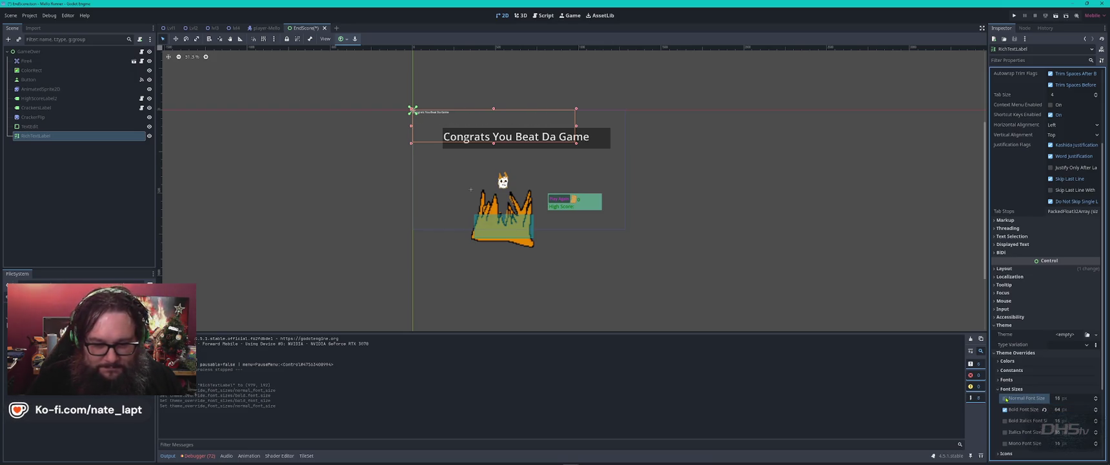
pyautogui.click(1080, 410)
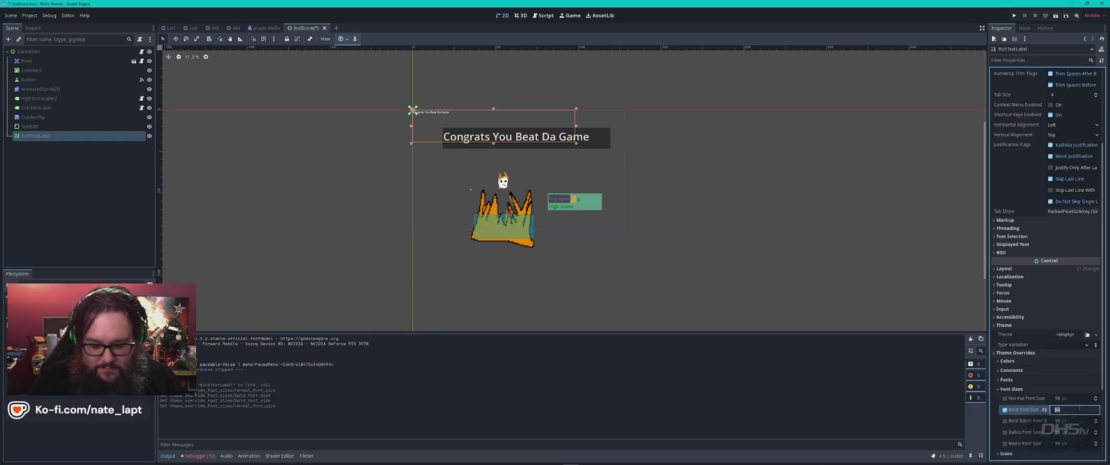
pyautogui.write('65')
pyautogui.press('Return')
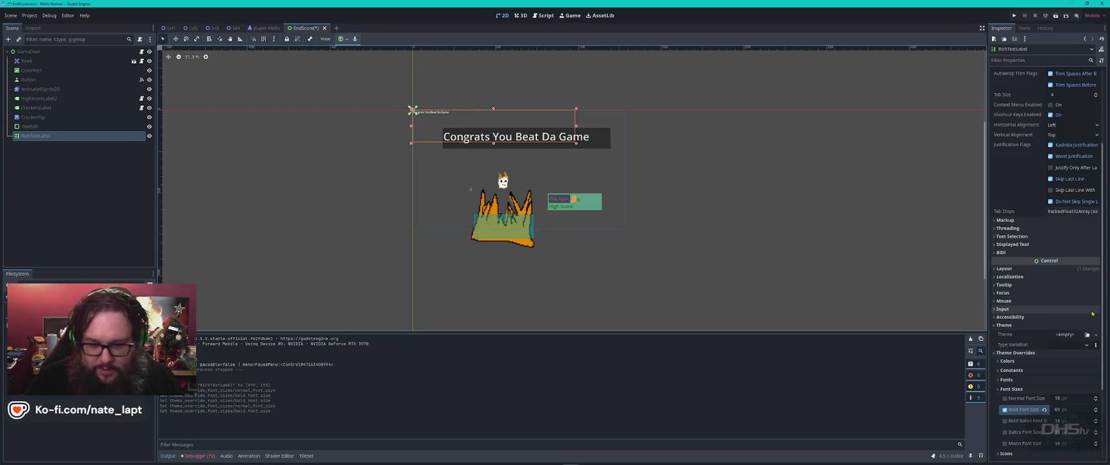
pyautogui.click(1087, 345)
pyautogui.click(1002, 380)
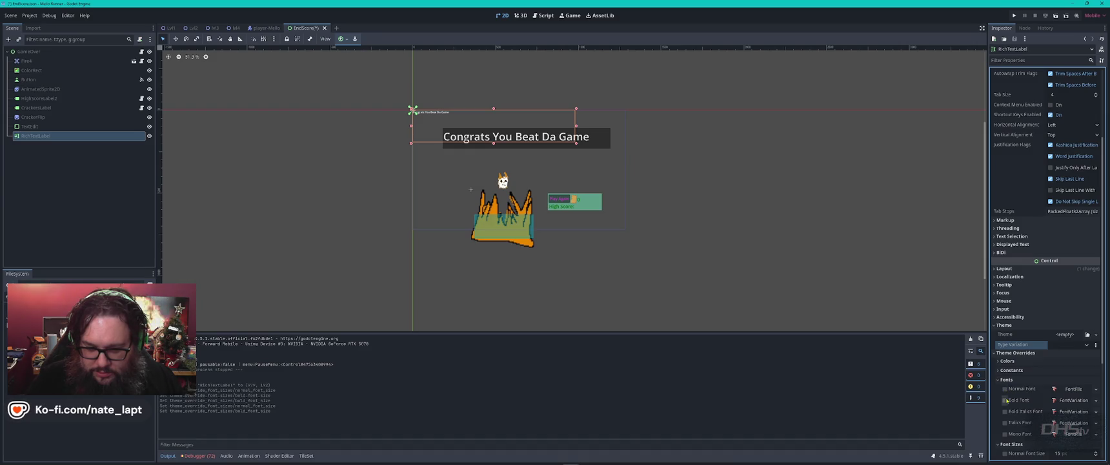
# Inspect the Bold Font override's variation and base font resource settings.
pyautogui.click(1005, 400)
pyautogui.click(1071, 400)
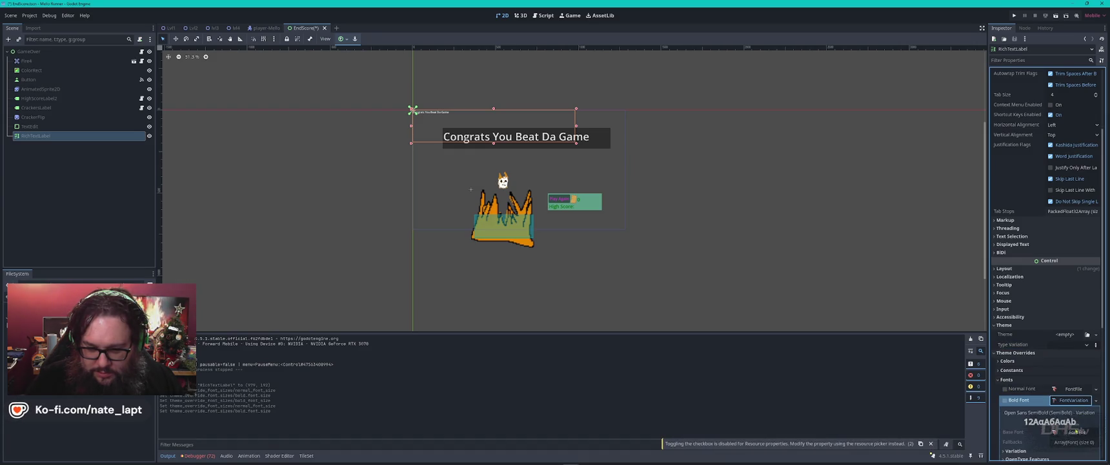
pyautogui.click(1075, 432)
pyautogui.scroll(-5, 1062, 290)
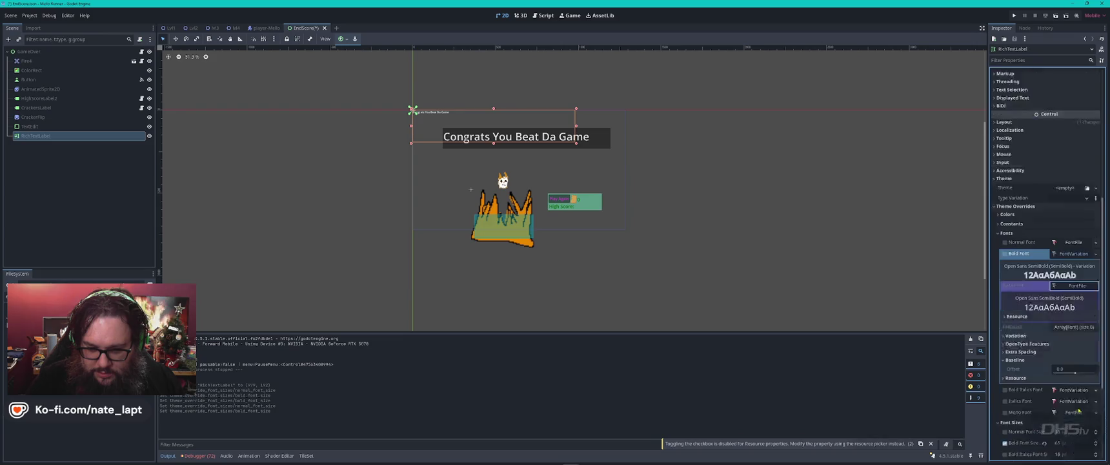
pyautogui.click(1057, 268)
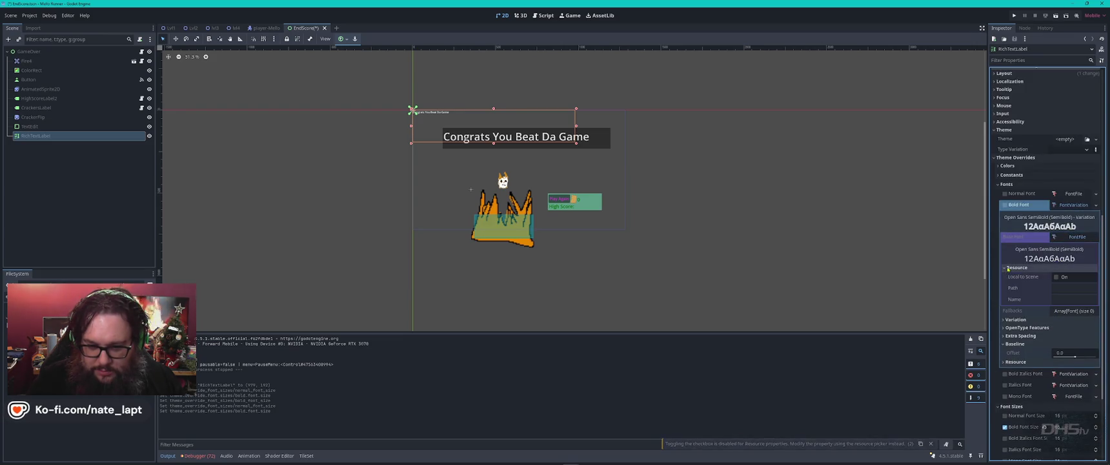
pyautogui.click(1057, 277)
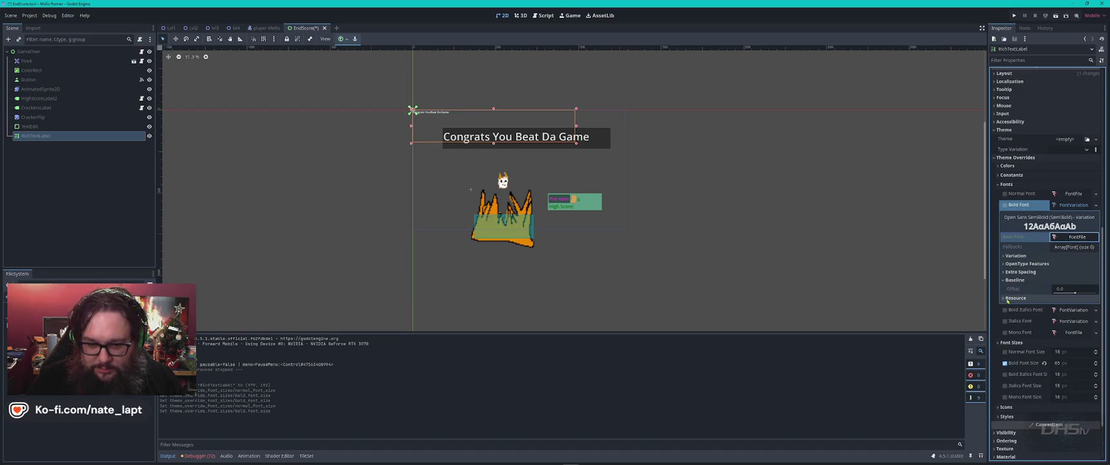
pyautogui.click(1004, 207)
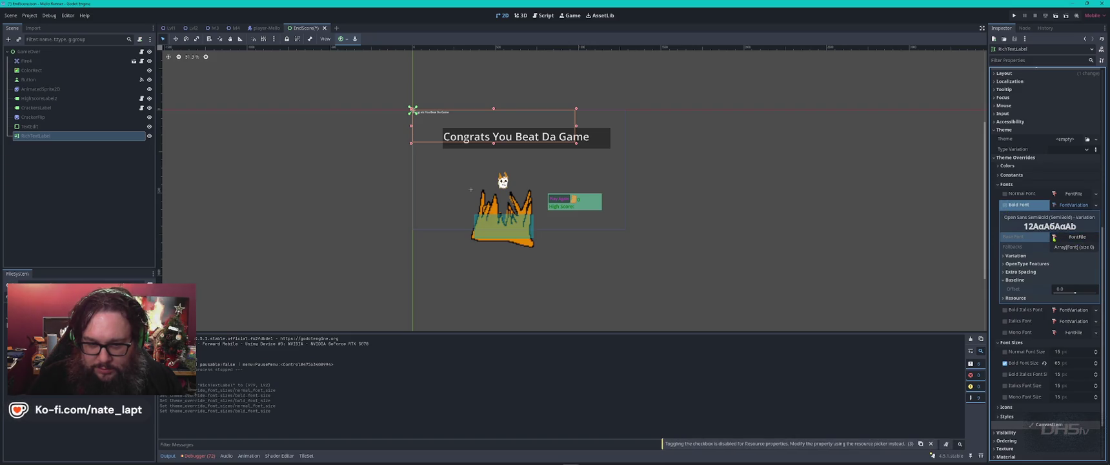
pyautogui.click(1055, 238)
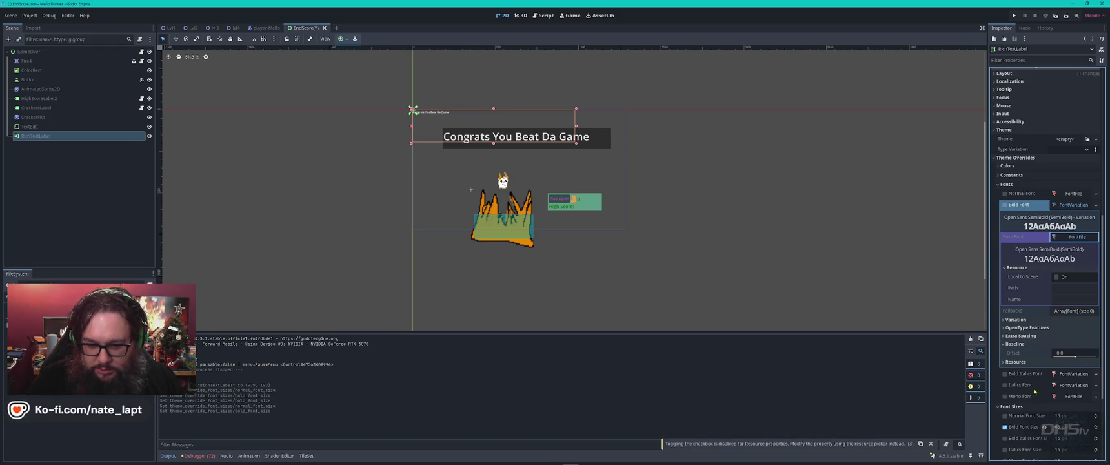
pyautogui.scroll(-3, 1036, 390)
# Turn off the 65 px Bold Font Size and set Normal Font Size to 65 px instead.
pyautogui.click(1065, 330)
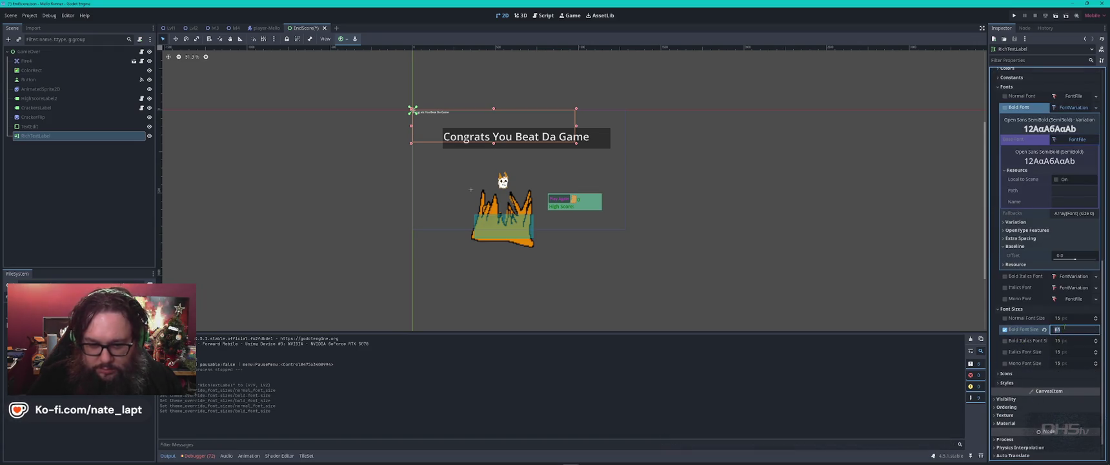
pyautogui.click(1004, 329)
pyautogui.click(1005, 318)
pyautogui.write('65')
pyautogui.press('Return')
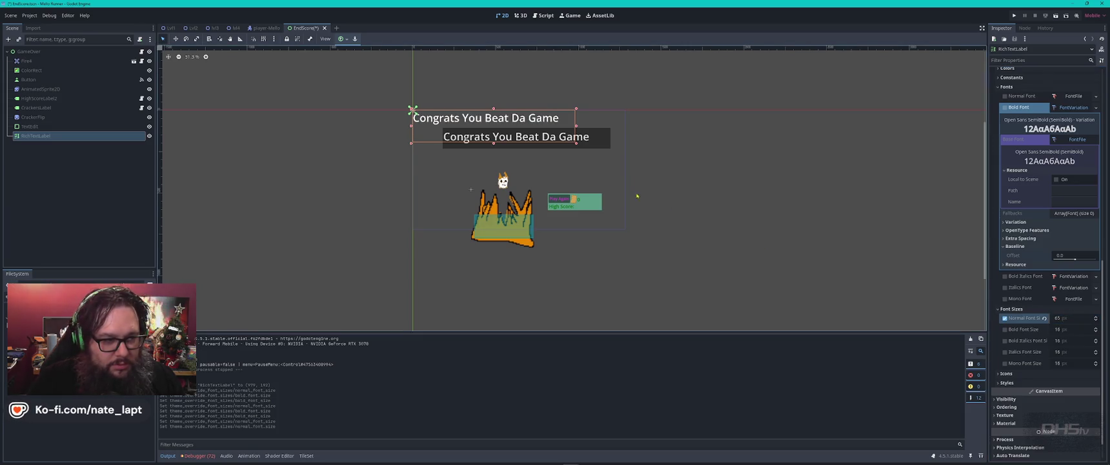
pyautogui.moveTo(524, 121); pyautogui.dragTo(554, 137)
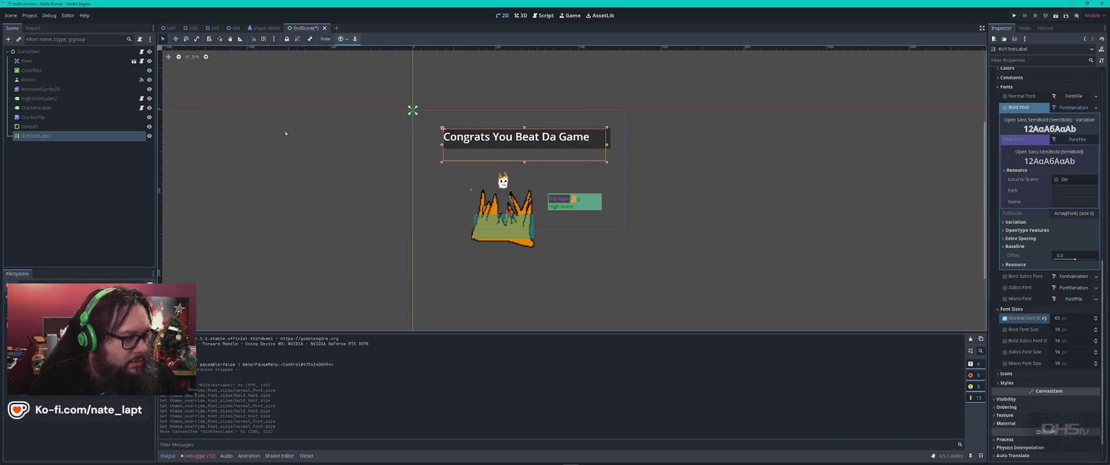
# Hide the old TextEdit, save the EndScore scene, and launch the game with F5.
pyautogui.click(150, 126)
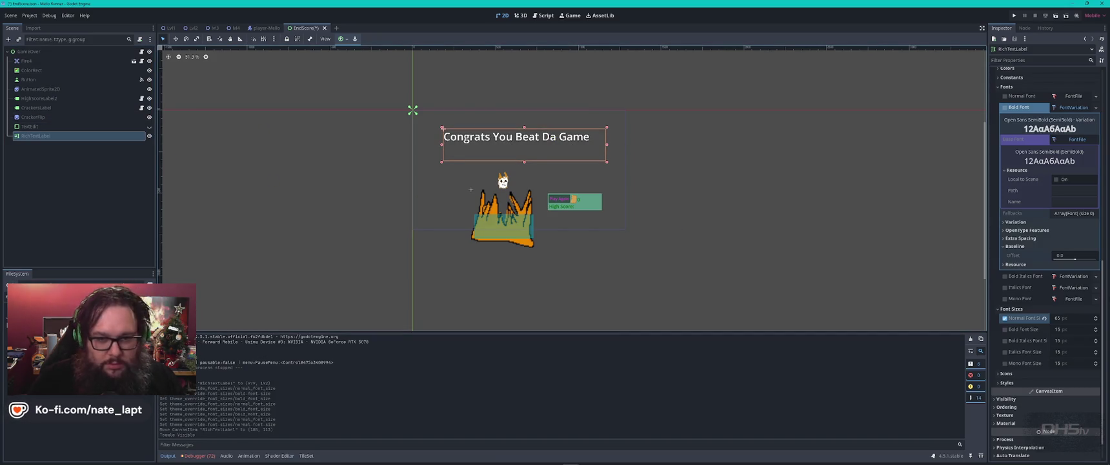
pyautogui.hotkey('ctrl', 's')
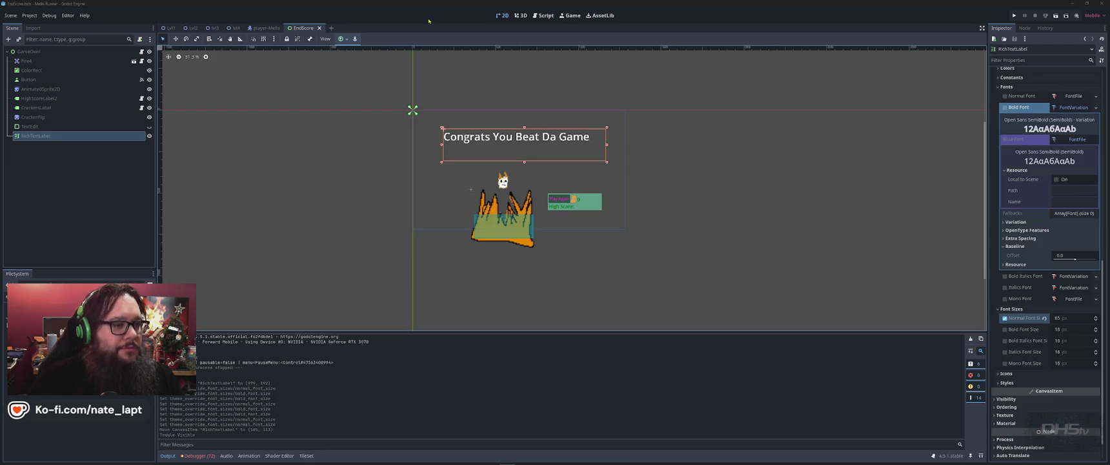
pyautogui.press('F5')
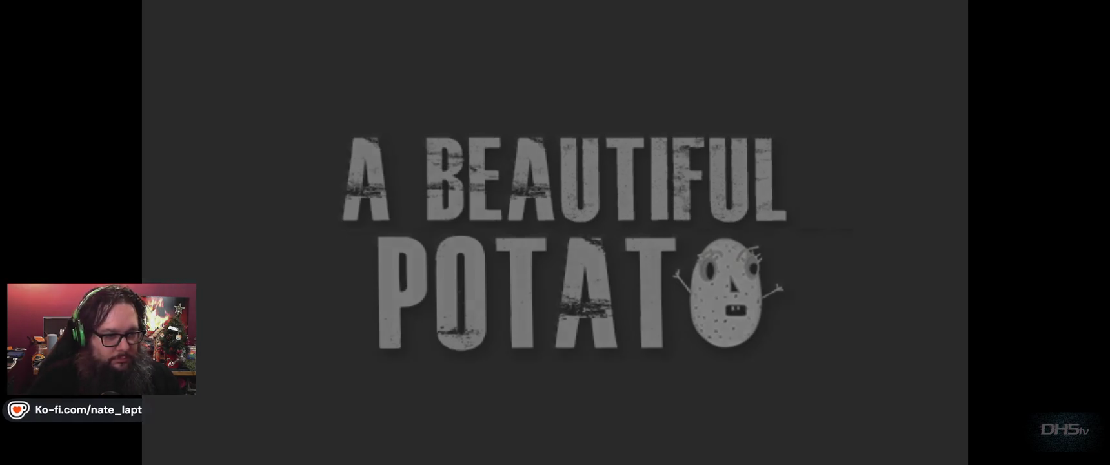
pyautogui.press('Return')
pyautogui.press('Left')
pyautogui.press('Right')
pyautogui.press('Left')
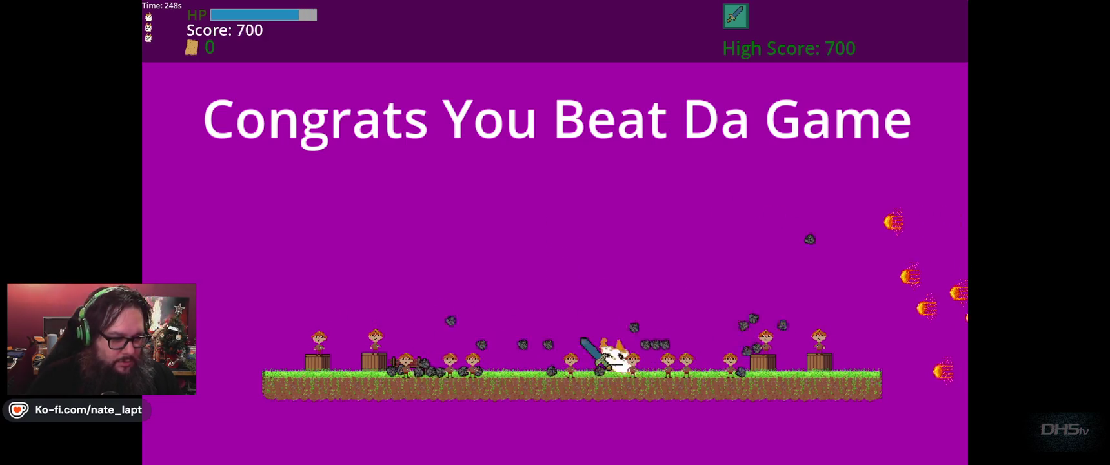
pyautogui.press('Right')
pyautogui.press('Right')
pyautogui.press('Up')
pyautogui.press('Right')
pyautogui.press('Up')
pyautogui.press('Left')
pyautogui.press('Right')
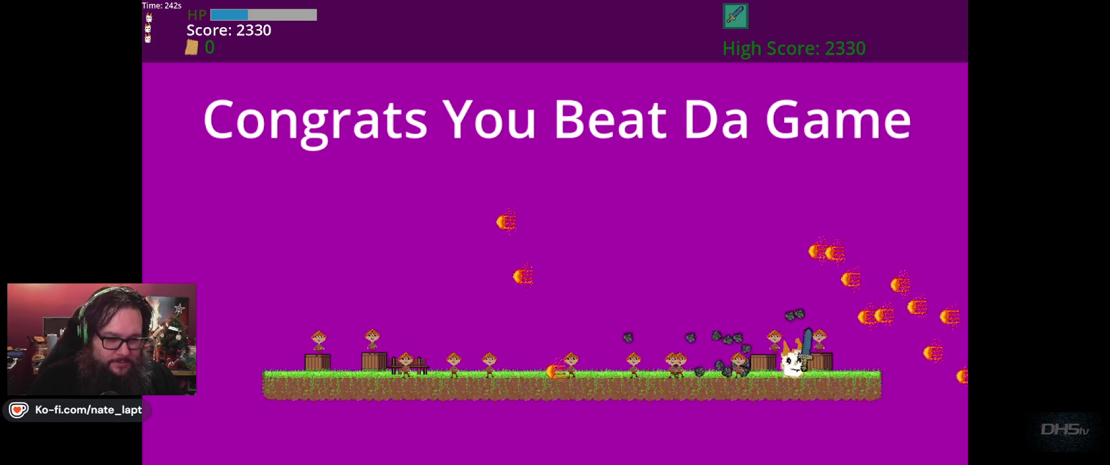
pyautogui.press('Up')
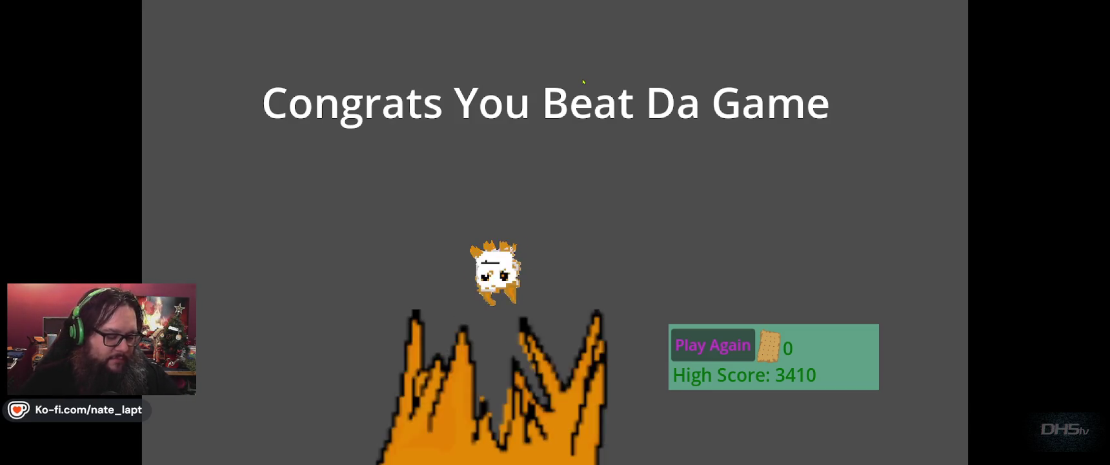
pyautogui.press('F8')
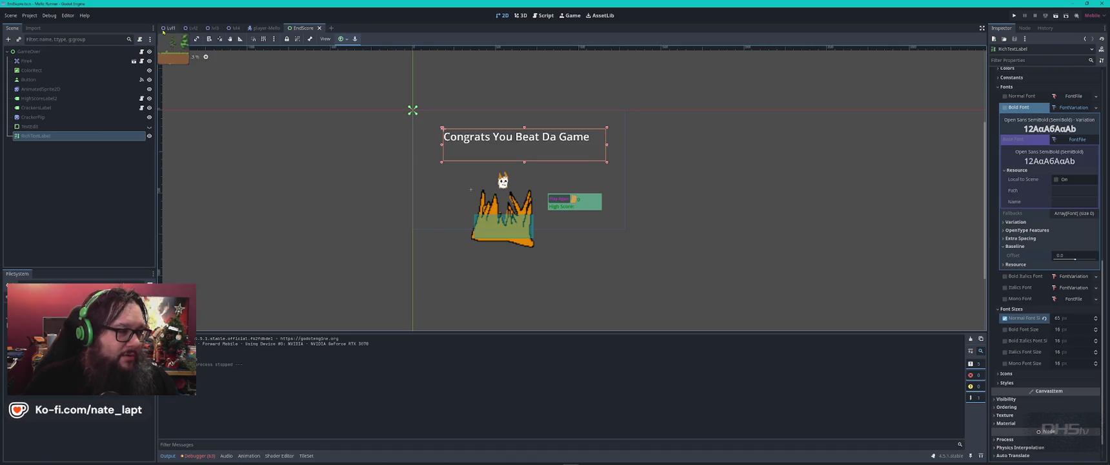
# Look through the lvl4, EndScore and player-Mello scene tabs, ending on lvl4.
pyautogui.click(235, 28)
pyautogui.scroll(-3, 601, 294)
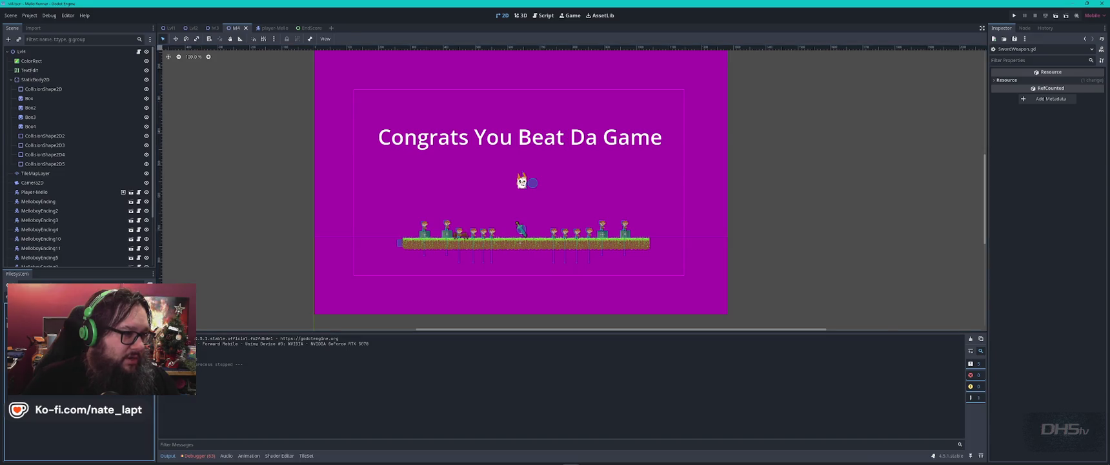
pyautogui.click(304, 28)
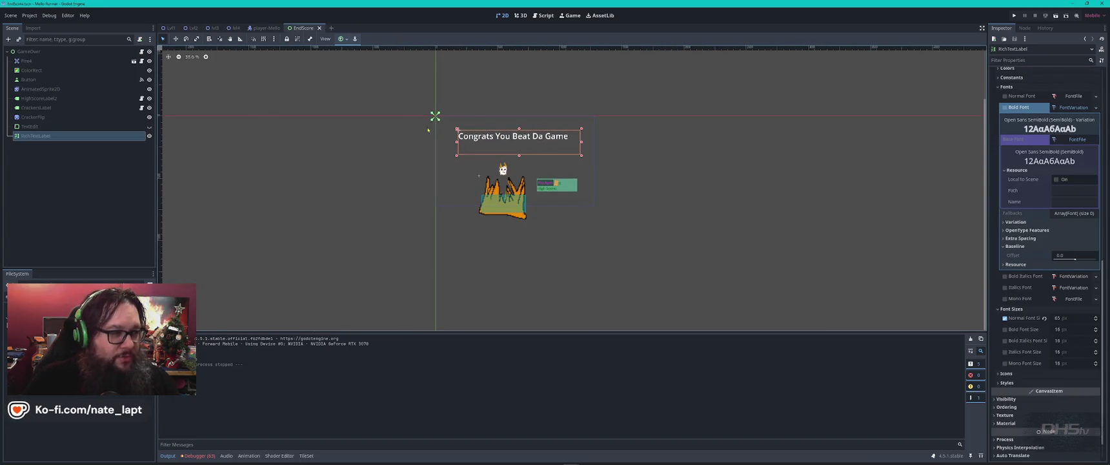
pyautogui.click(265, 28)
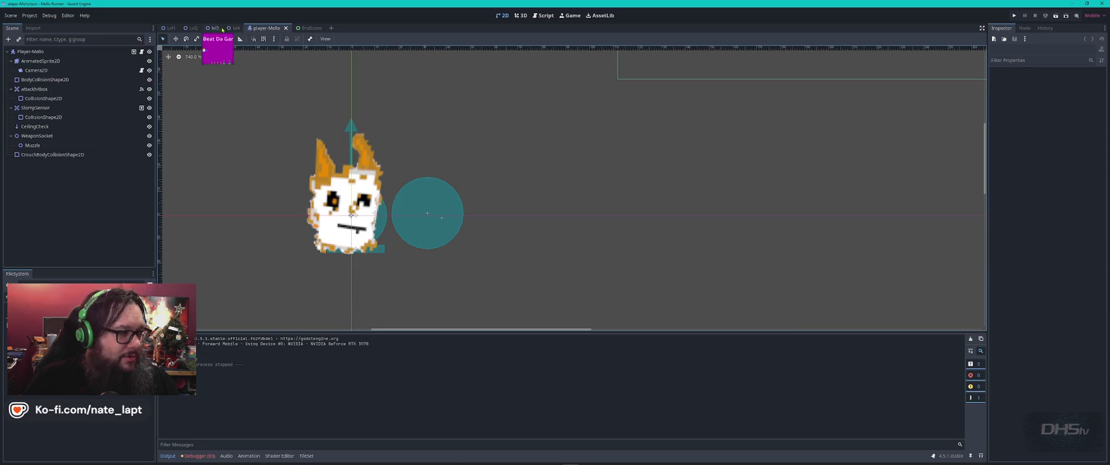
pyautogui.click(234, 27)
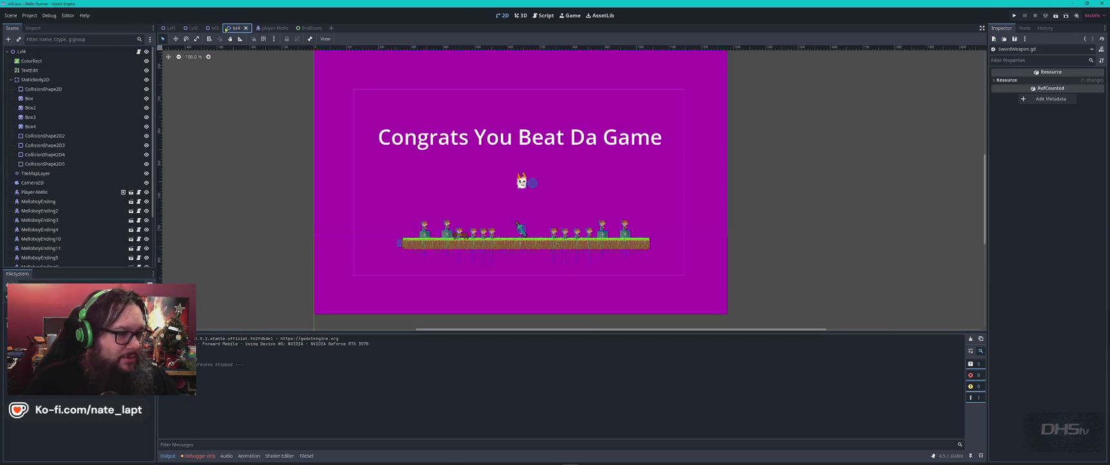
# Cut the lvl4 TextEdit text to 'Beat Da Game' and narrow its box to fit.
pyautogui.click(459, 142)
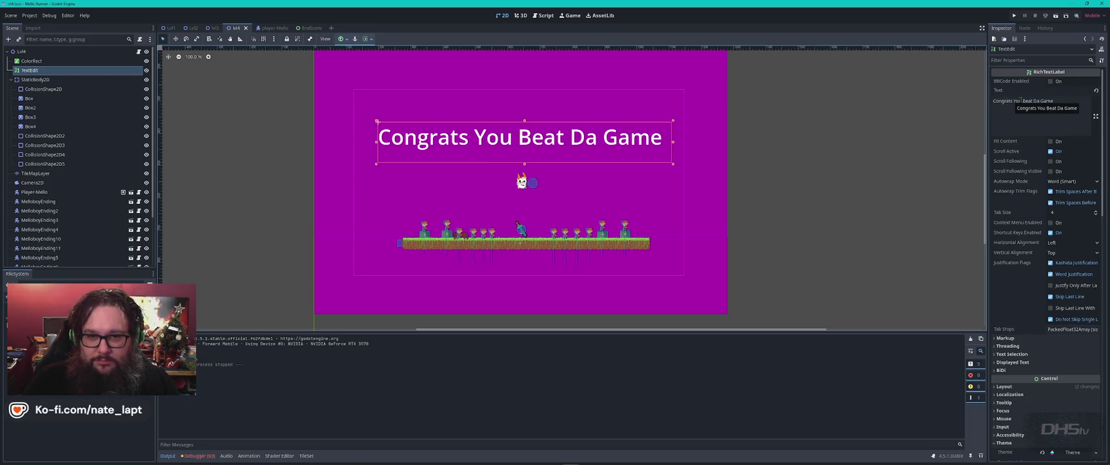
pyautogui.moveTo(1021, 102); pyautogui.dragTo(993, 101)
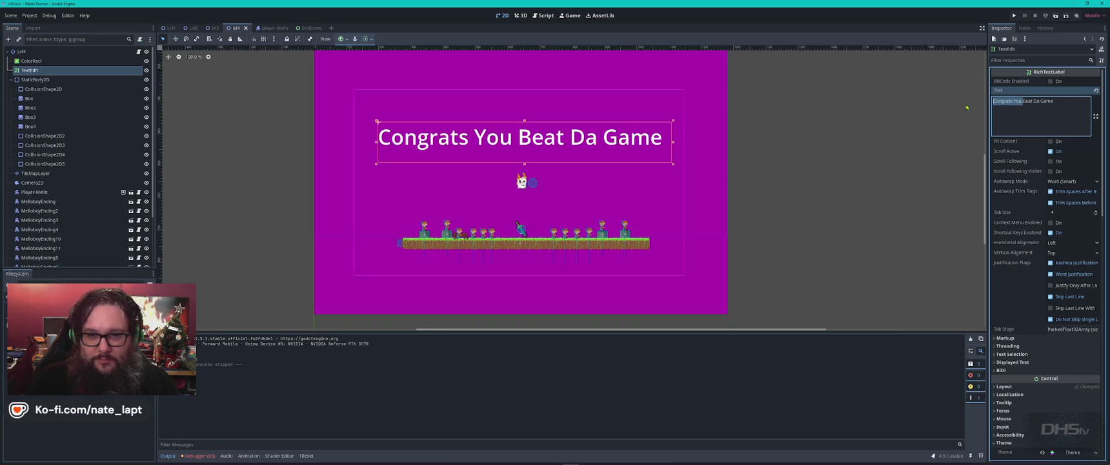
pyautogui.press('BackSpace')
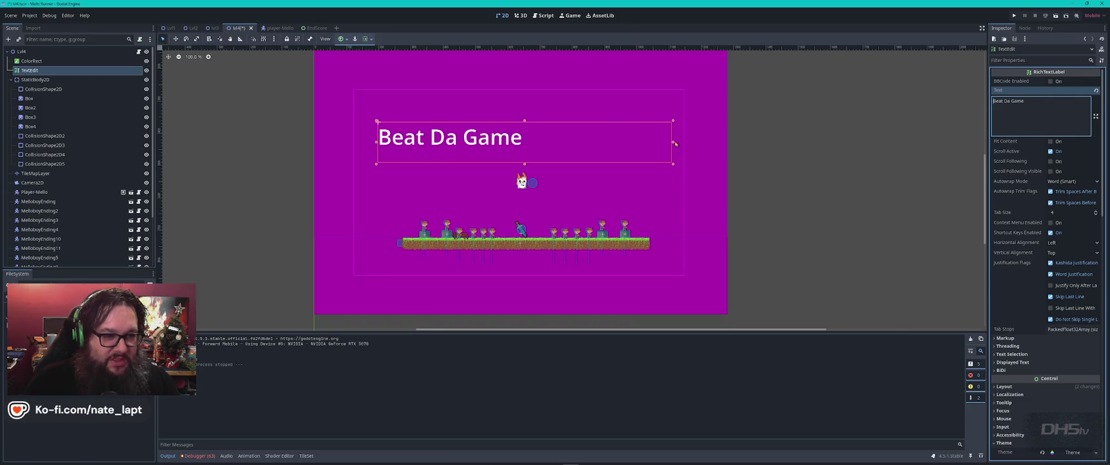
pyautogui.moveTo(674, 163)
pyautogui.mouseDown()
pyautogui.moveTo(570, 186)
pyautogui.moveTo(555, 170)
pyautogui.moveTo(595, 173)
pyautogui.mouseUp()
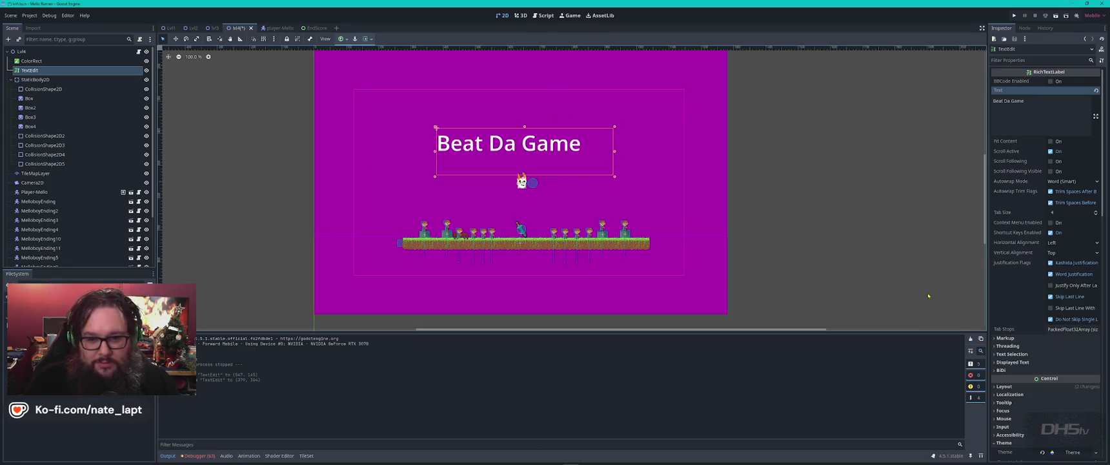
pyautogui.click(994, 355)
pyautogui.click(995, 355)
pyautogui.click(998, 363)
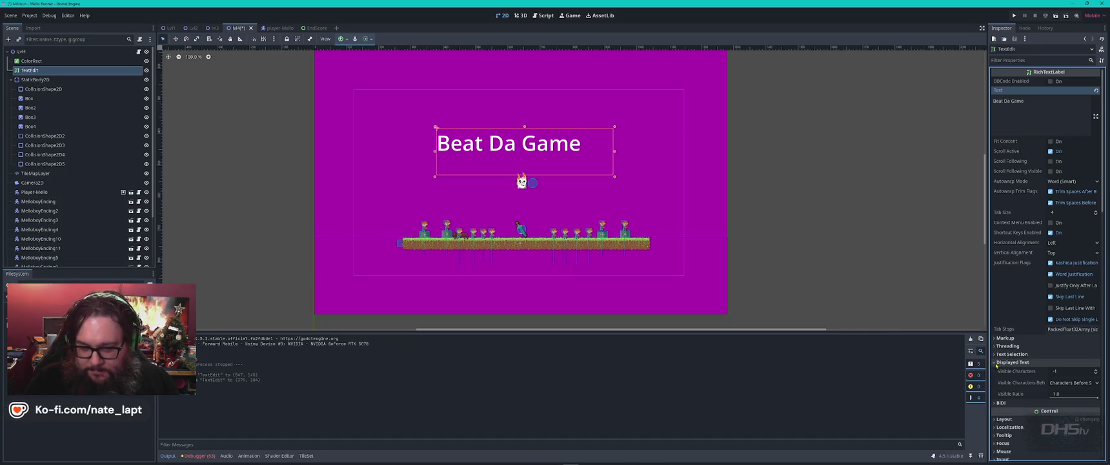
# Set the lvl4 title's Bold Font override Font Weight to 800.
pyautogui.click(998, 363)
pyautogui.click(1004, 363)
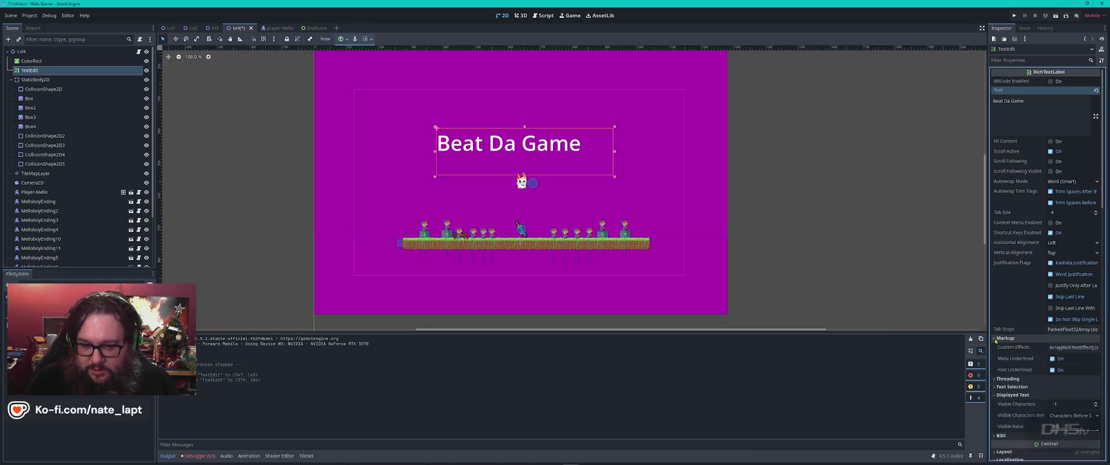
pyautogui.scroll(-3, 1003, 345)
pyautogui.scroll(-3, 1002, 345)
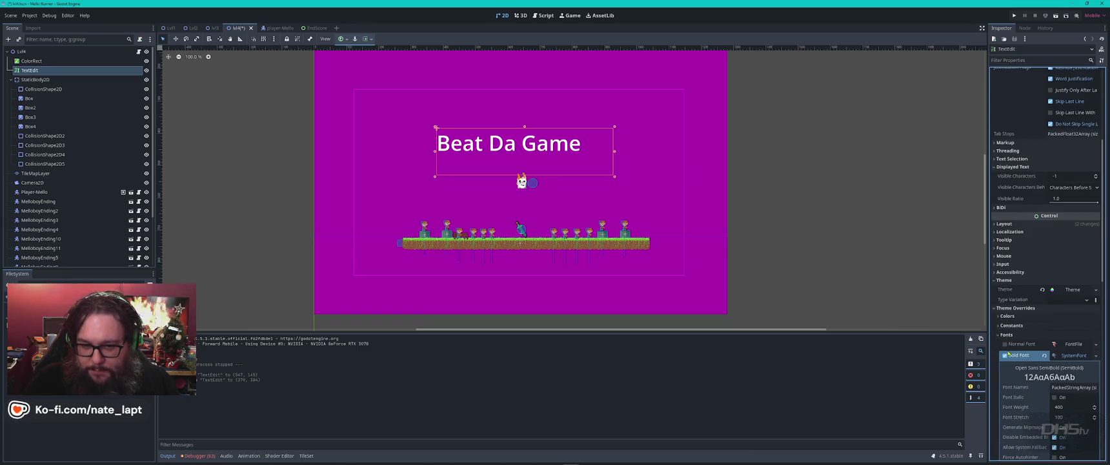
pyautogui.click(995, 143)
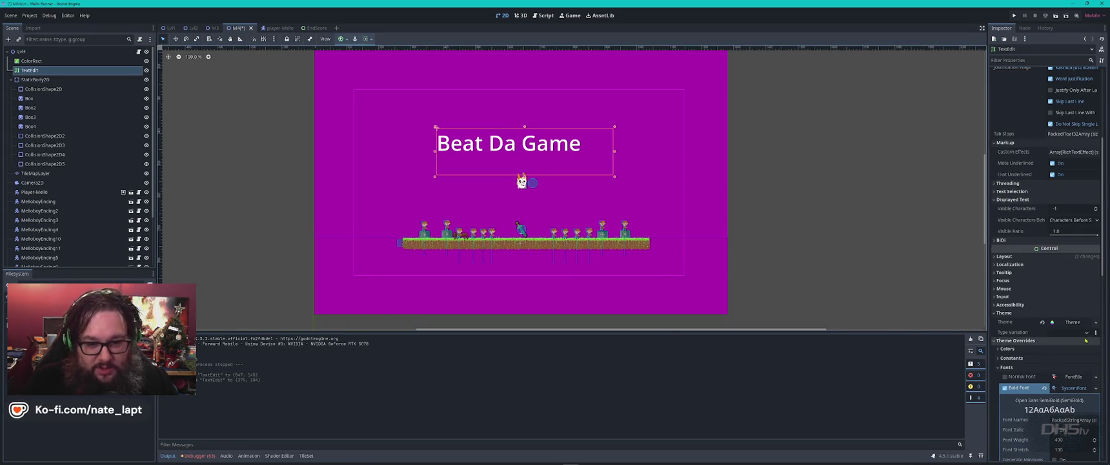
pyautogui.scroll(-5, 1002, 313)
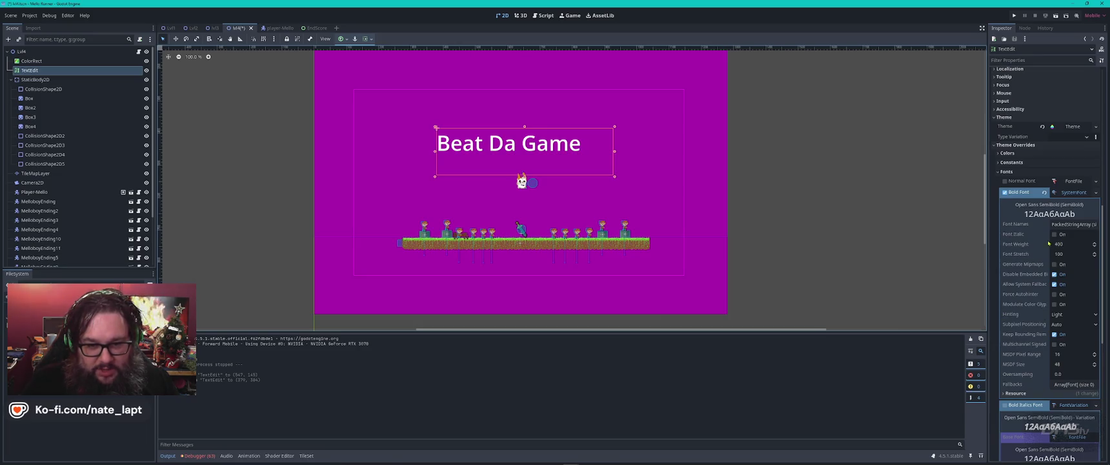
pyautogui.click(1071, 244)
pyautogui.write('800')
pyautogui.press('Return')
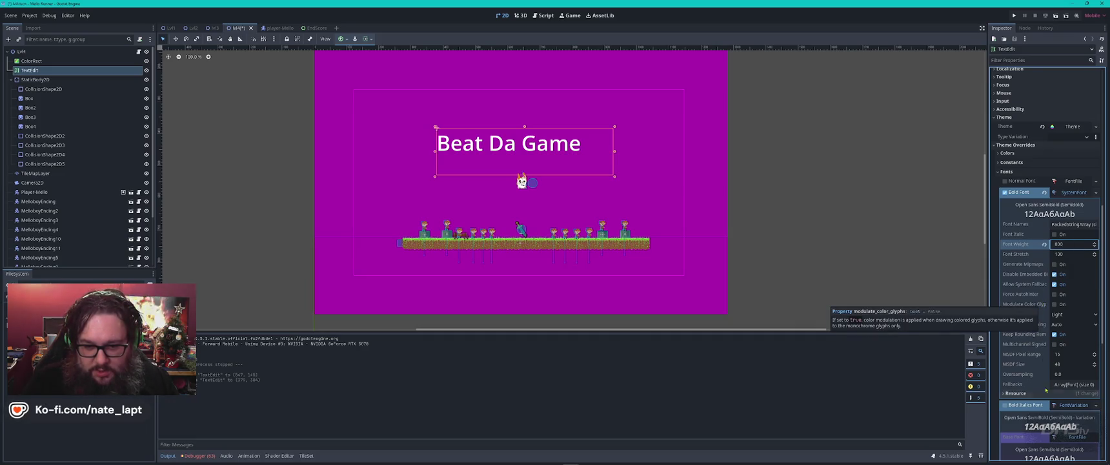
pyautogui.scroll(-4, 1046, 381)
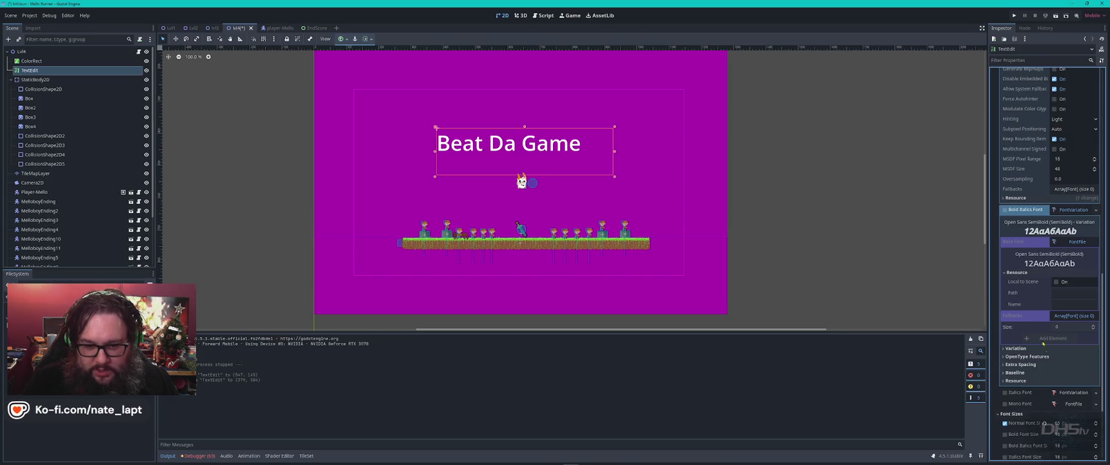
pyautogui.click(1008, 356)
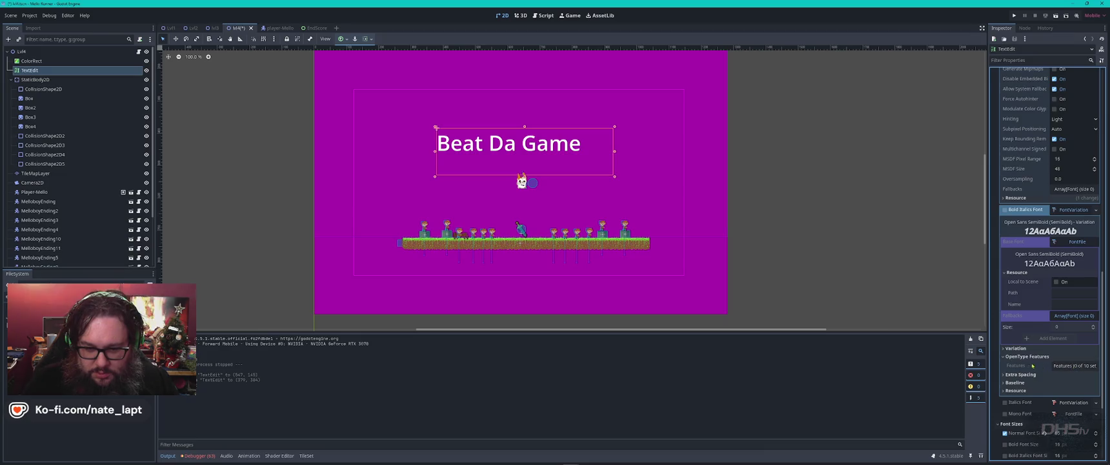
# Set the Beat Da Game title's Normal Font Size to 90 px and resize its box to fit.
pyautogui.click(1030, 356)
pyautogui.scroll(-3, 1052, 382)
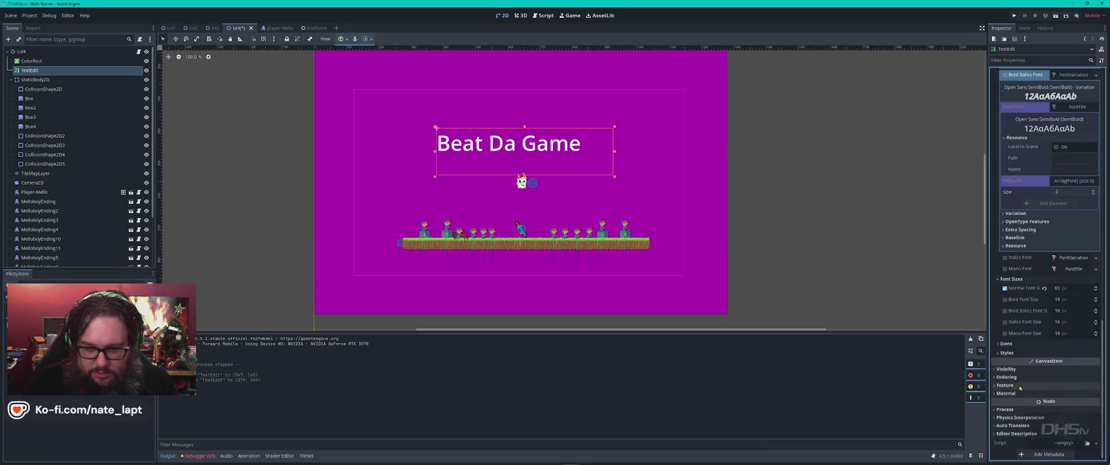
pyautogui.click(1071, 290)
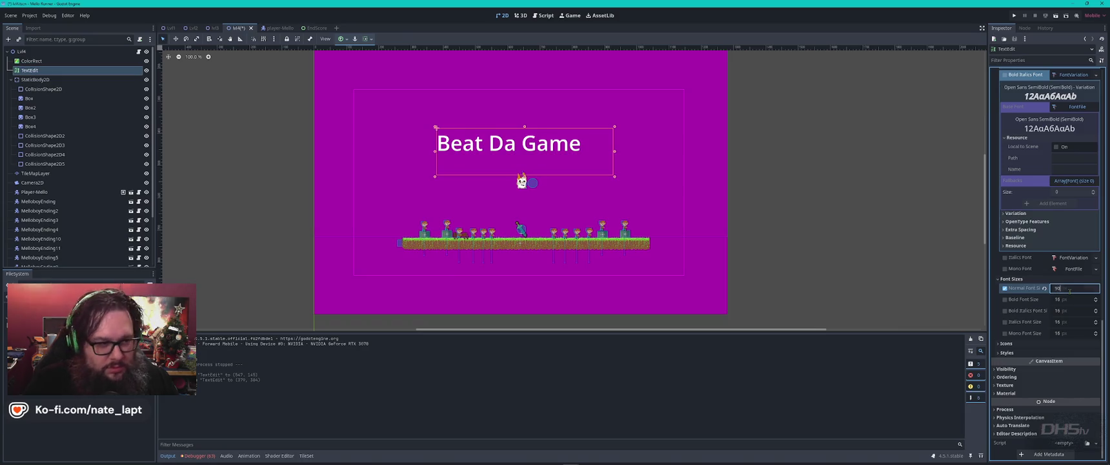
pyautogui.press('Return')
pyautogui.moveTo(615, 153)
pyautogui.mouseDown()
pyautogui.moveTo(665, 152)
pyautogui.moveTo(592, 150)
pyautogui.moveTo(585, 118)
pyautogui.moveTo(597, 119)
pyautogui.mouseUp()
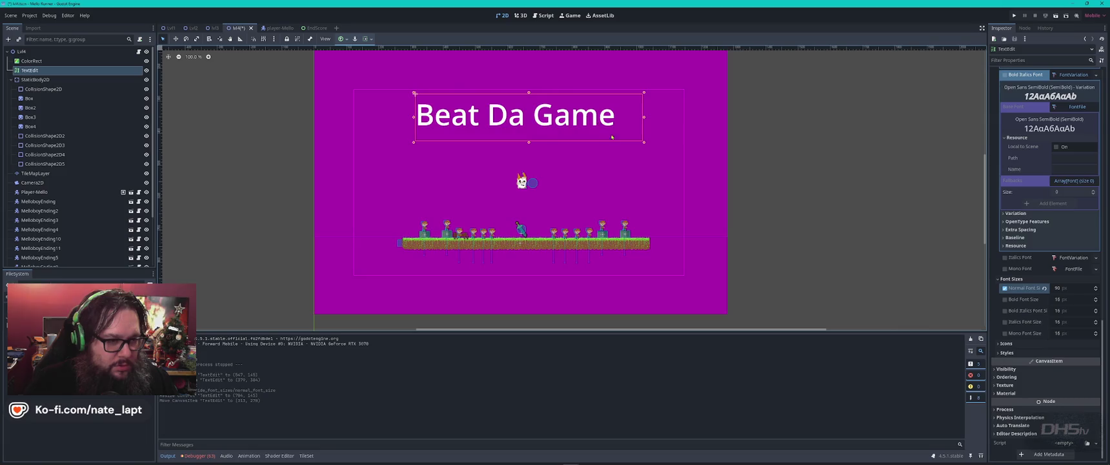
pyautogui.moveTo(645, 119)
pyautogui.mouseDown()
pyautogui.moveTo(623, 119)
pyautogui.moveTo(632, 120)
pyautogui.mouseUp()
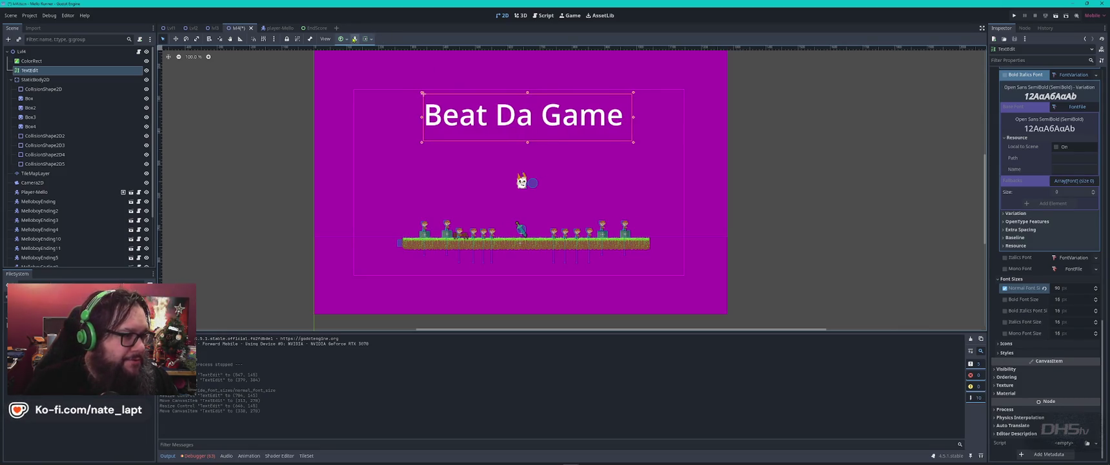
pyautogui.click(344, 40)
# Try the top-centre, centre and top-left anchor presets on the title text box.
pyautogui.click(355, 66)
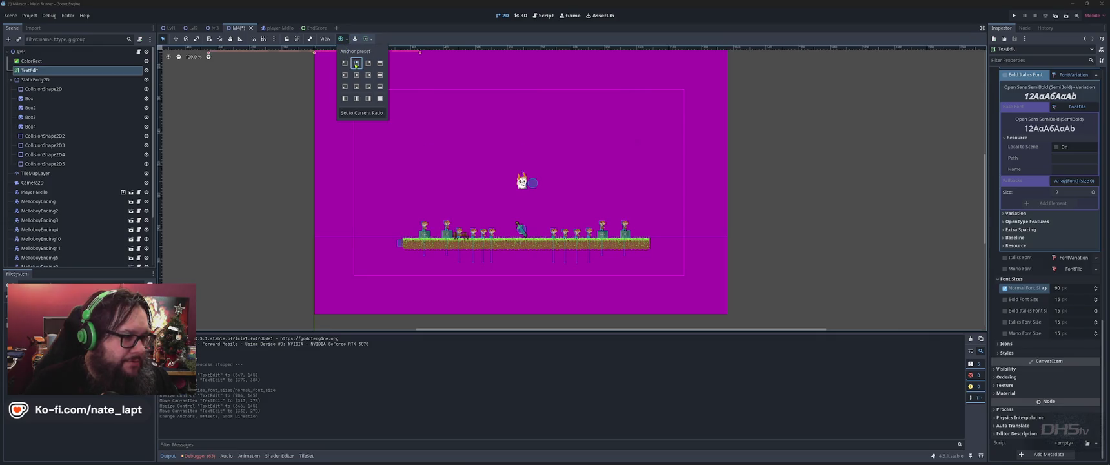
pyautogui.click(357, 74)
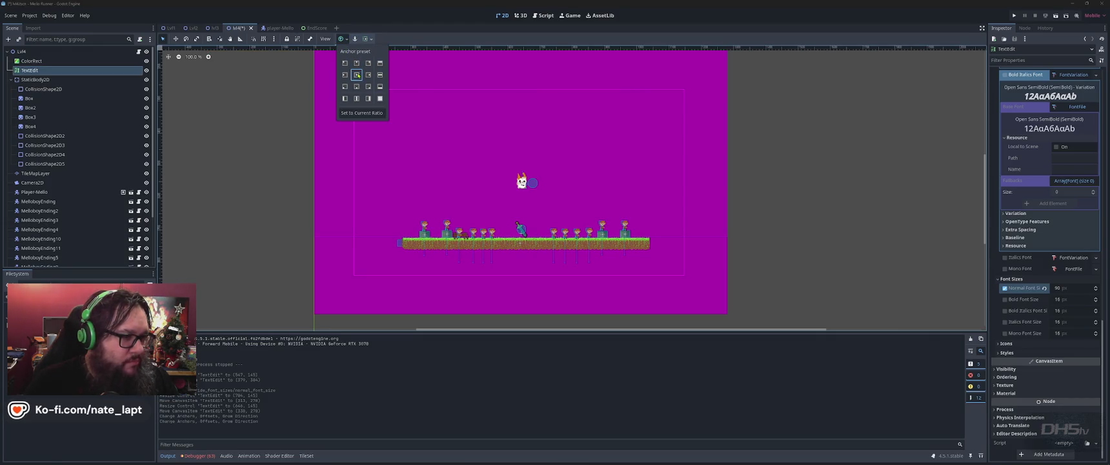
pyautogui.click(344, 62)
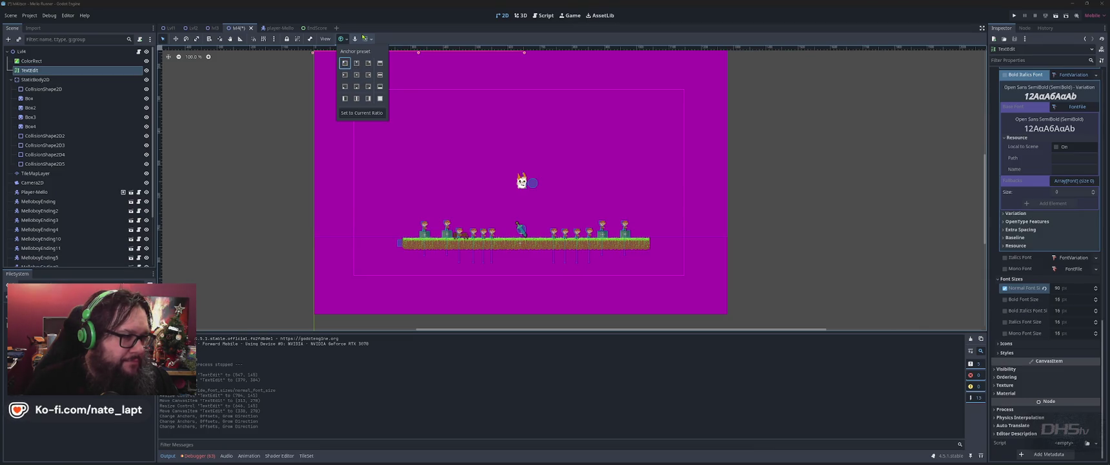
pyautogui.click(374, 40)
pyautogui.click(372, 40)
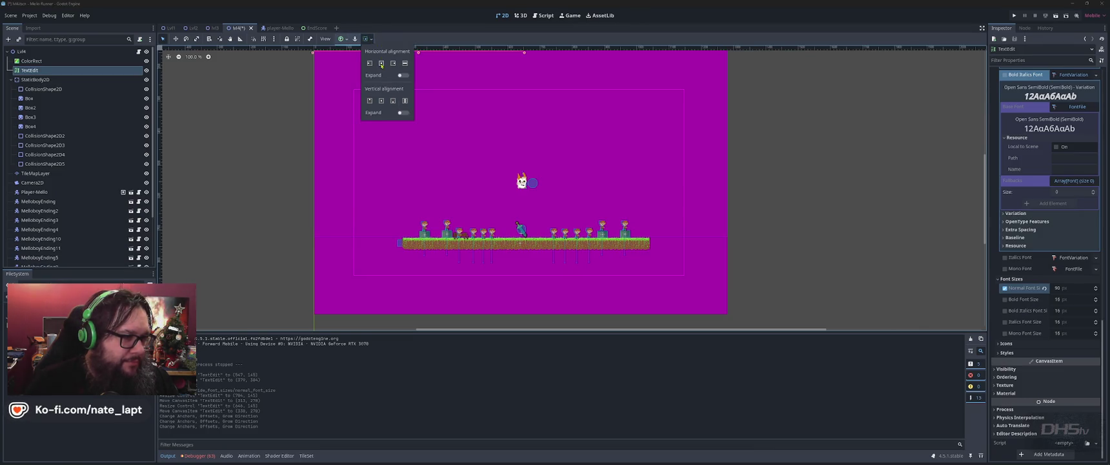
pyautogui.press('Escape')
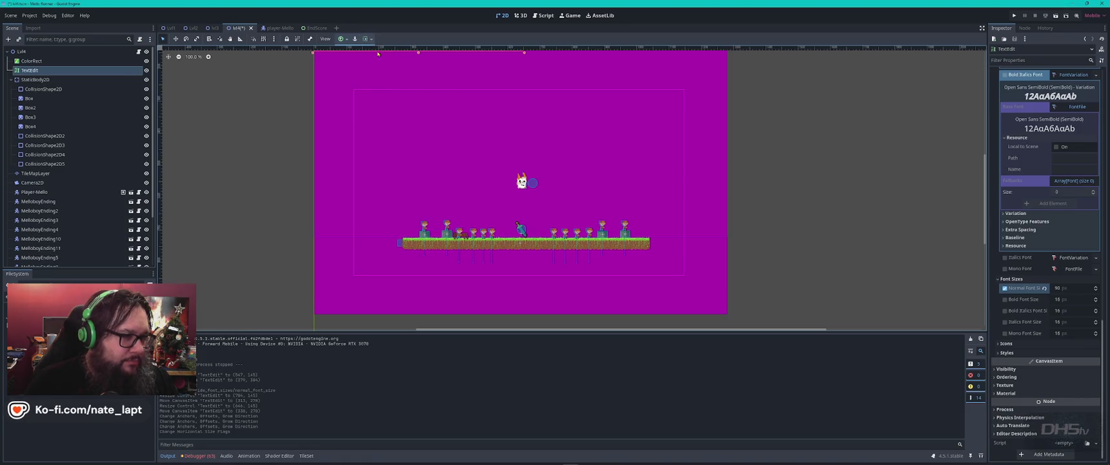
# Drag the Beat Da Game title up so it sits above the player.
pyautogui.scroll(3, 426, 188)
pyautogui.moveTo(426, 188); pyautogui.dragTo(514, 286)
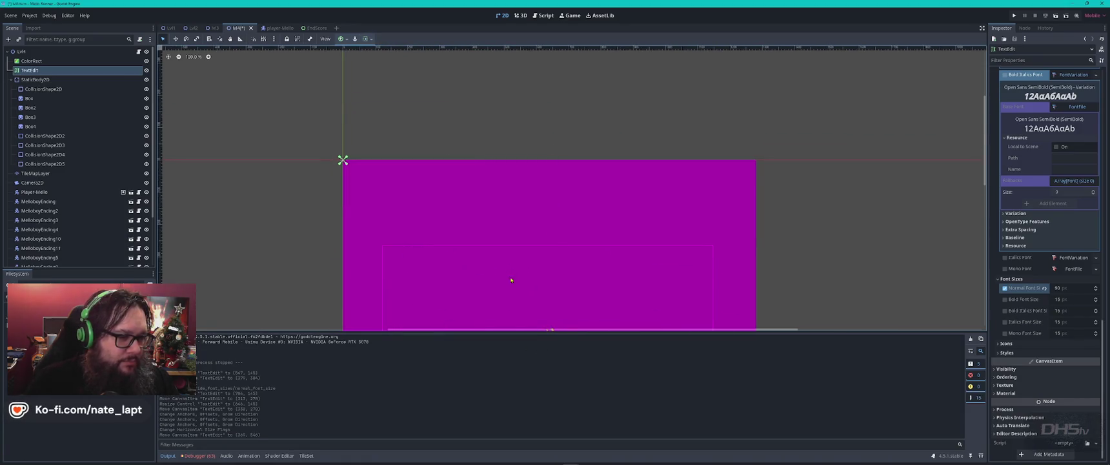
pyautogui.scroll(-5, 505, 268)
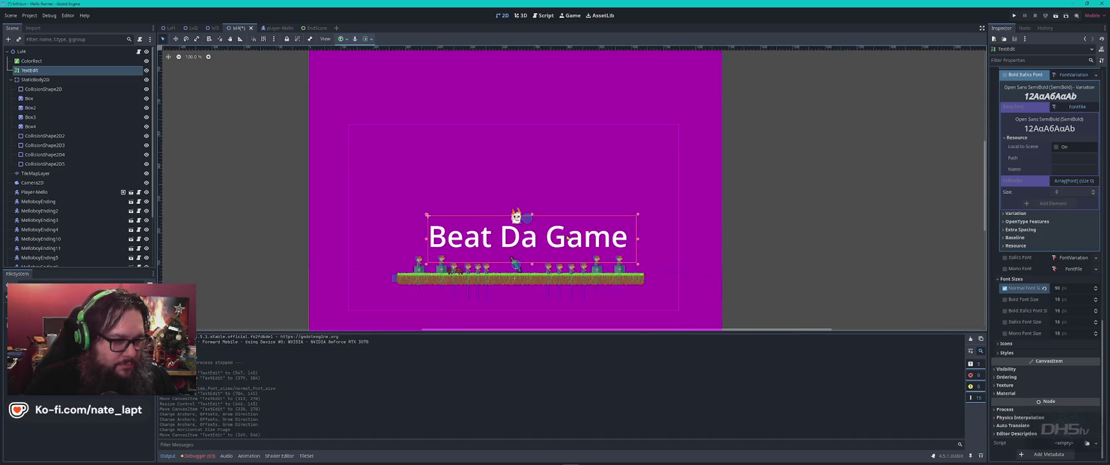
pyautogui.moveTo(559, 244); pyautogui.dragTo(550, 156)
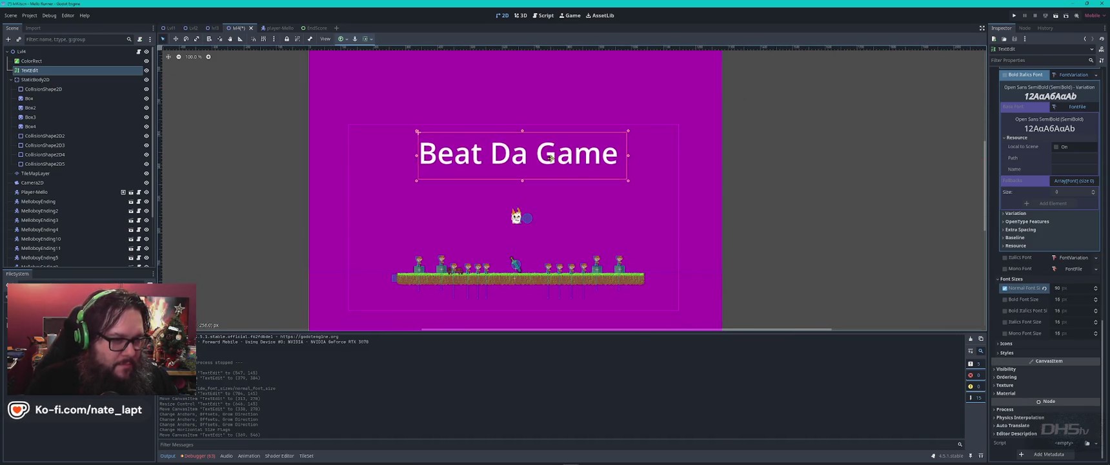
pyautogui.scroll(10, 1018, 171)
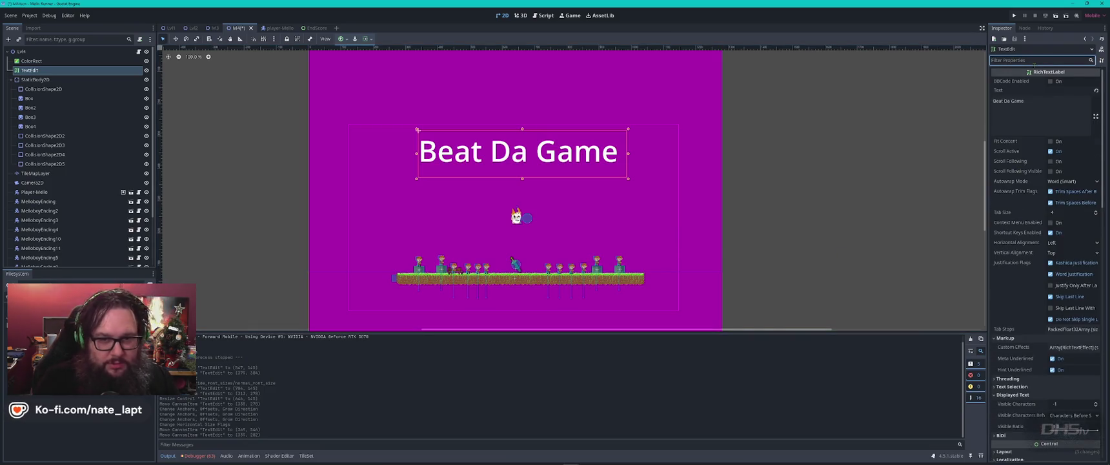
pyautogui.write('m')
pyautogui.press('BackSpace')
pyautogui.write('scrol')
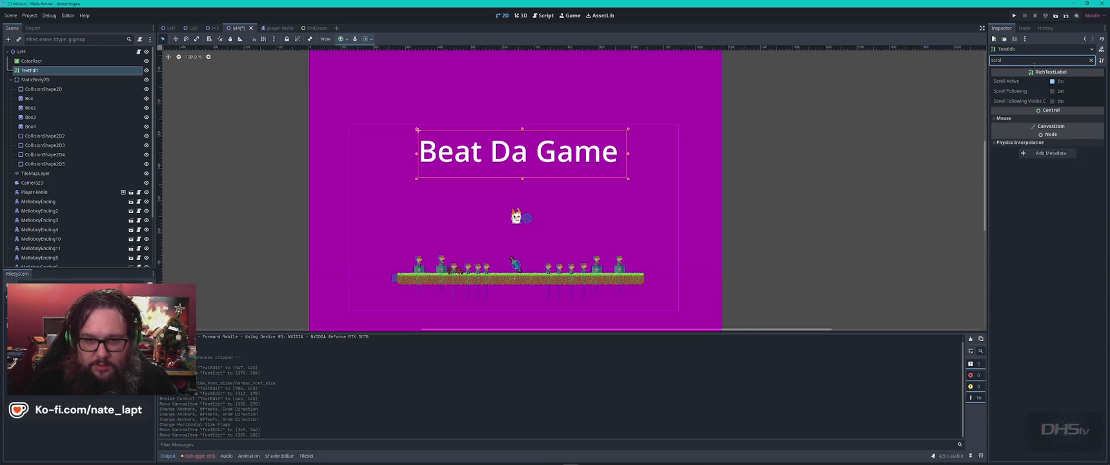
pyautogui.click(1053, 91)
pyautogui.click(1053, 91)
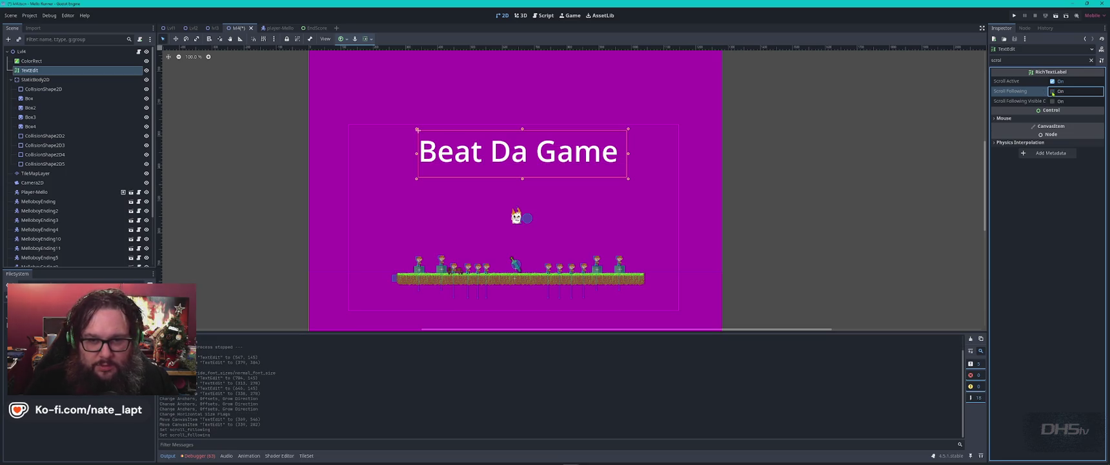
pyautogui.click(1053, 101)
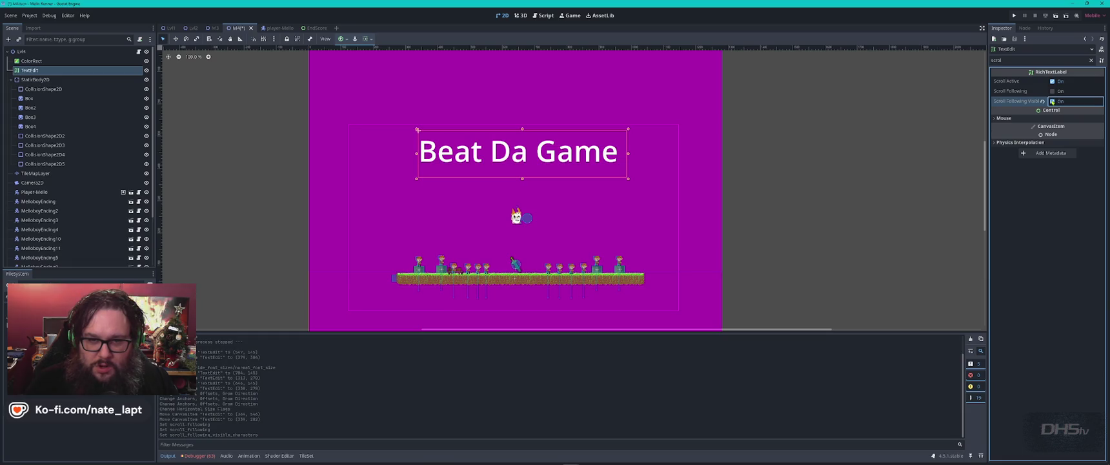
pyautogui.click(1053, 102)
pyautogui.click(995, 143)
pyautogui.click(1058, 152)
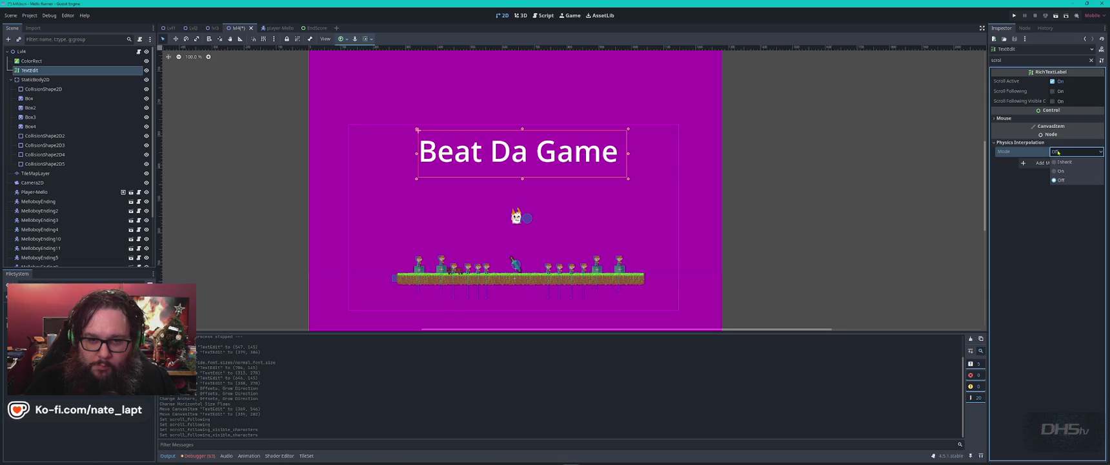
pyautogui.click(994, 119)
pyautogui.click(994, 119)
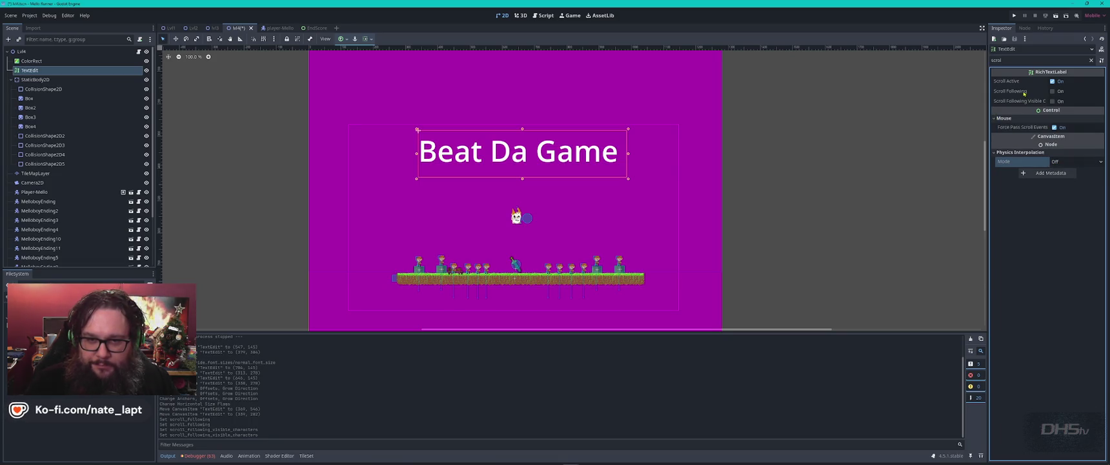
pyautogui.click(1018, 60)
pyautogui.press('BackSpace')
pyautogui.press('BackSpace')
pyautogui.press('BackSpace')
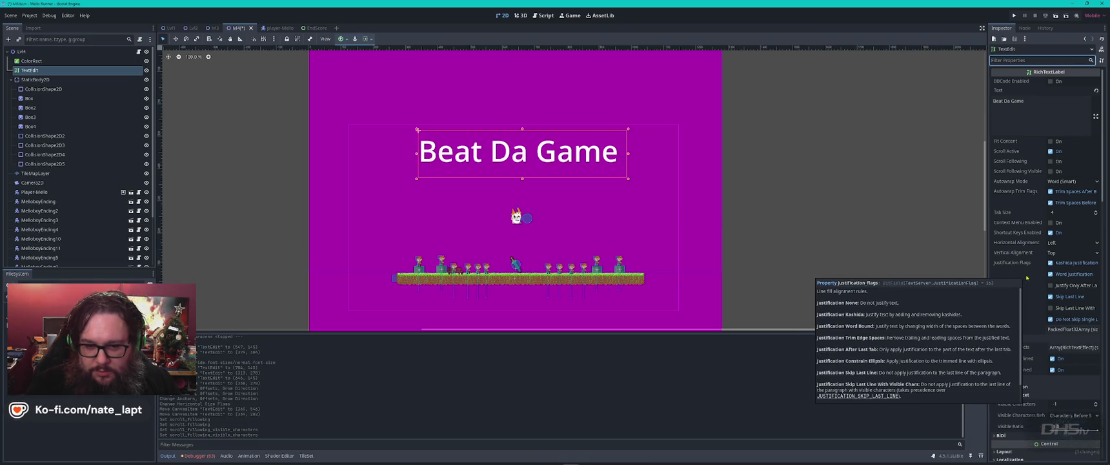
pyautogui.scroll(-5, 1017, 271)
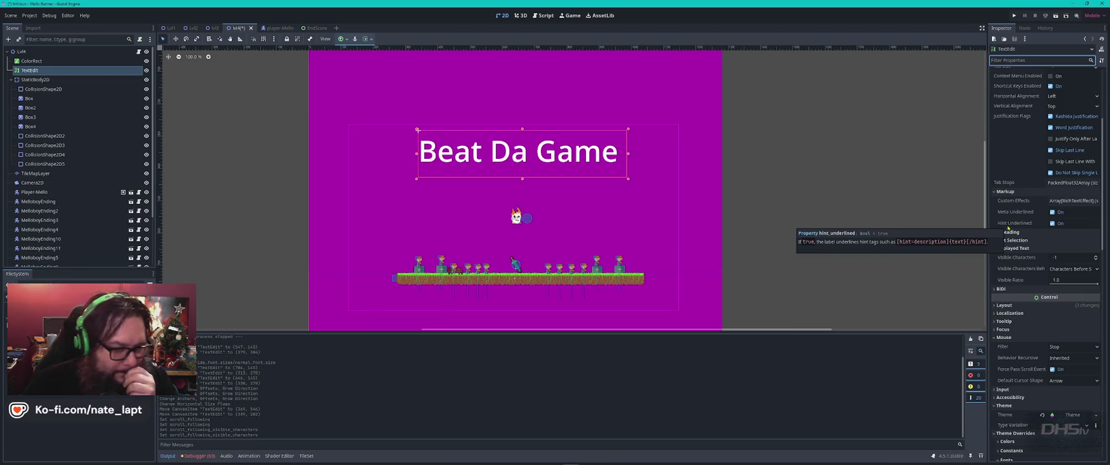
pyautogui.scroll(-6, 1007, 239)
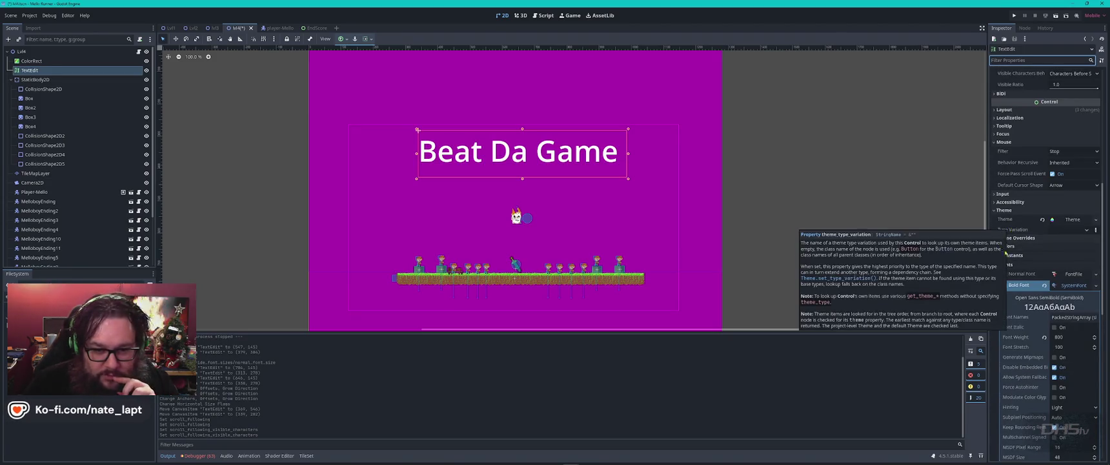
pyautogui.click(1007, 246)
# Set the title's Default Color override to a dark red using the HSV picker.
pyautogui.click(1062, 256)
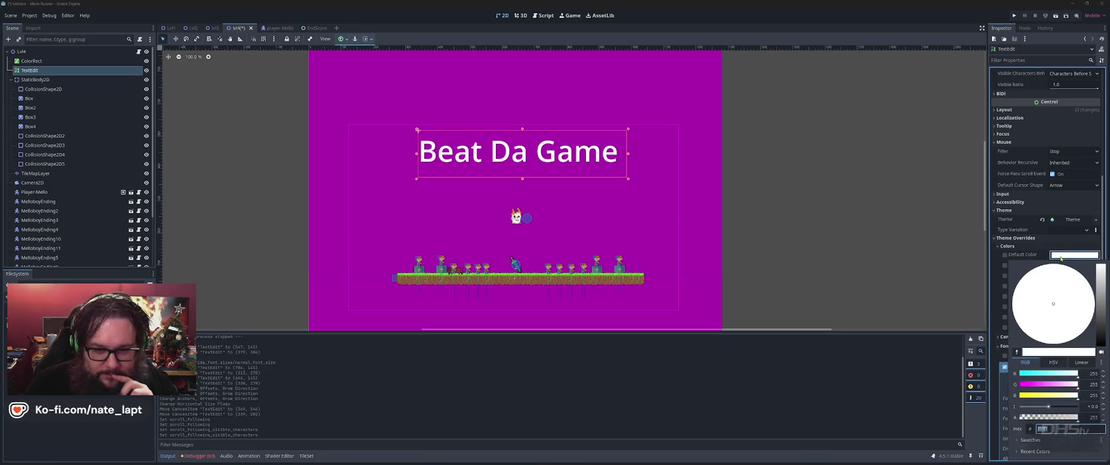
pyautogui.click(1054, 362)
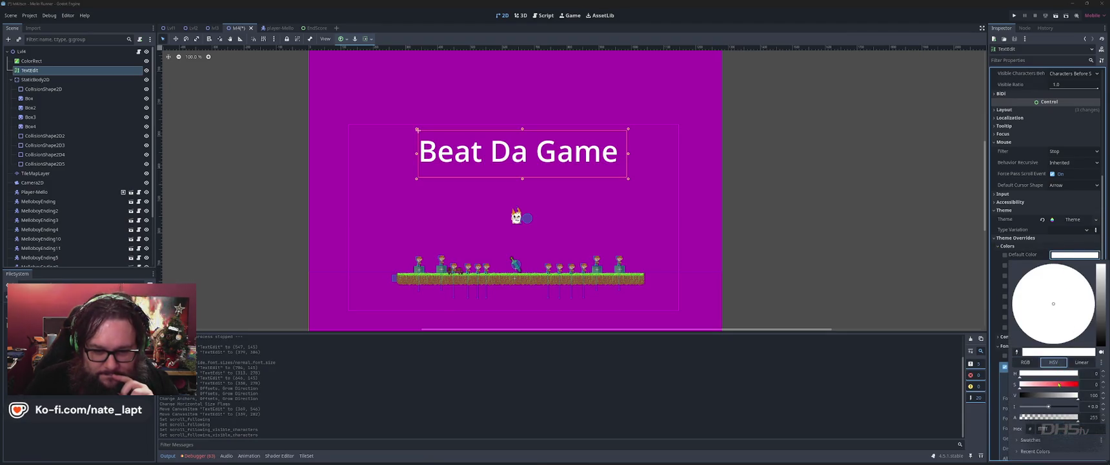
pyautogui.click(1070, 385)
pyautogui.moveTo(1101, 304); pyautogui.dragTo(1102, 327)
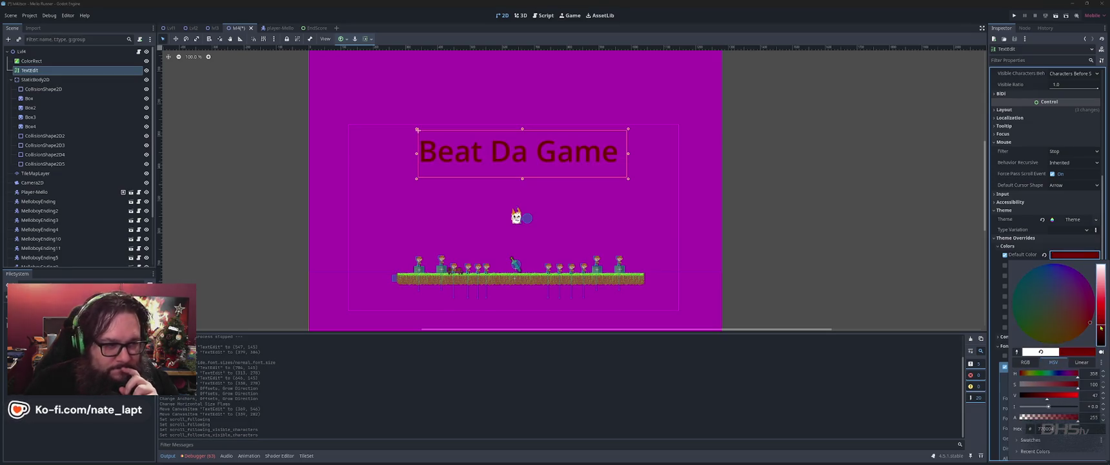
pyautogui.click(522, 162)
pyautogui.moveTo(541, 156); pyautogui.dragTo(543, 157)
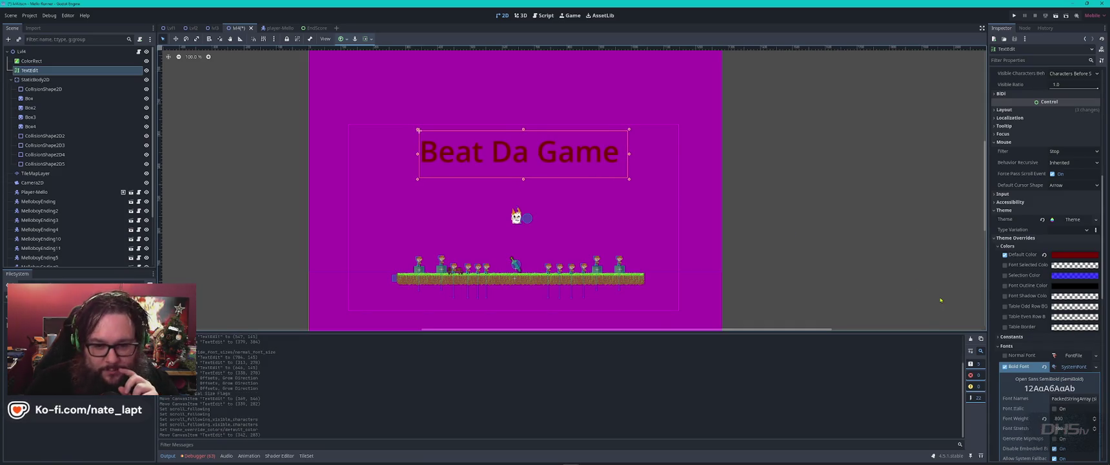
# Try a dark red Font Selected Color override, then switch it off again.
pyautogui.click(1005, 265)
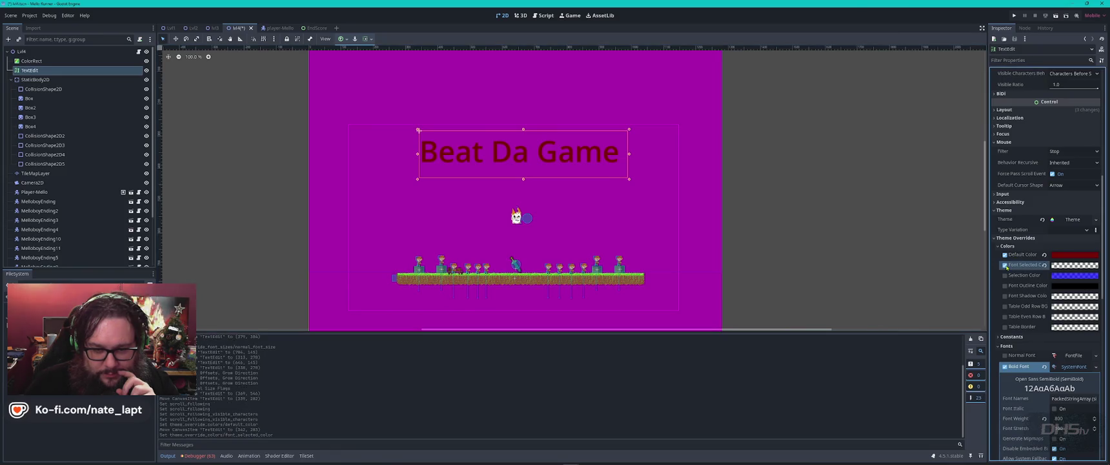
pyautogui.click(1063, 266)
pyautogui.moveTo(1098, 125); pyautogui.dragTo(1102, 132)
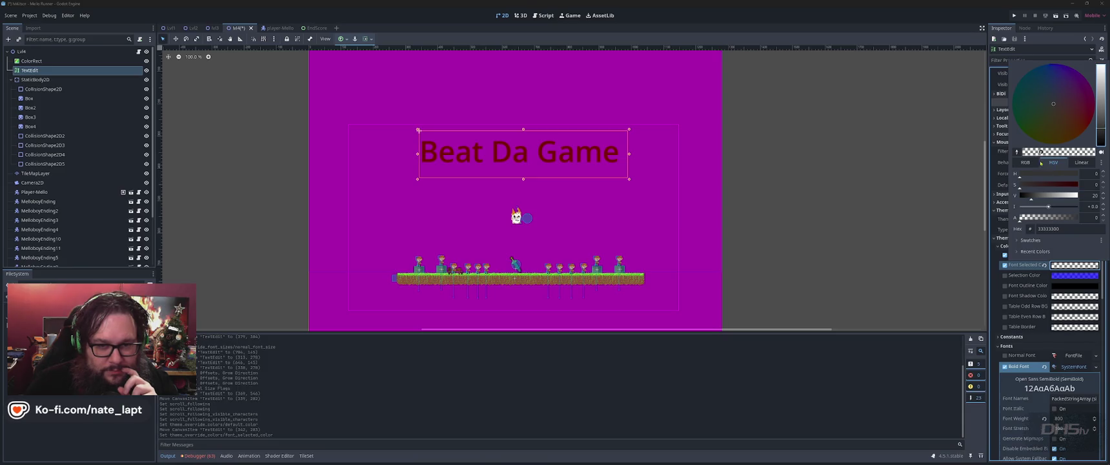
pyautogui.moveTo(1062, 187); pyautogui.dragTo(1070, 188)
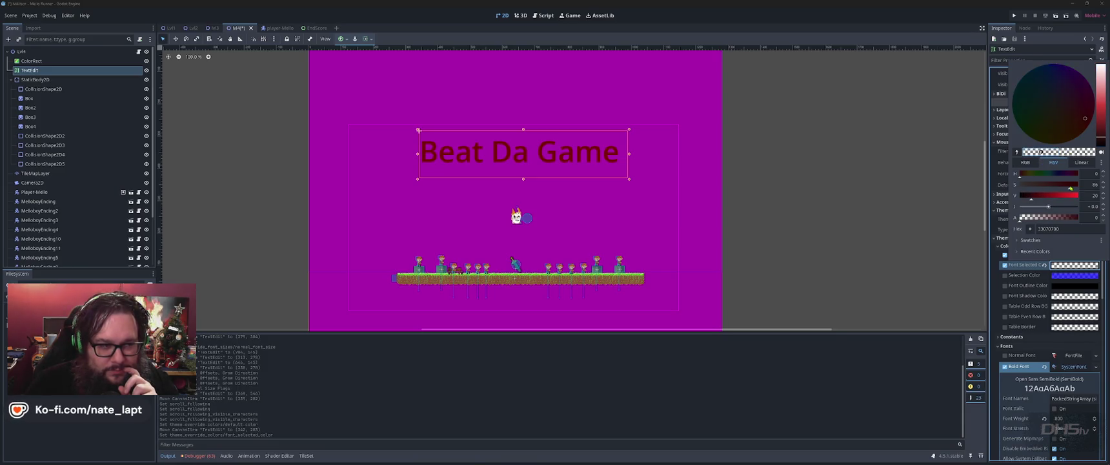
pyautogui.click(1005, 277)
pyautogui.click(1005, 267)
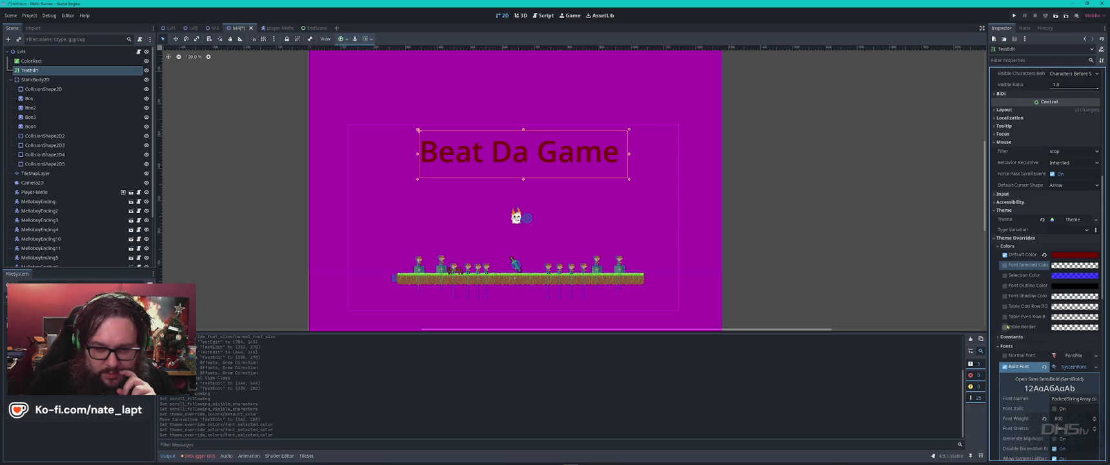
pyautogui.scroll(-2, 999, 333)
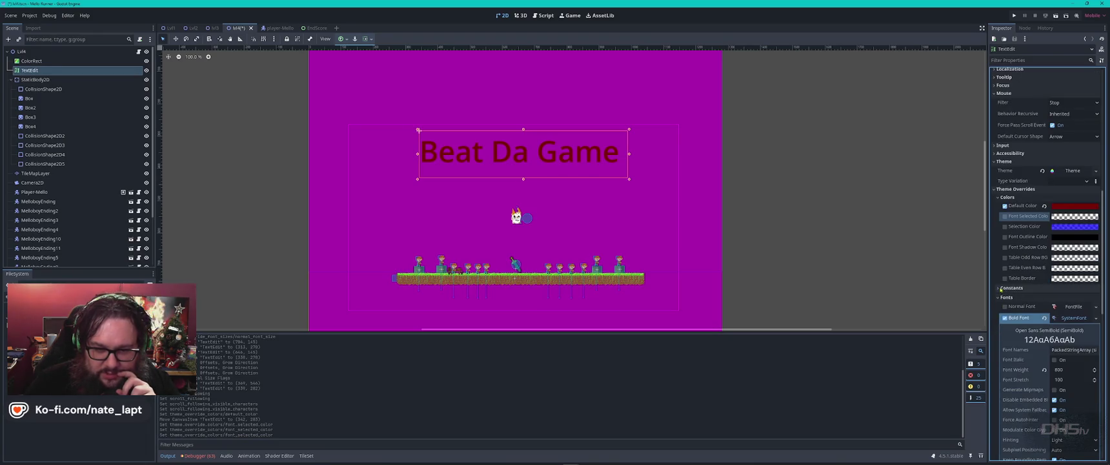
# Turn on Font Italic for the label's Bold Font.
pyautogui.click(998, 289)
pyautogui.click(999, 289)
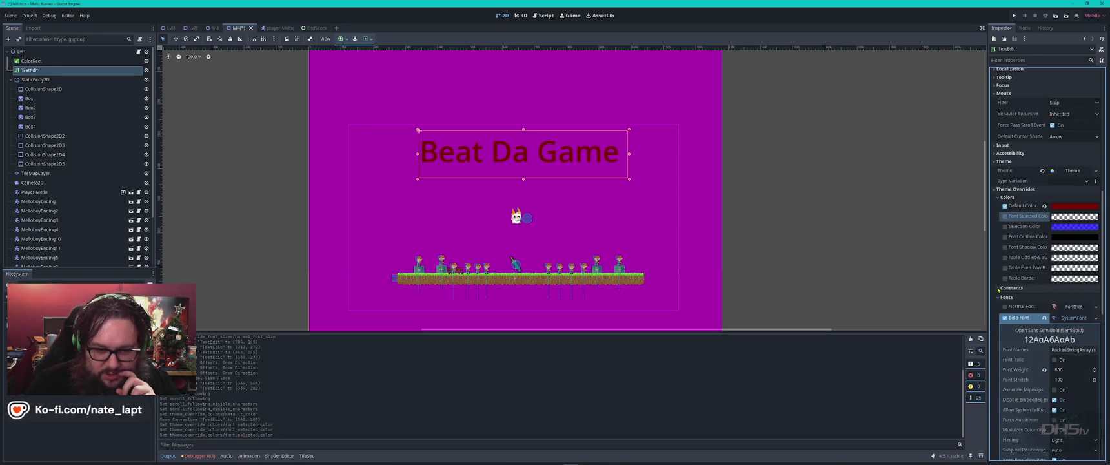
pyautogui.click(1072, 317)
pyautogui.scroll(-4, 1017, 258)
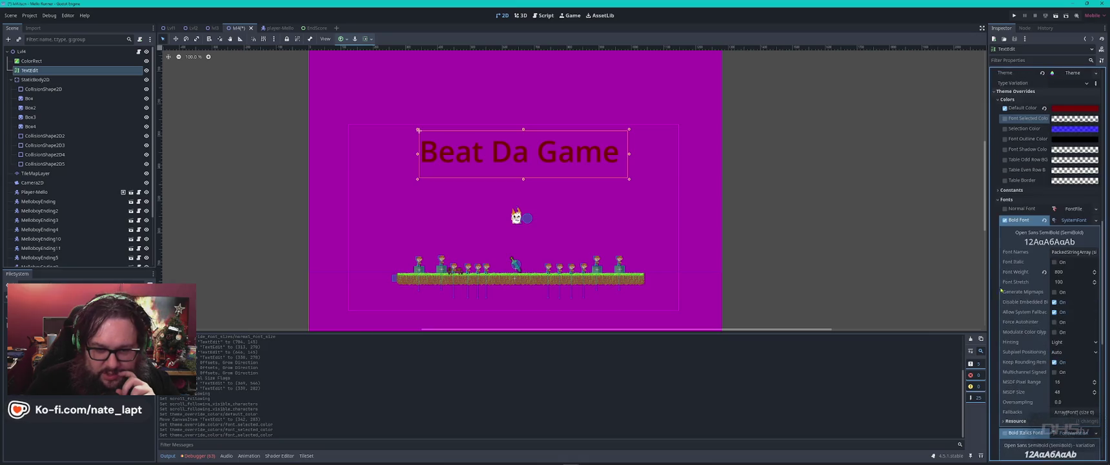
pyautogui.click(1005, 209)
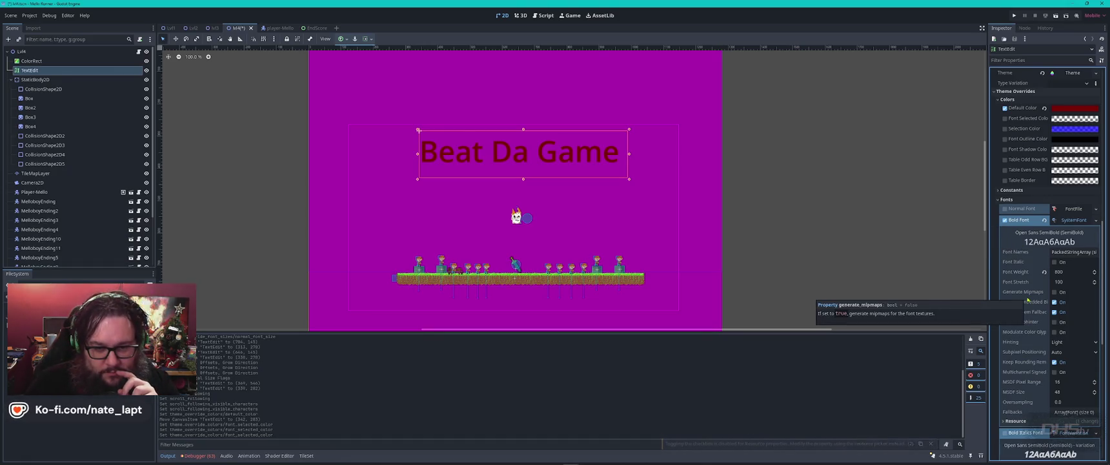
pyautogui.click(1054, 262)
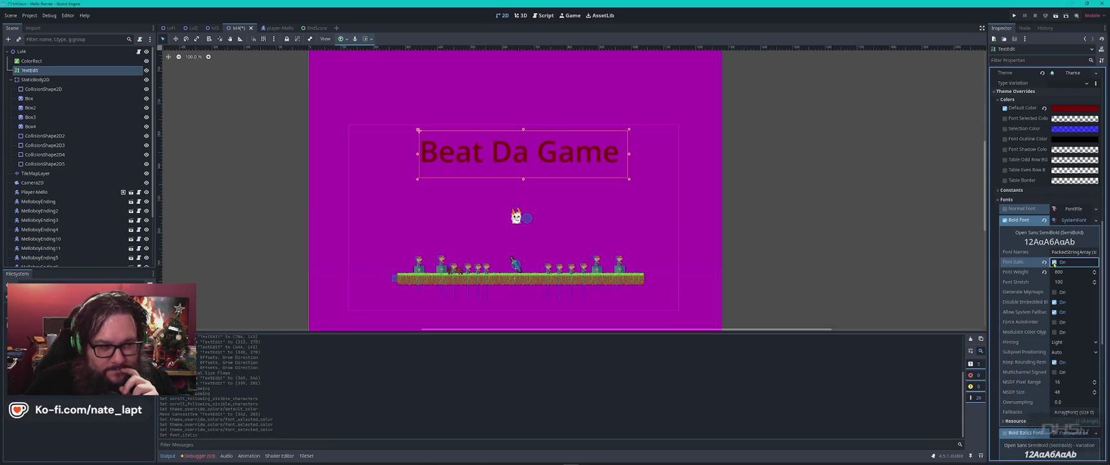
pyautogui.click(1055, 262)
pyautogui.scroll(10, 1039, 111)
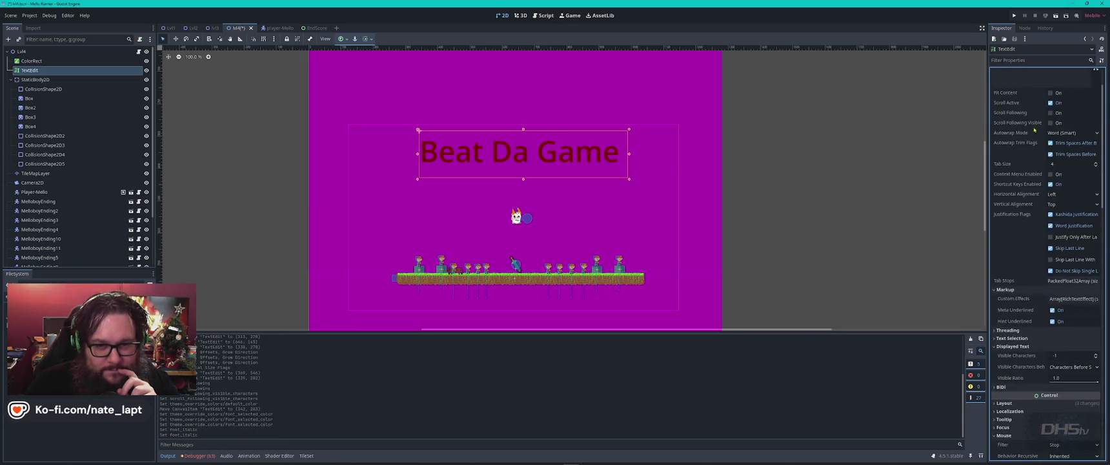
pyautogui.scroll(-10, 1027, 278)
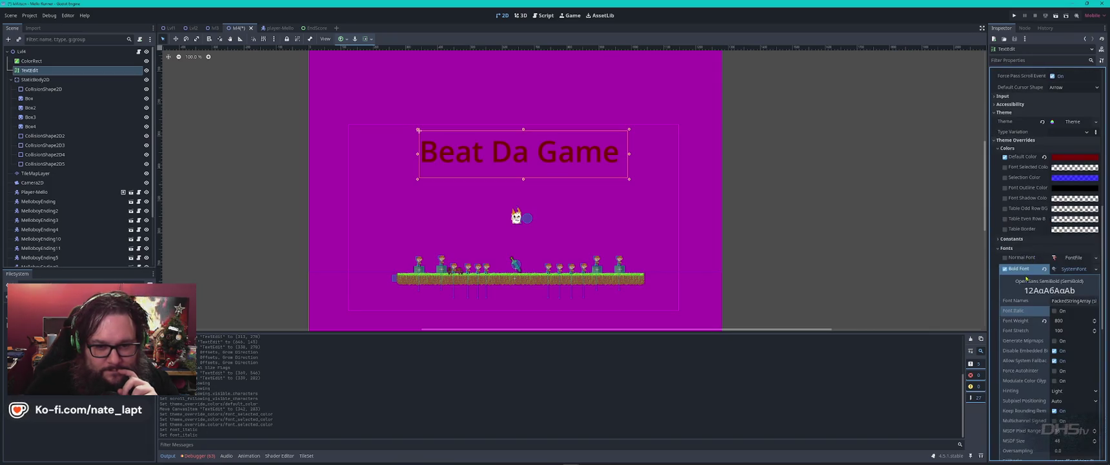
pyautogui.click(1054, 311)
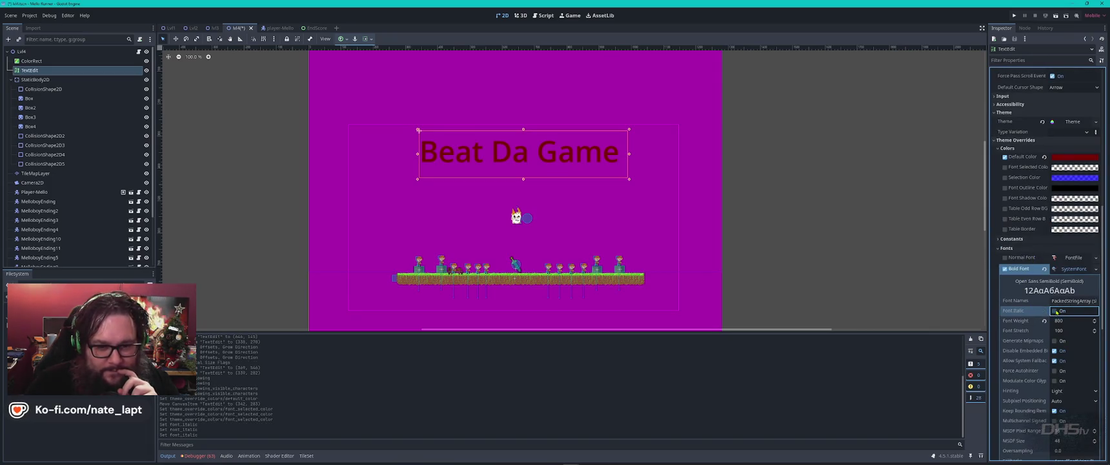
# Assign the Bold Italics FontVariation as the label's Italics Font.
pyautogui.scroll(-2, 1022, 335)
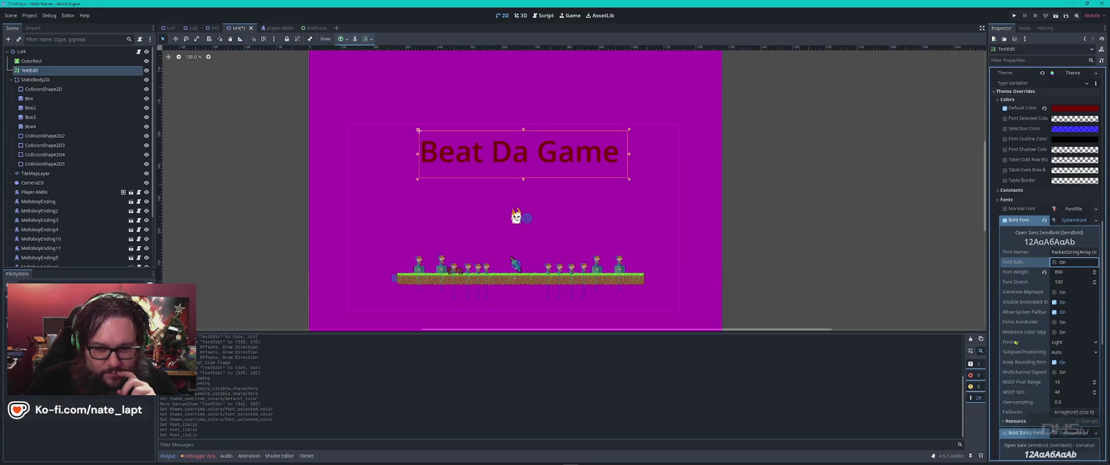
pyautogui.scroll(-2, 1015, 343)
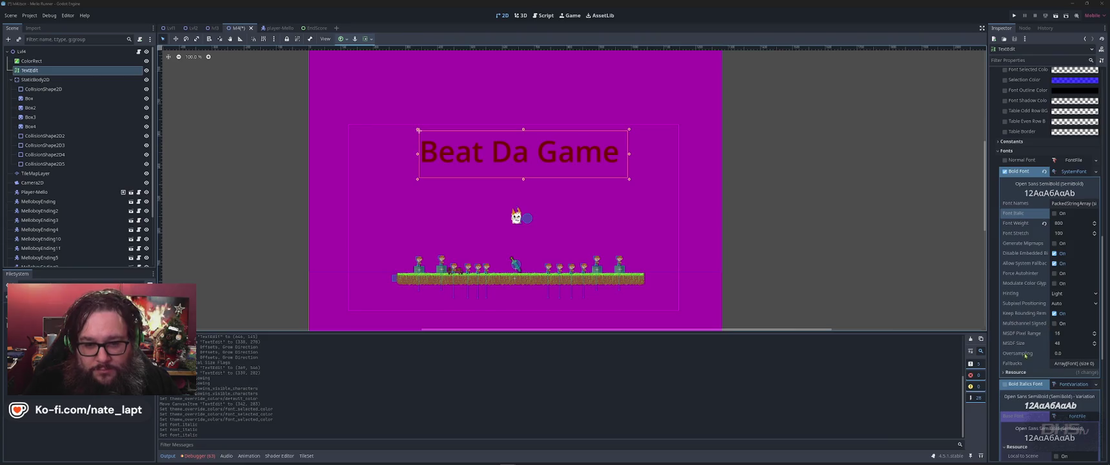
pyautogui.scroll(-2, 1022, 342)
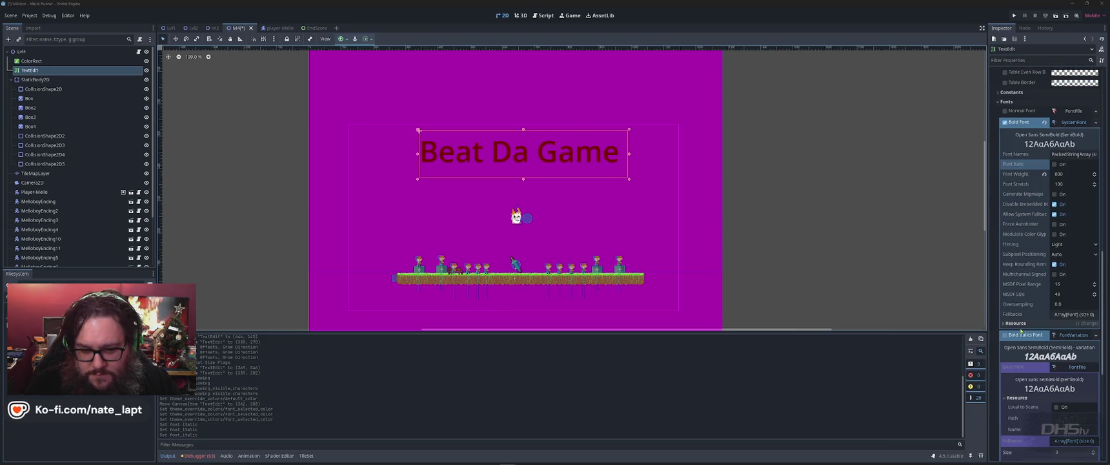
pyautogui.scroll(-2, 1022, 330)
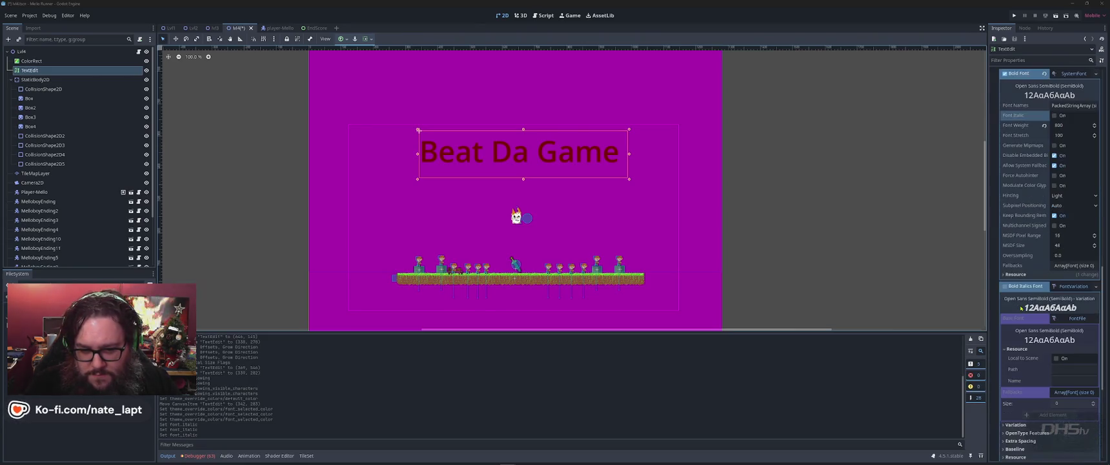
pyautogui.click(1083, 288)
pyautogui.moveTo(1082, 288); pyautogui.dragTo(1085, 297)
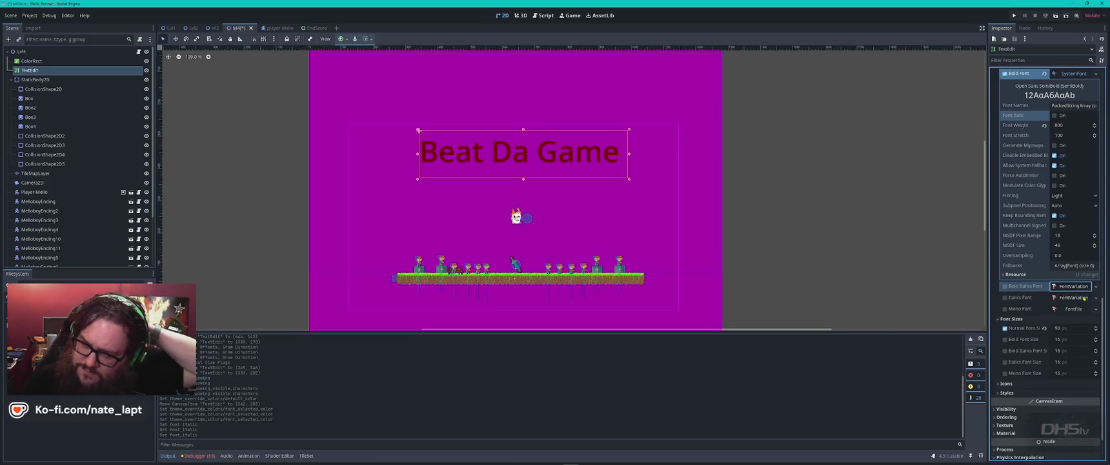
pyautogui.click(1005, 298)
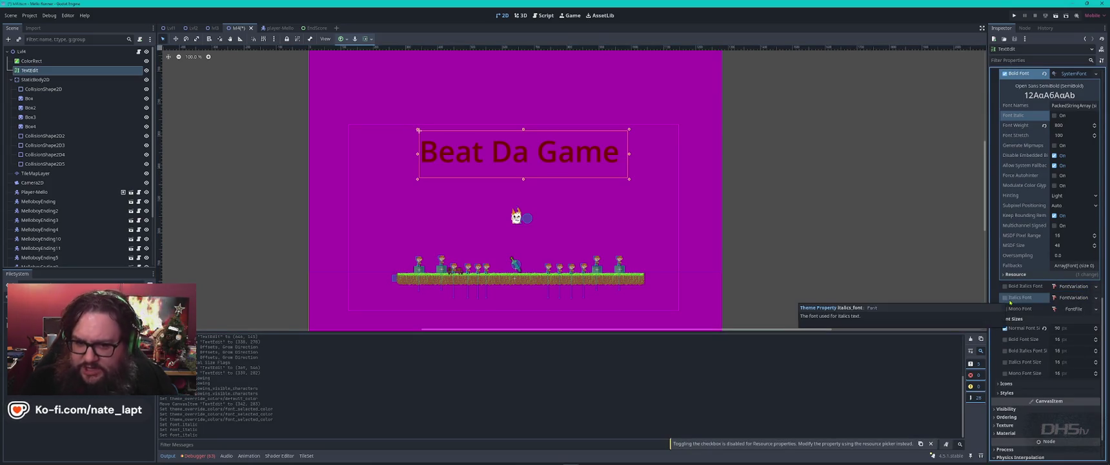
# Save the lvl4 scene with Ctrl+S and switch to the Script editor.
pyautogui.scroll(-2, 1014, 310)
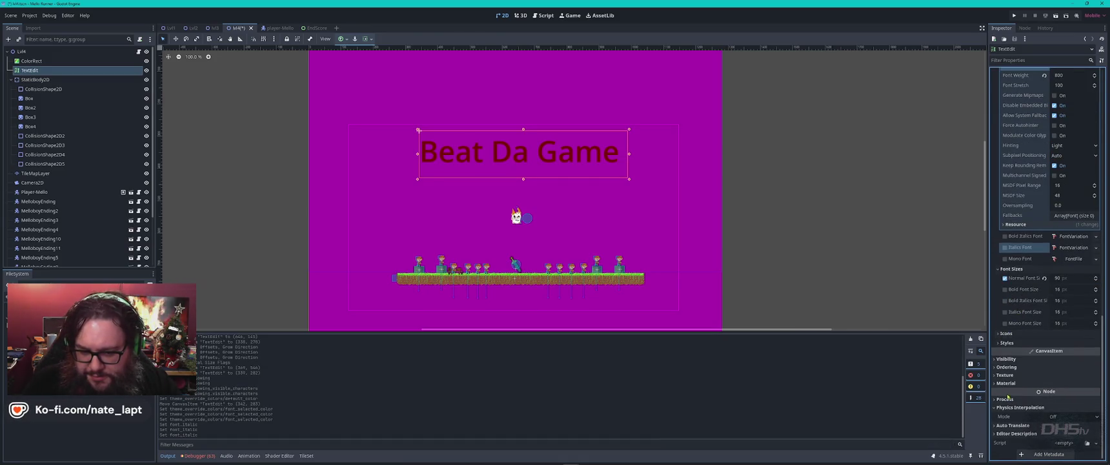
pyautogui.scroll(10, 1020, 362)
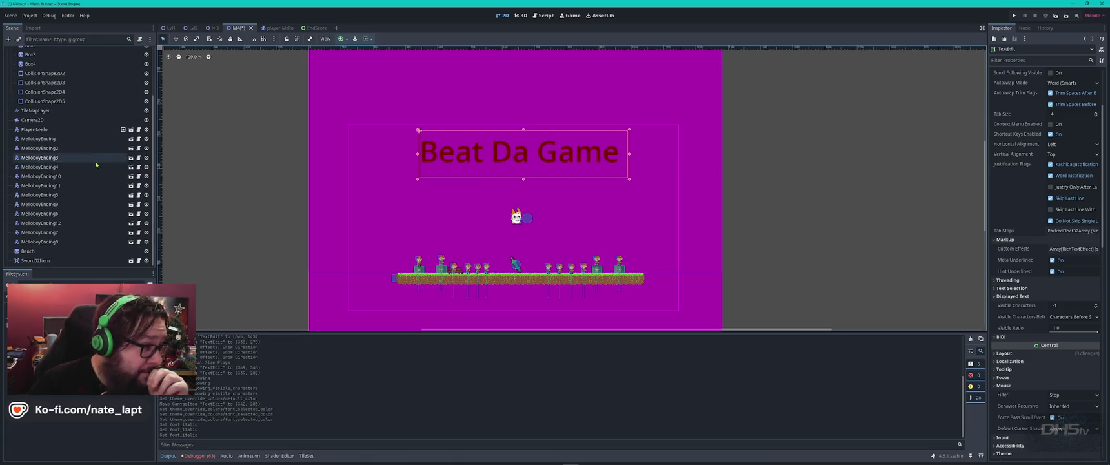
pyautogui.hotkey('ctrl', 's')
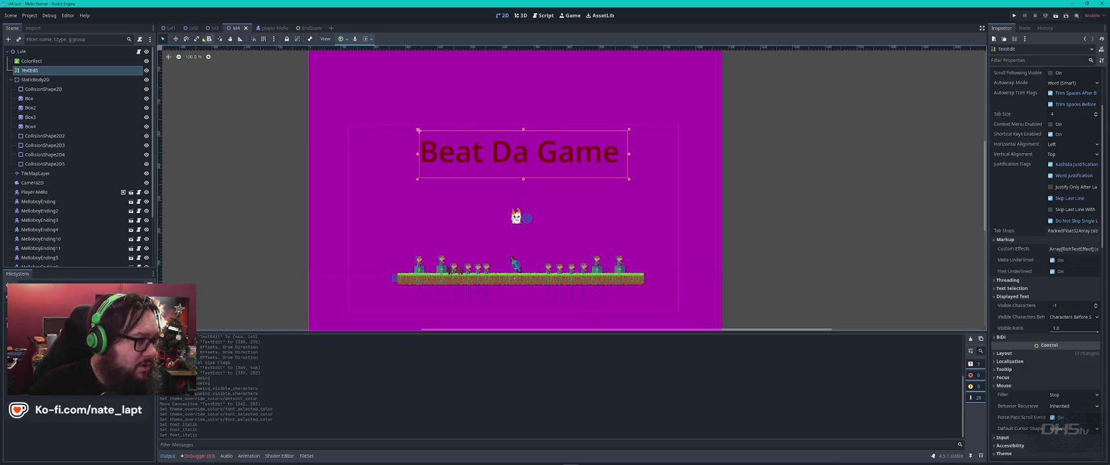
pyautogui.click(544, 18)
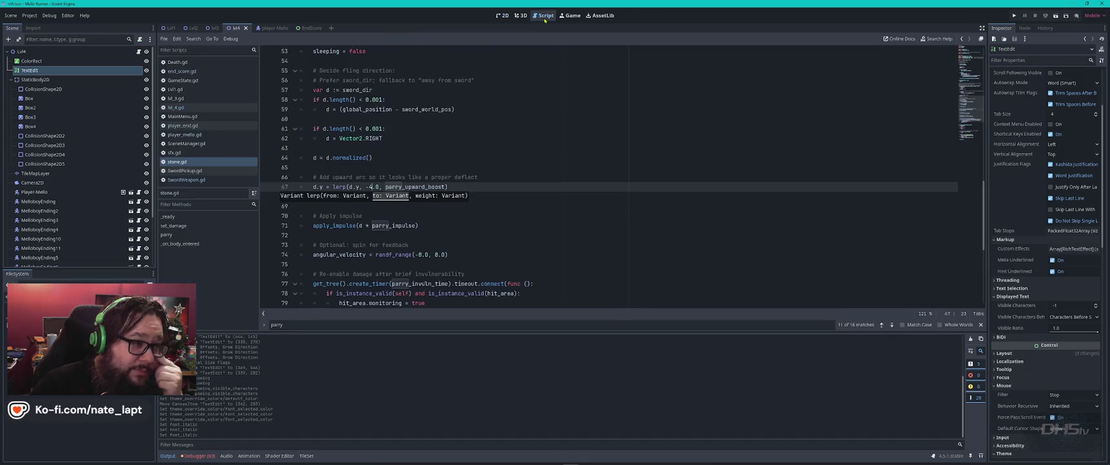
# Open lvl_4.gd, search 'fireb', and change FIREBALL_INTERVAL from 0.25 to 0.15.
pyautogui.click(185, 109)
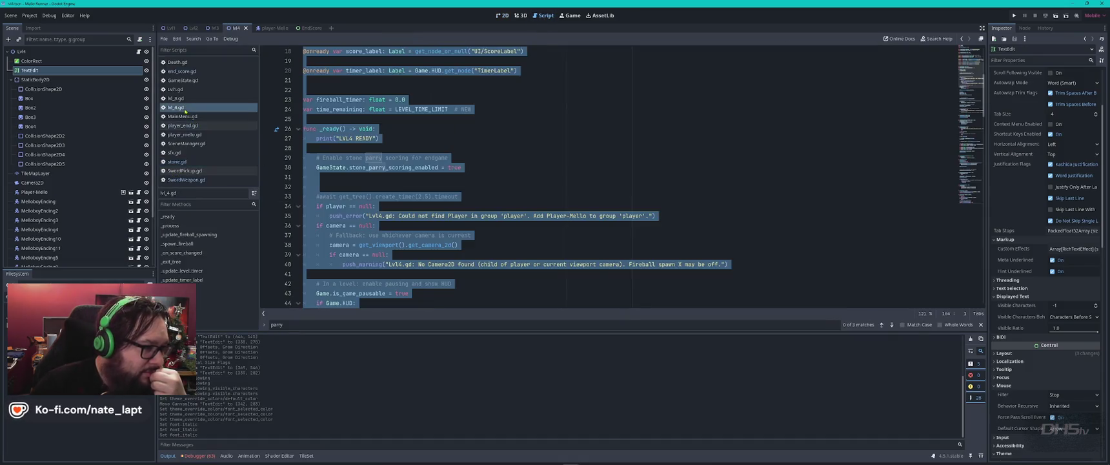
pyautogui.click(580, 168)
pyautogui.hotkey('ctrl', 'f')
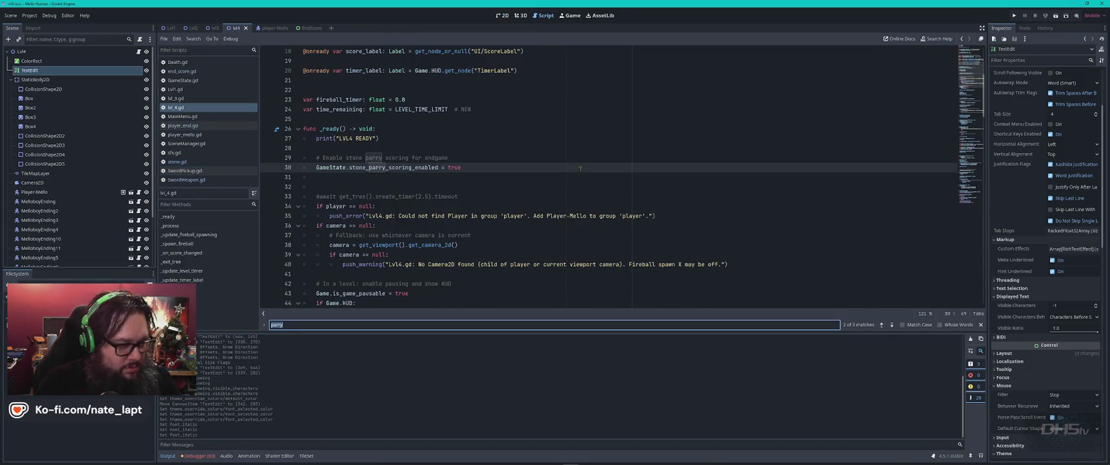
pyautogui.write('fireb')
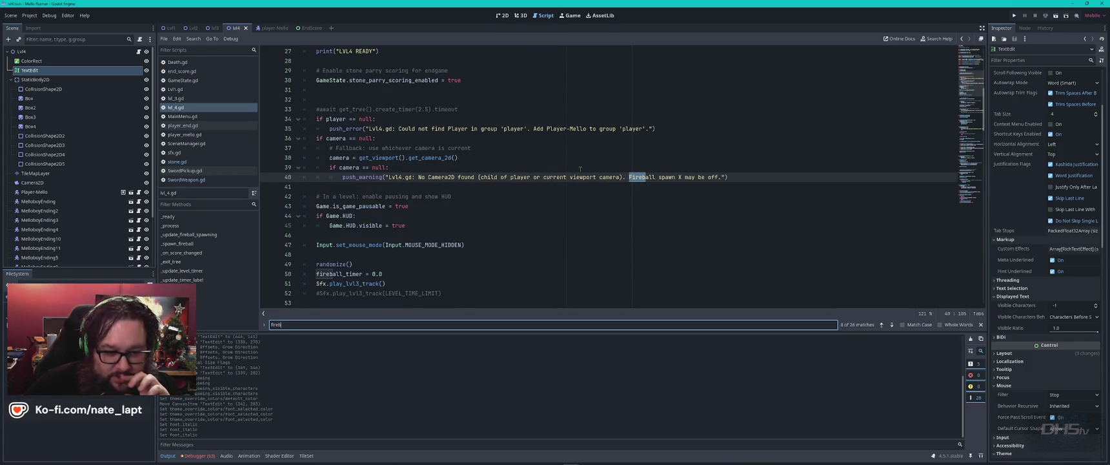
pyautogui.click(580, 169)
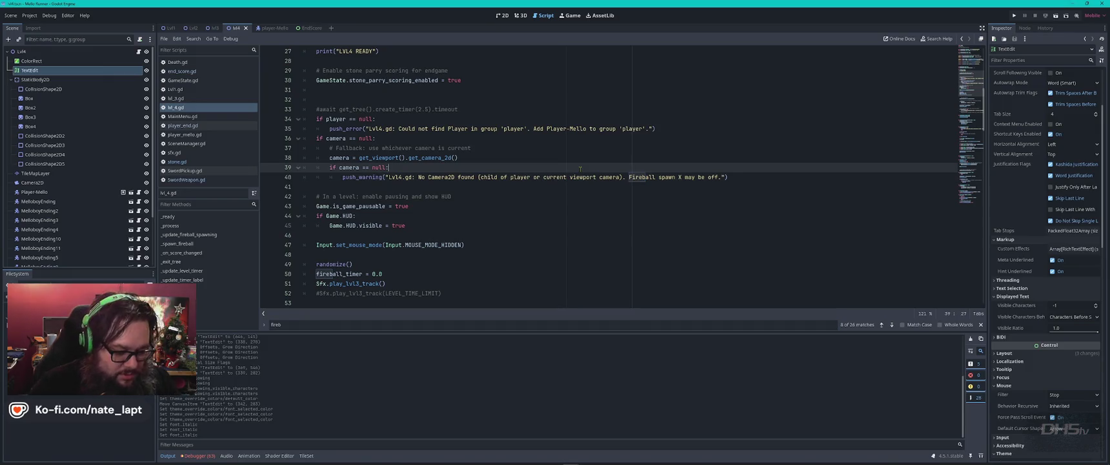
pyautogui.hotkey('ctrl', 'Home')
pyautogui.click(323, 90)
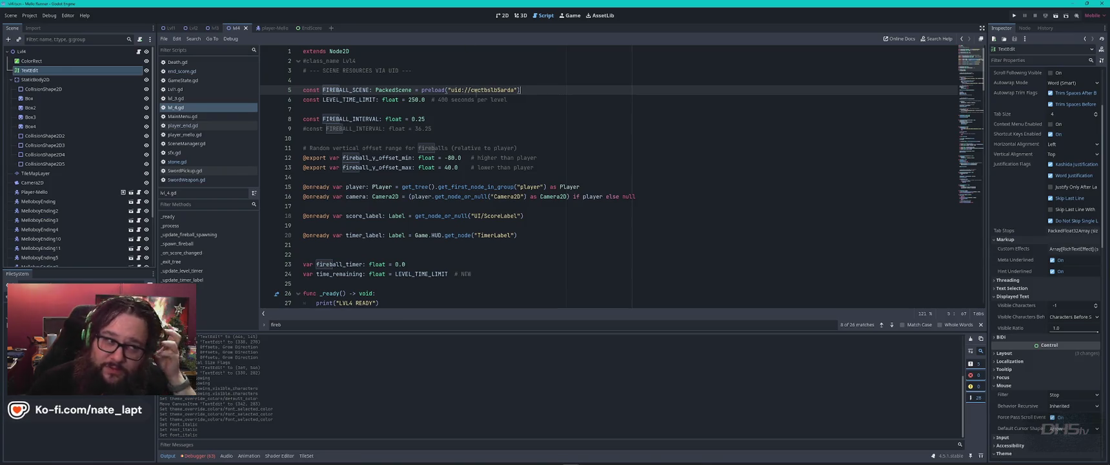
pyautogui.doubleClick(422, 118)
pyautogui.write('15')
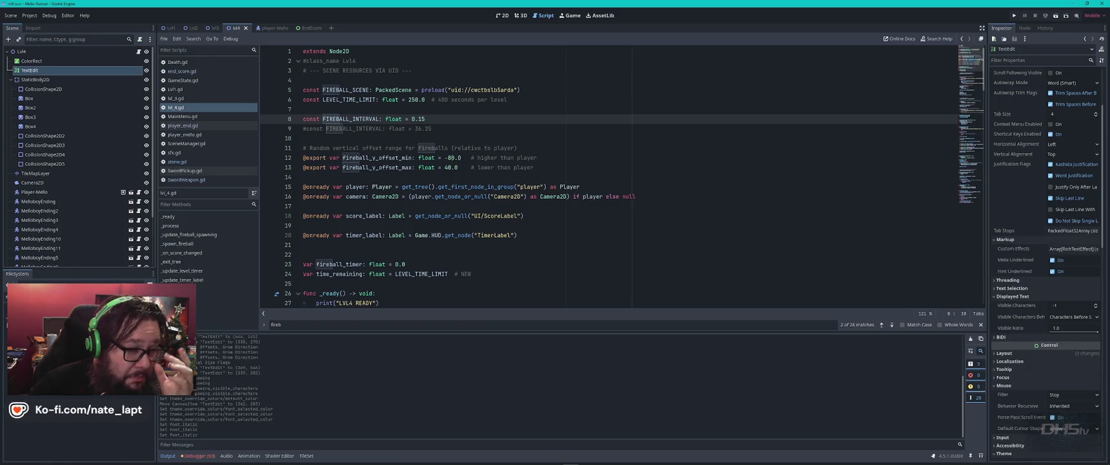
pyautogui.click(566, 156)
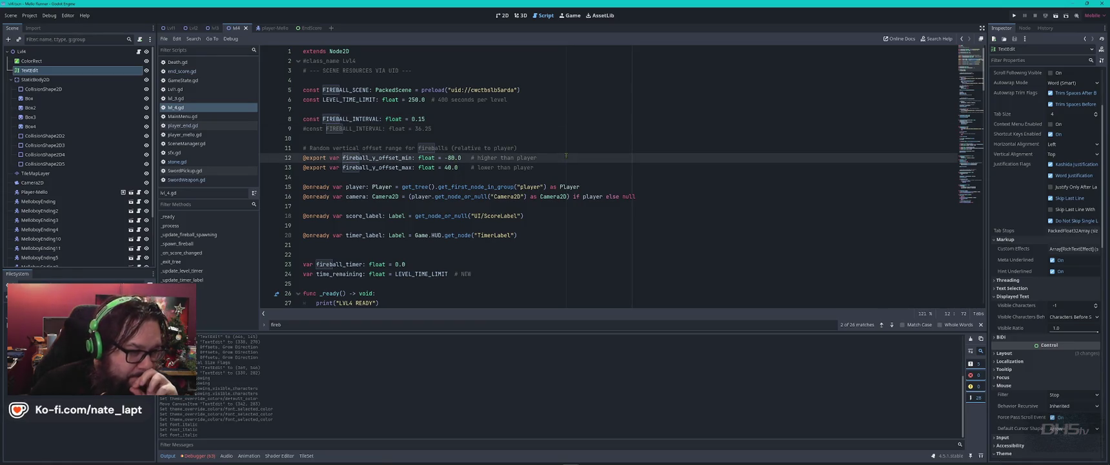
pyautogui.scroll(-5, 566, 156)
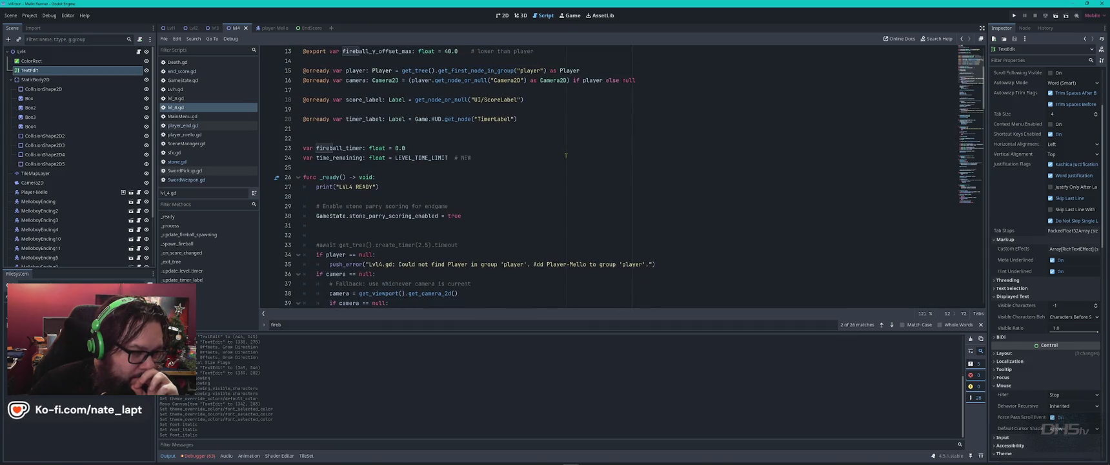
pyautogui.scroll(-3, 567, 156)
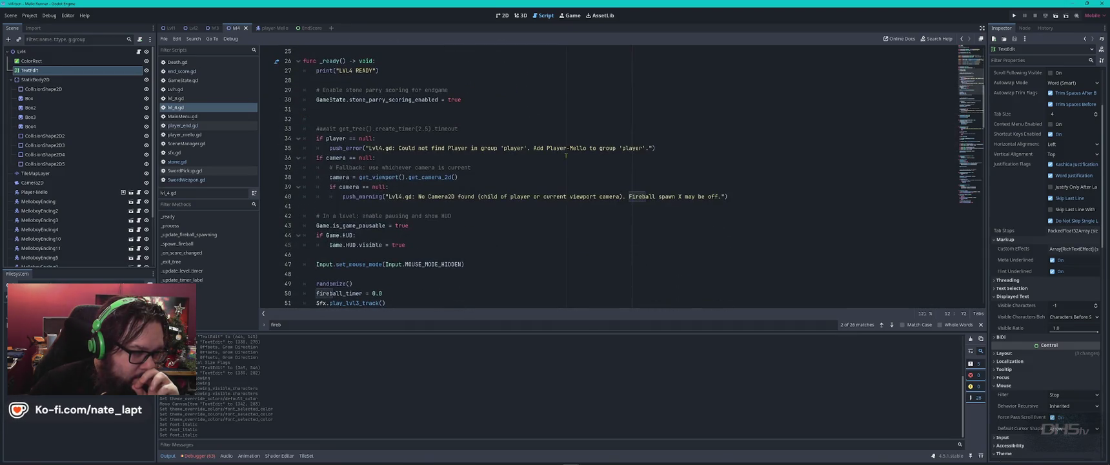
pyautogui.click(513, 177)
pyautogui.scroll(-6, 516, 178)
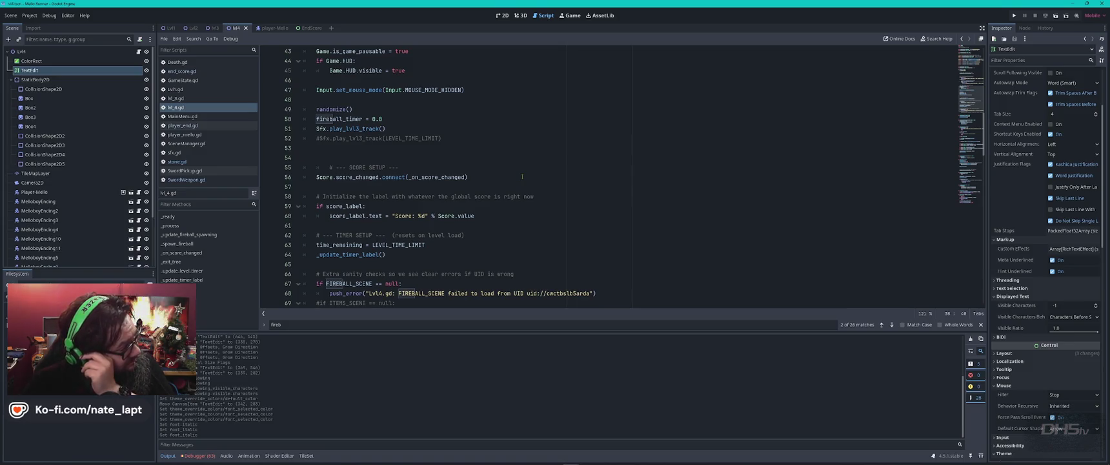
pyautogui.scroll(-4, 522, 177)
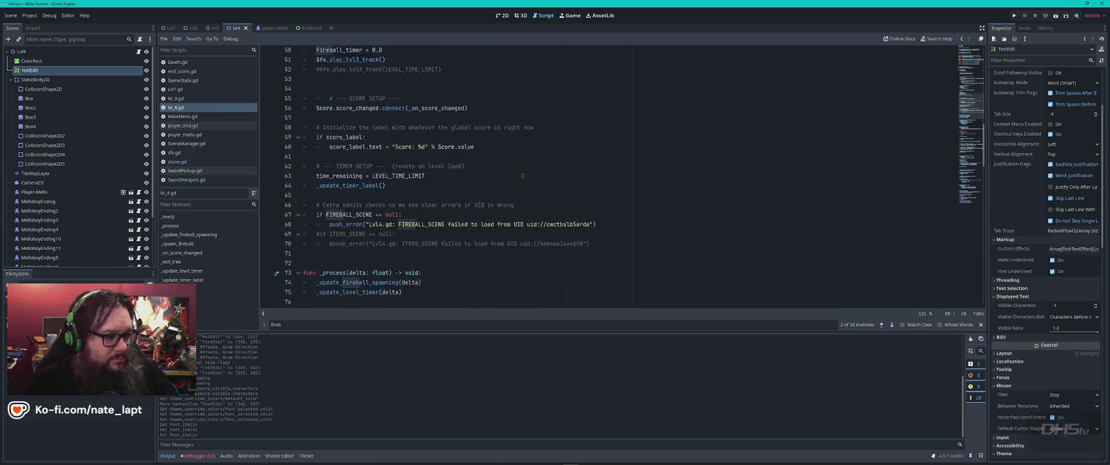
pyautogui.scroll(-3, 524, 176)
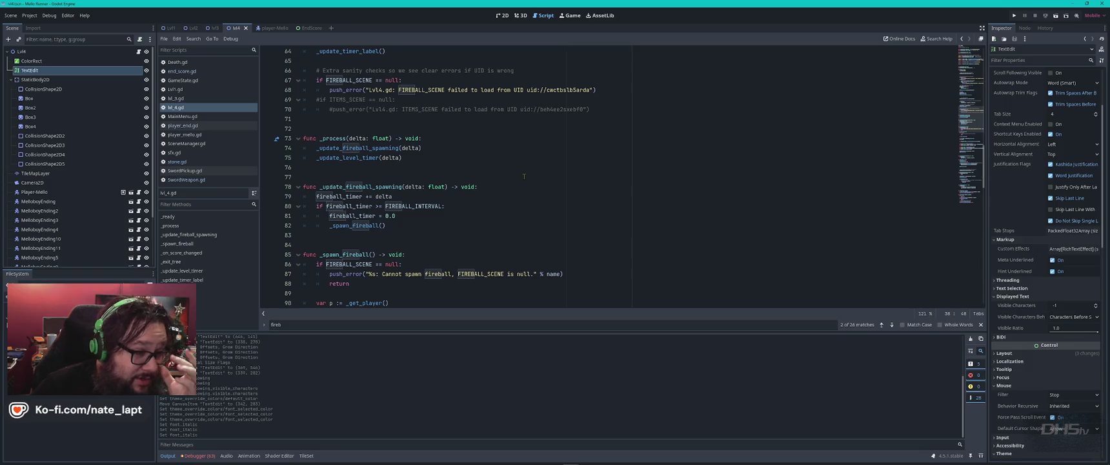
pyautogui.scroll(-2, 523, 175)
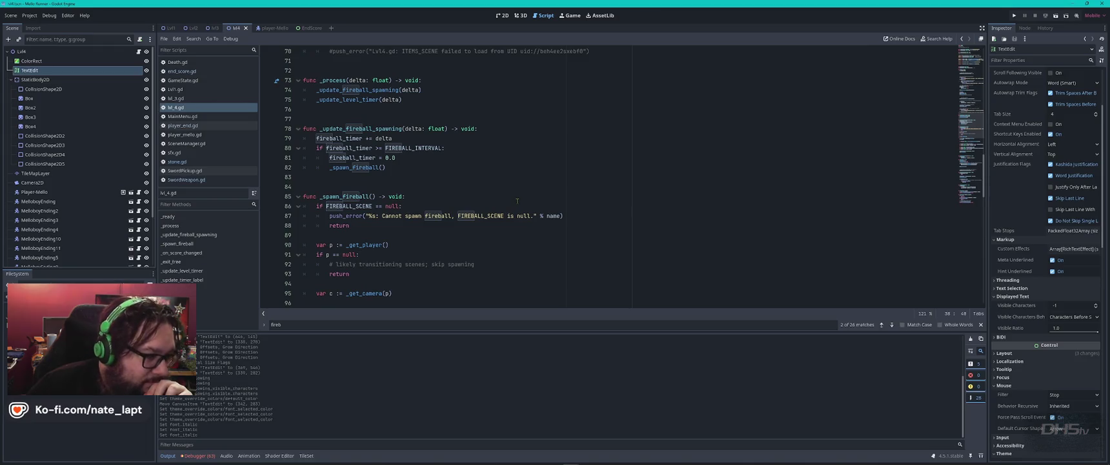
pyautogui.scroll(-5, 519, 189)
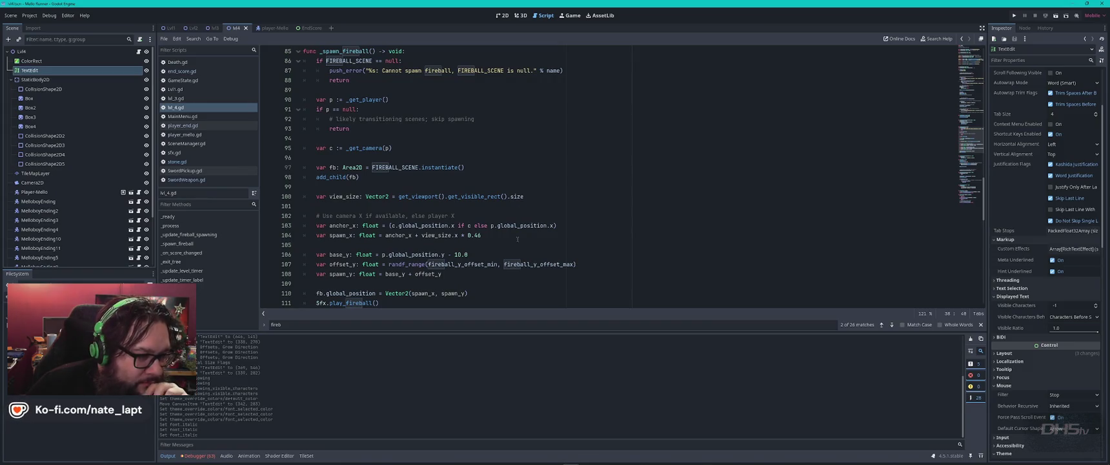
pyautogui.click(498, 235)
pyautogui.scroll(-2, 499, 235)
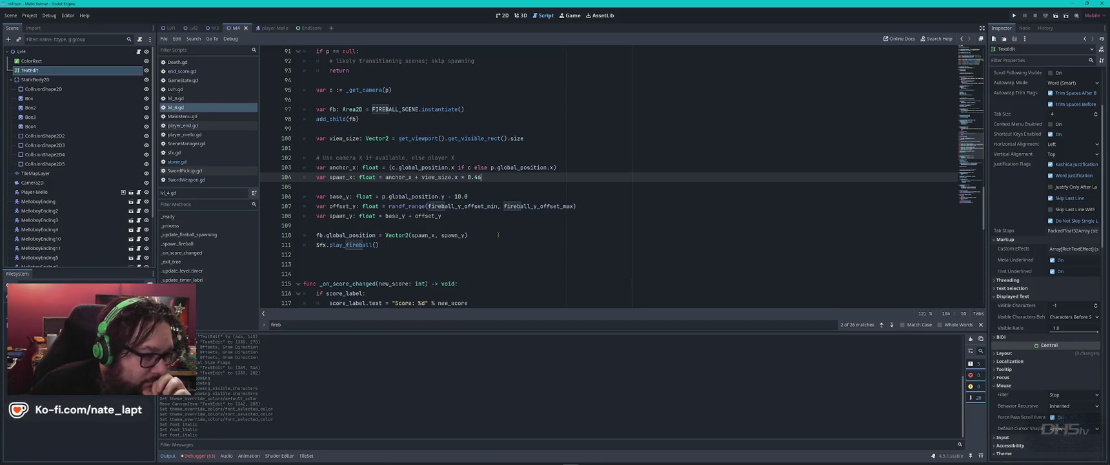
pyautogui.click(487, 197)
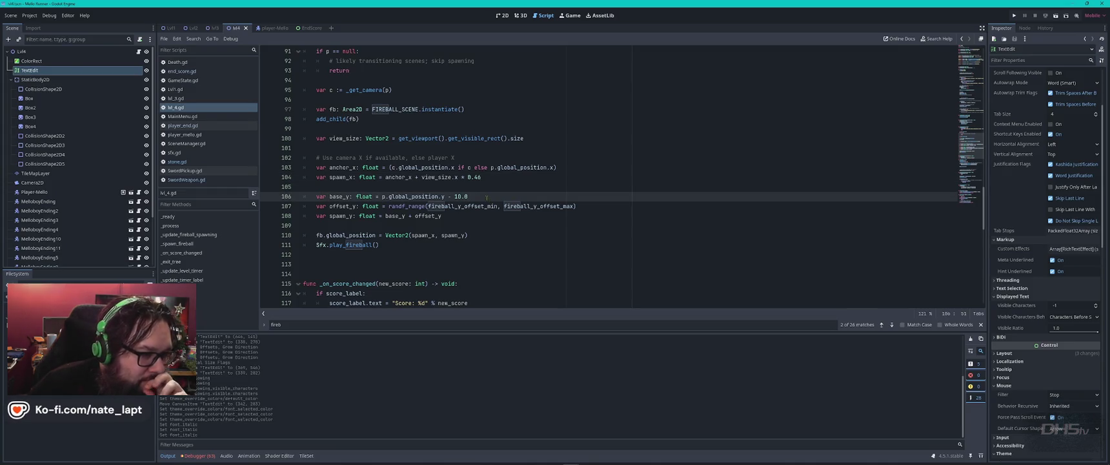
pyautogui.click(496, 176)
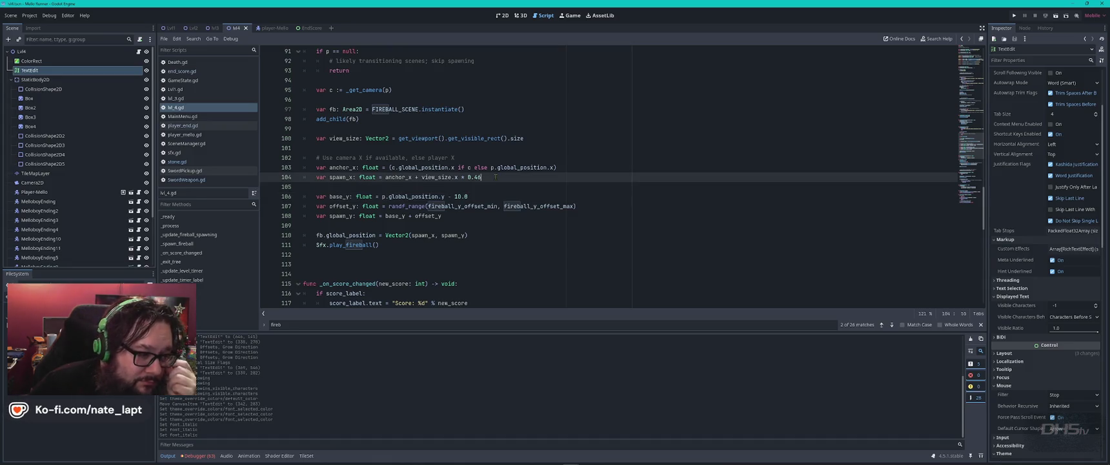
pyautogui.scroll(-3, 496, 176)
pyautogui.scroll(-8, 496, 177)
pyautogui.scroll(-4, 496, 176)
pyautogui.scroll(-1, 496, 177)
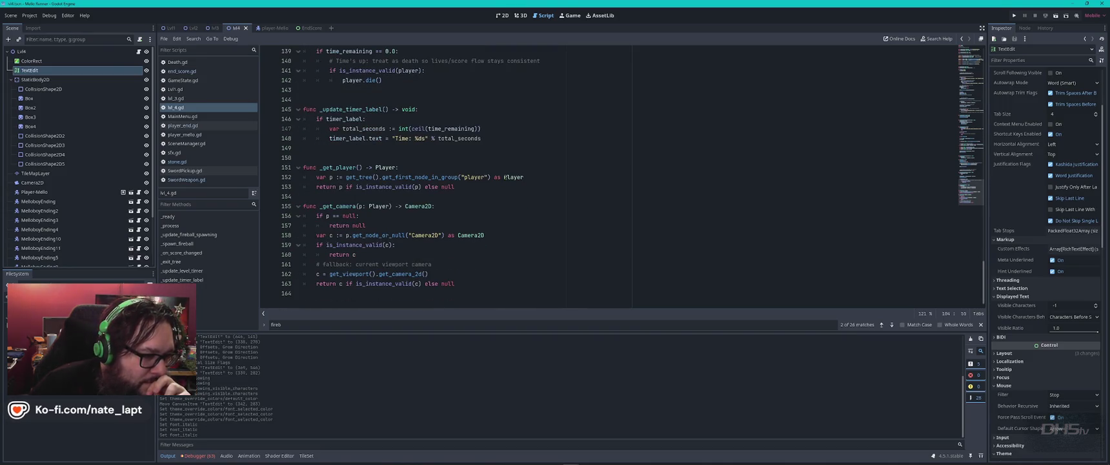
pyautogui.scroll(5, 501, 177)
pyautogui.scroll(11, 506, 177)
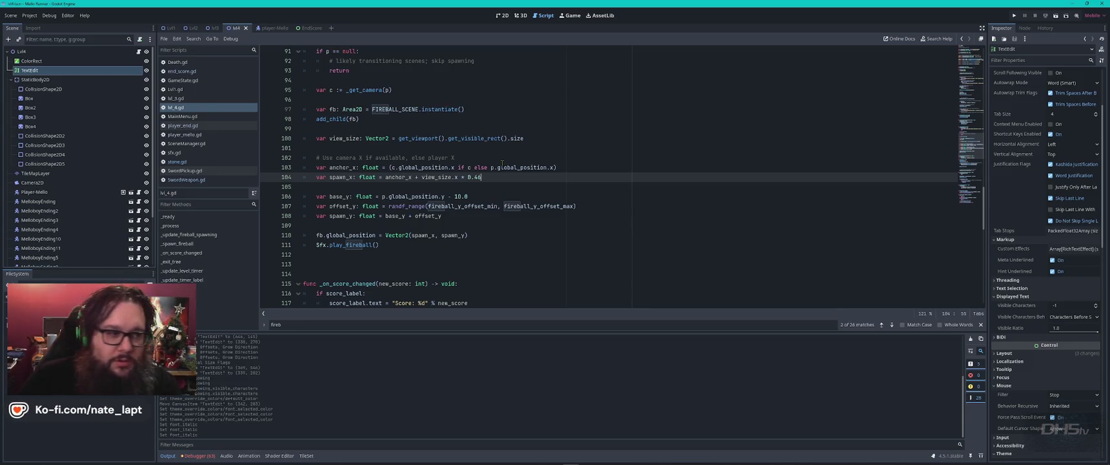
pyautogui.moveTo(520, 205)
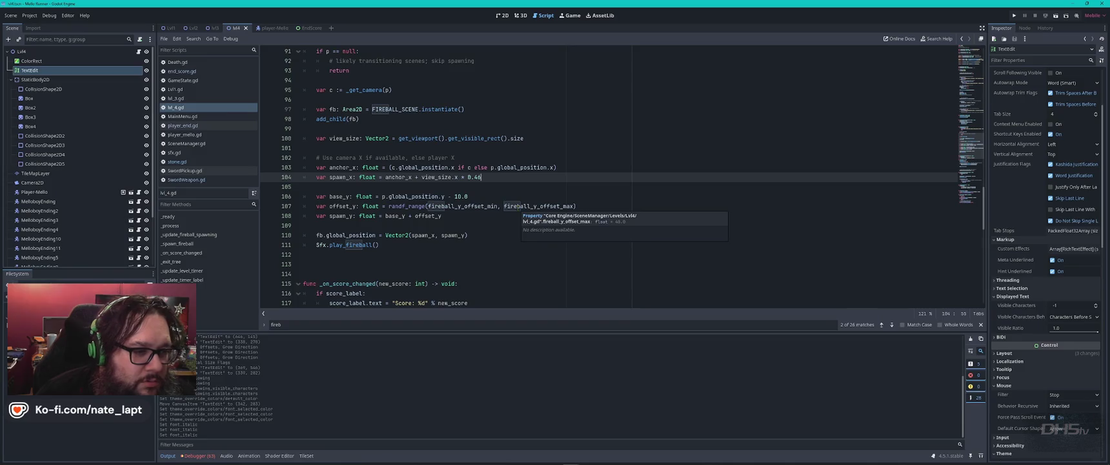
pyautogui.click(527, 188)
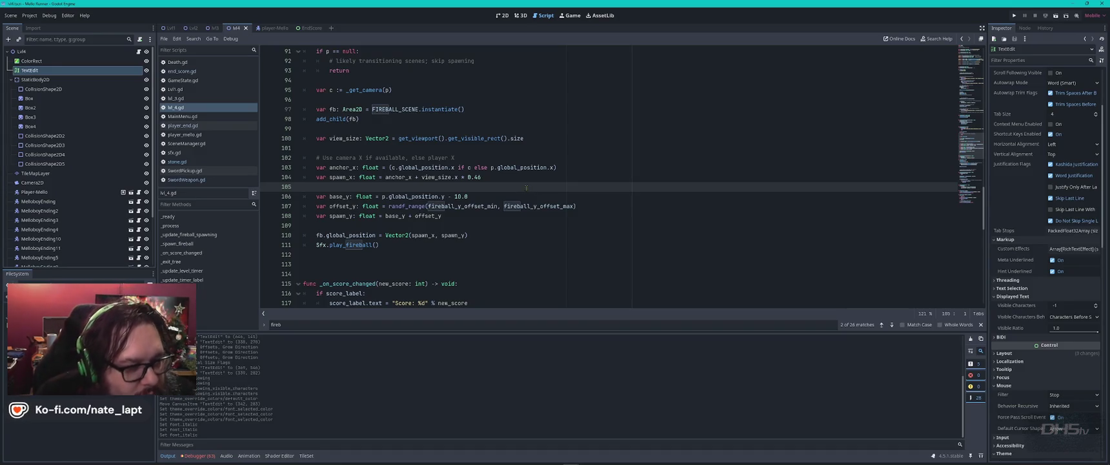
pyautogui.click(499, 178)
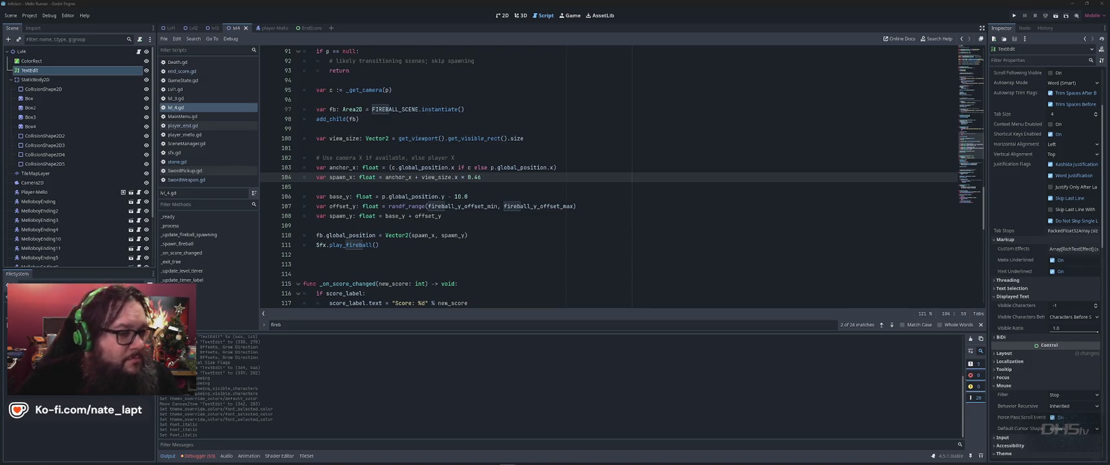
# Run the project with F5 from lvl_4.gd to reach the Start/End title screen.
pyautogui.click(662, 207)
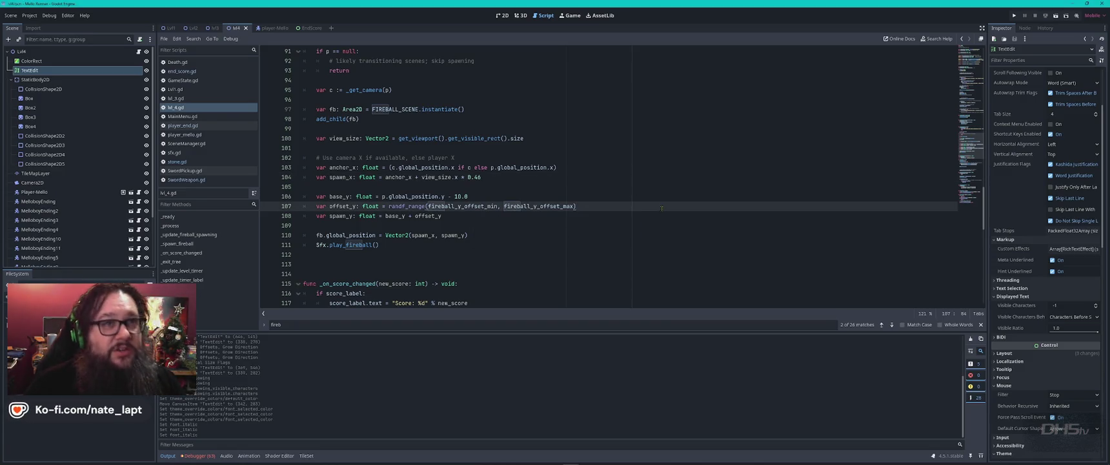
pyautogui.press('F5')
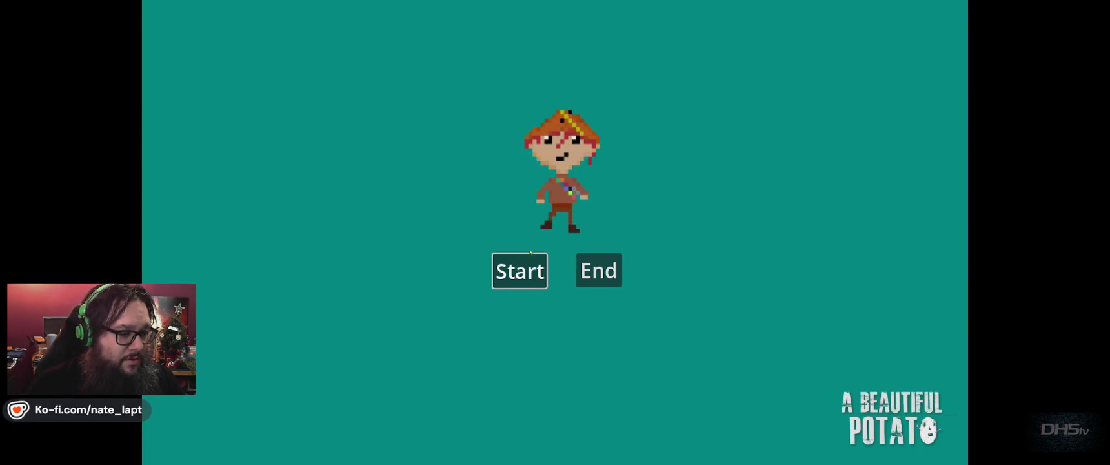
# Start the game and fight through the level, attacking left and right.
pyautogui.press('Return')
pyautogui.press('Left')
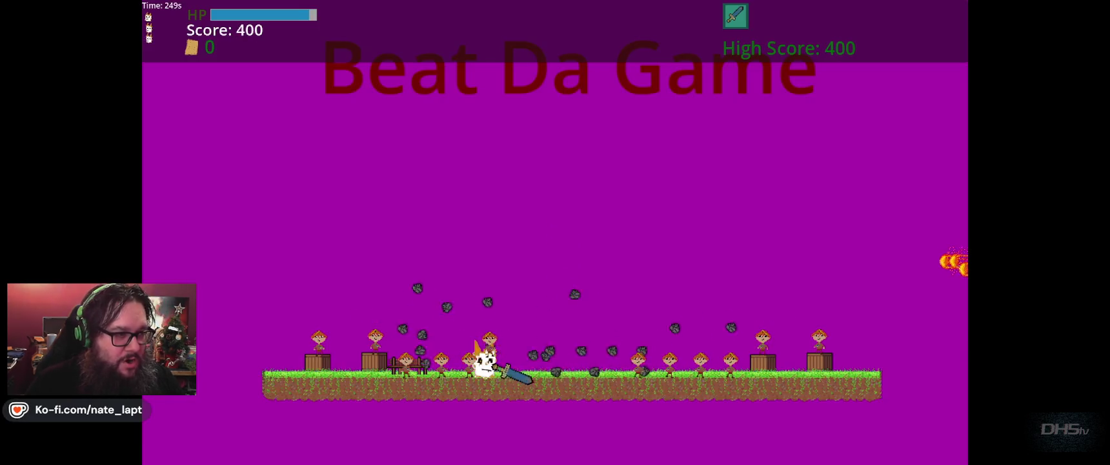
pyautogui.press('Right')
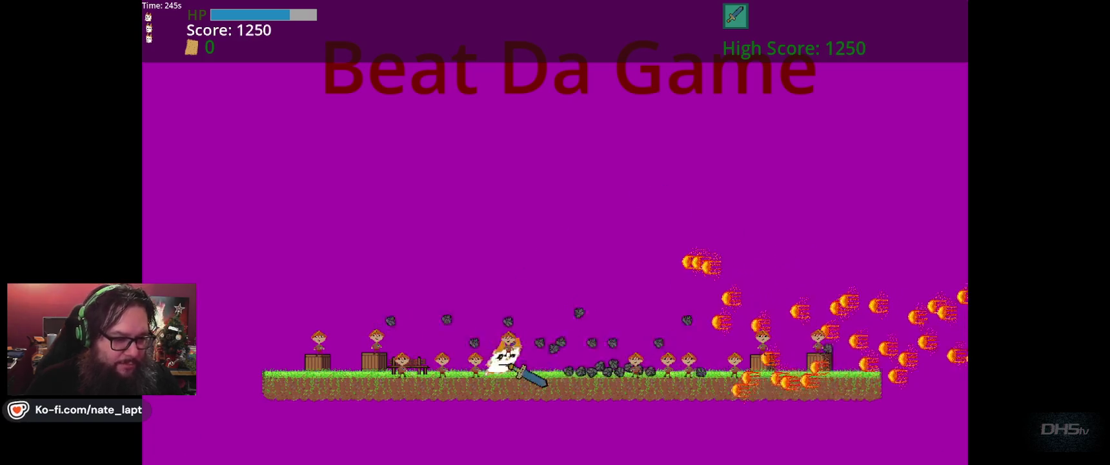
pyautogui.press('Left')
pyautogui.press('Right')
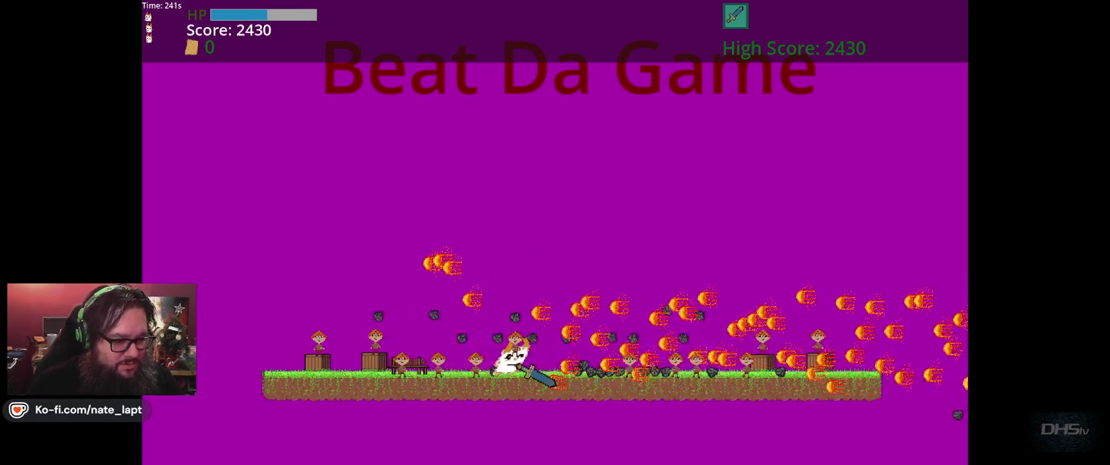
pyautogui.press('Left')
pyautogui.press('Right')
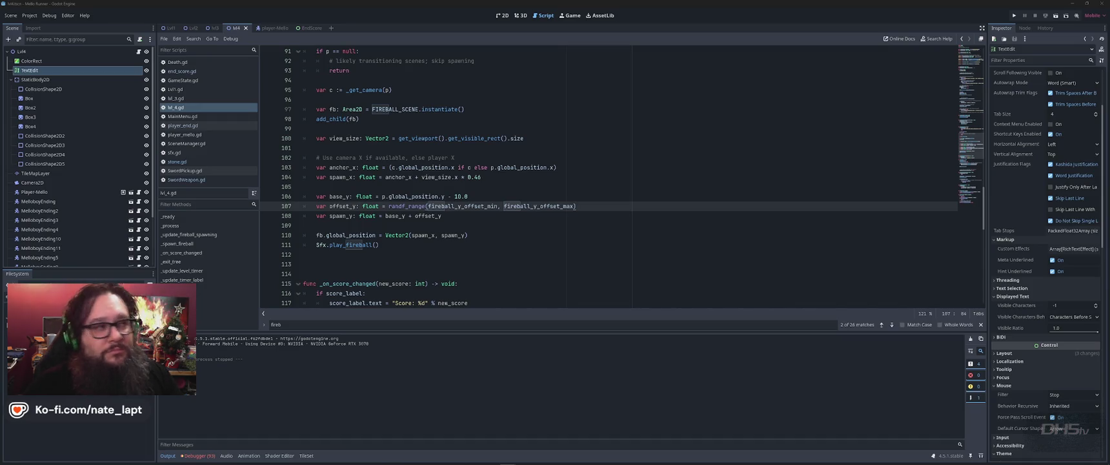
pyautogui.hotkey('alt', 'Tab')
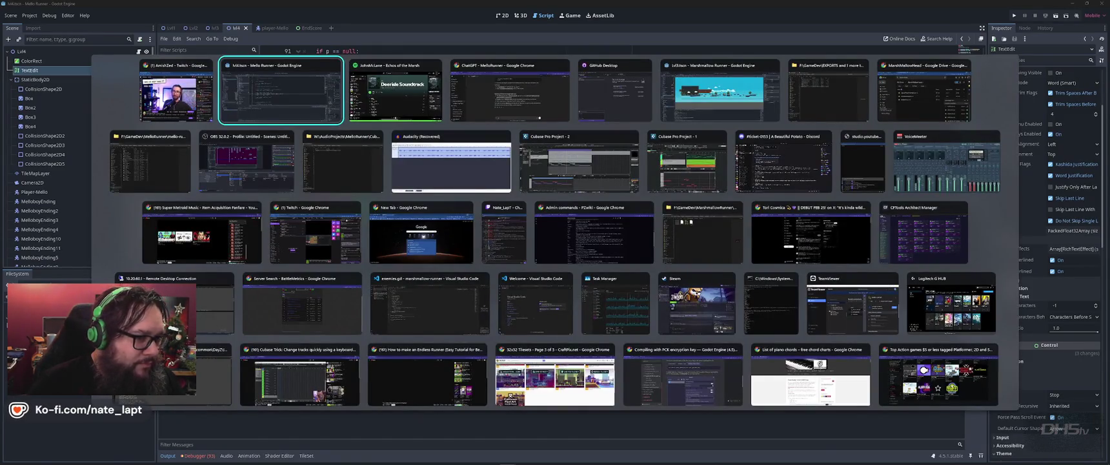
pyautogui.press('Down')
pyautogui.press('Right')
pyautogui.press('Right')
pyautogui.press('Right')
pyautogui.press('Escape')
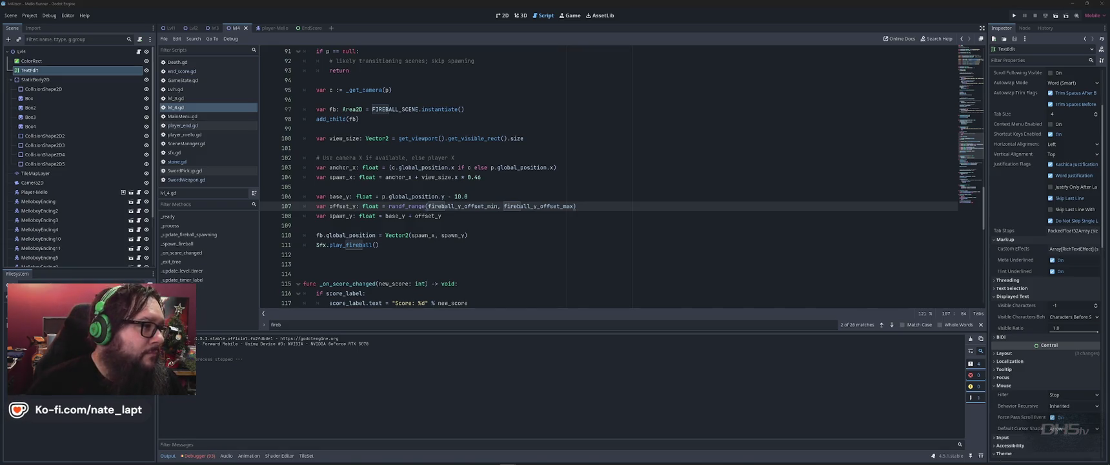
pyautogui.click(622, 224)
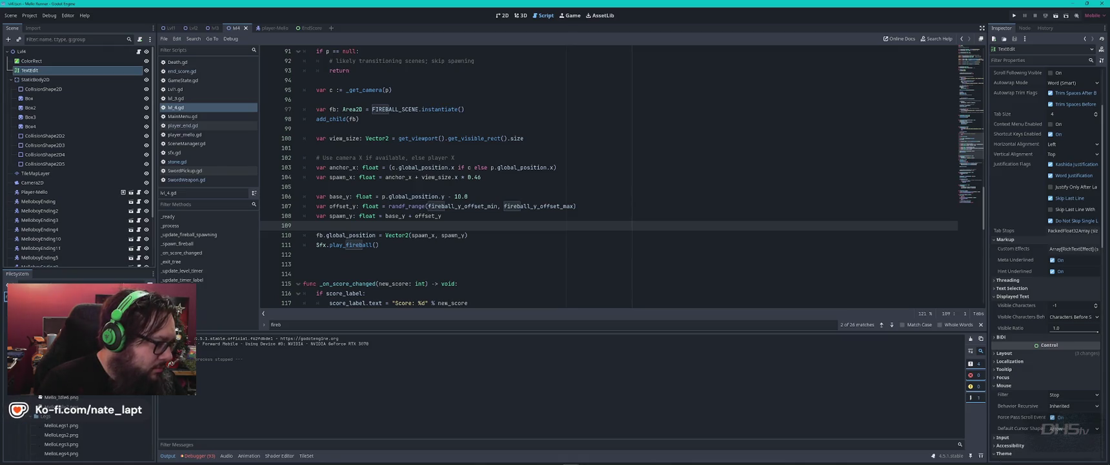
pyautogui.scroll(-5, 78, 433)
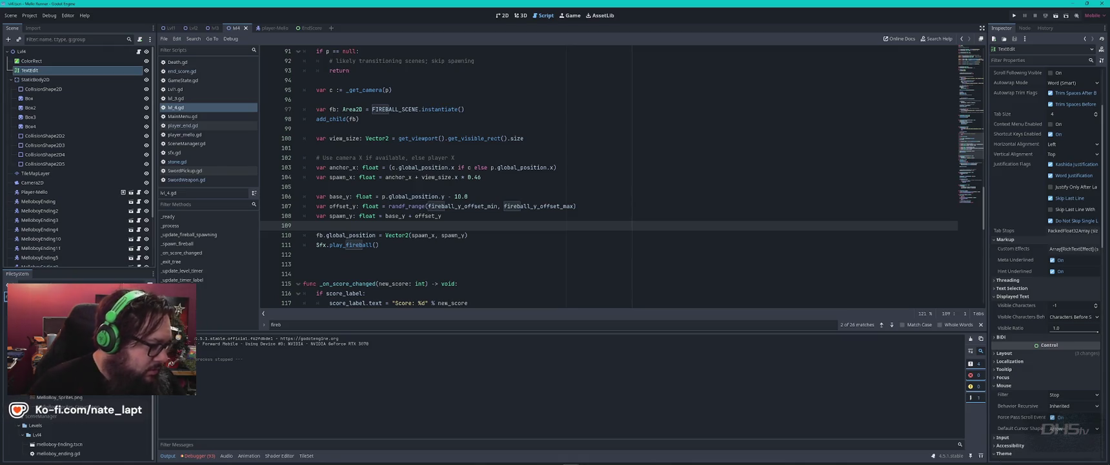
pyautogui.doubleClick(79, 444)
# Open melloboy_ending.gd and lower gravity from 1000 to 800.0.
pyautogui.doubleClick(70, 454)
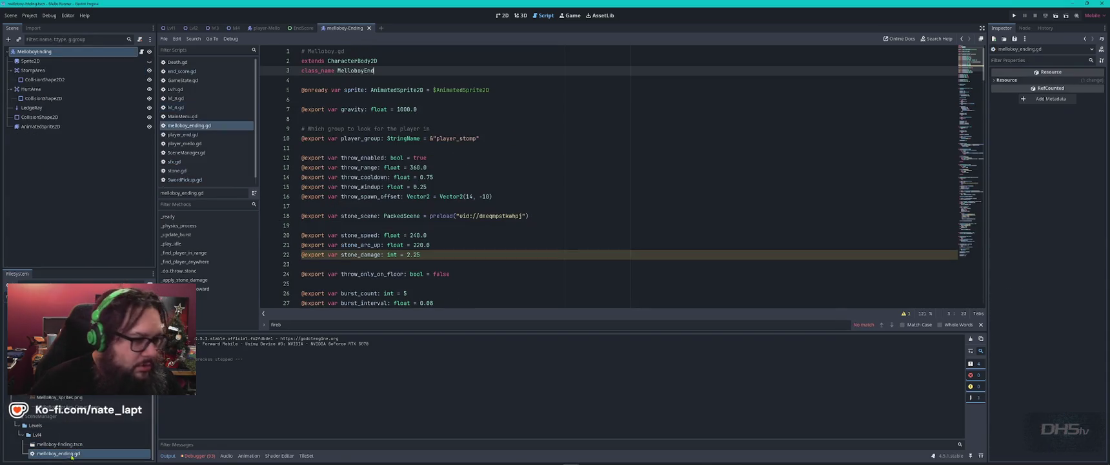
pyautogui.click(532, 177)
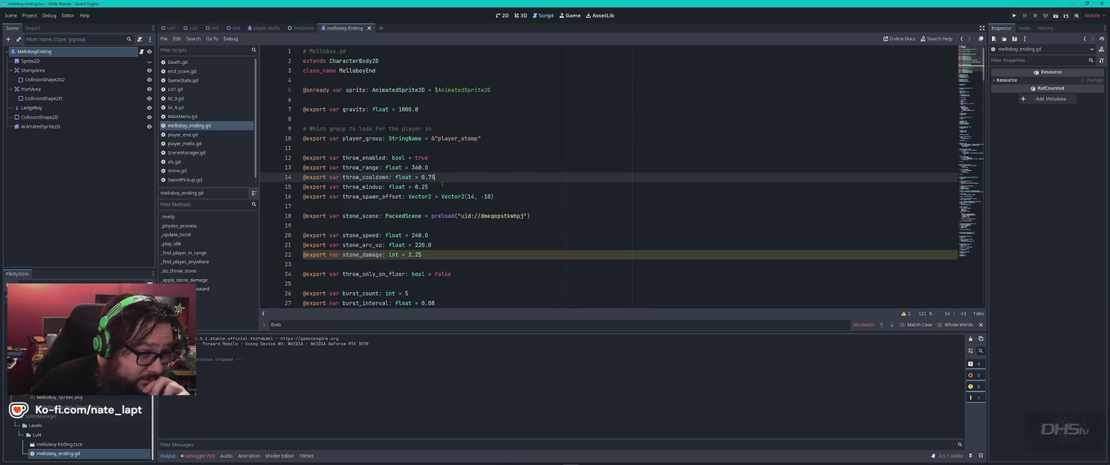
pyautogui.press('Down')
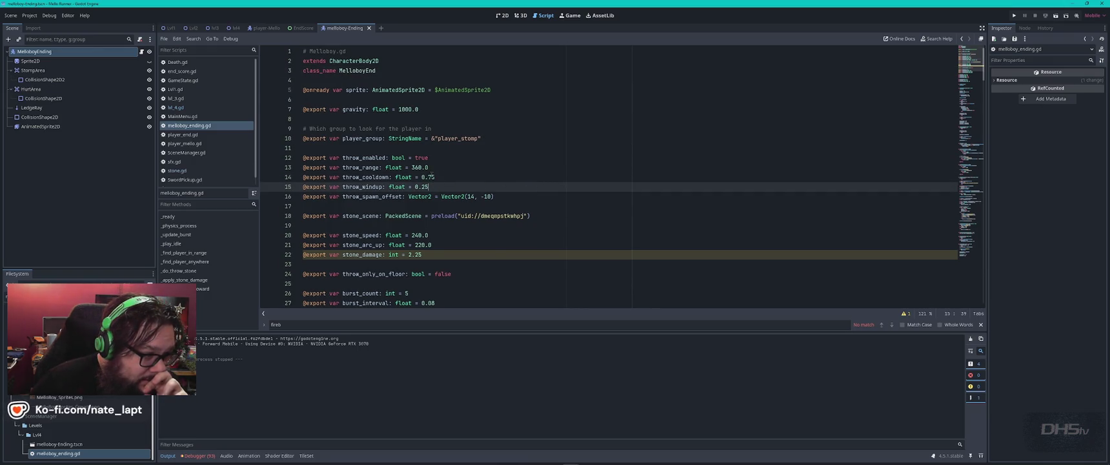
pyautogui.click(448, 175)
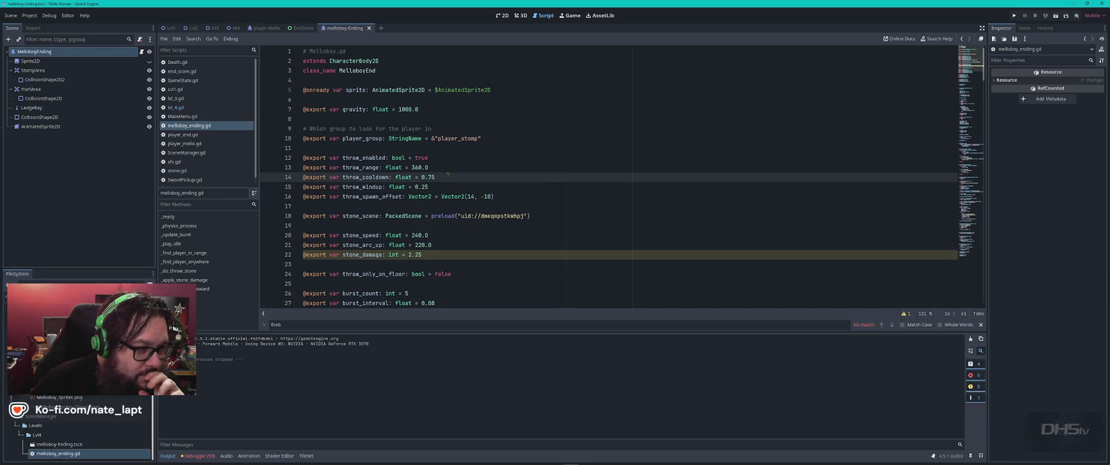
pyautogui.doubleClick(404, 109)
pyautogui.write('8')
pyautogui.click(487, 148)
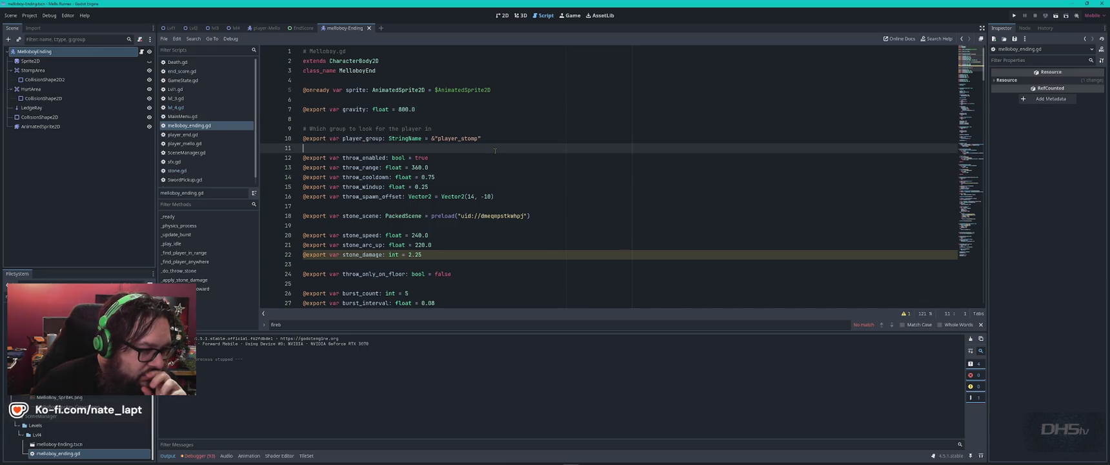
# Change throw_spawn_offset's x value to 22 and select its y value.
pyautogui.scroll(-2, 495, 151)
pyautogui.click(438, 198)
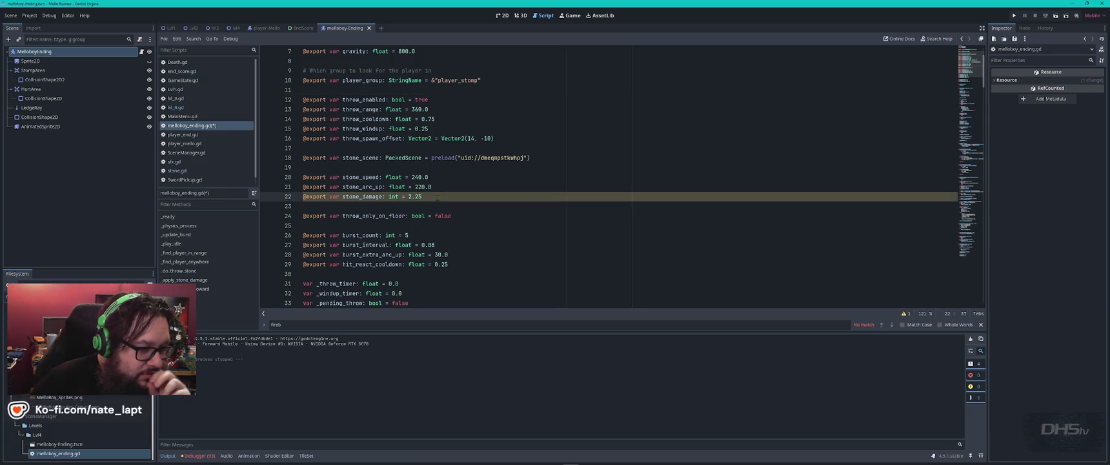
pyautogui.scroll(-5, 437, 198)
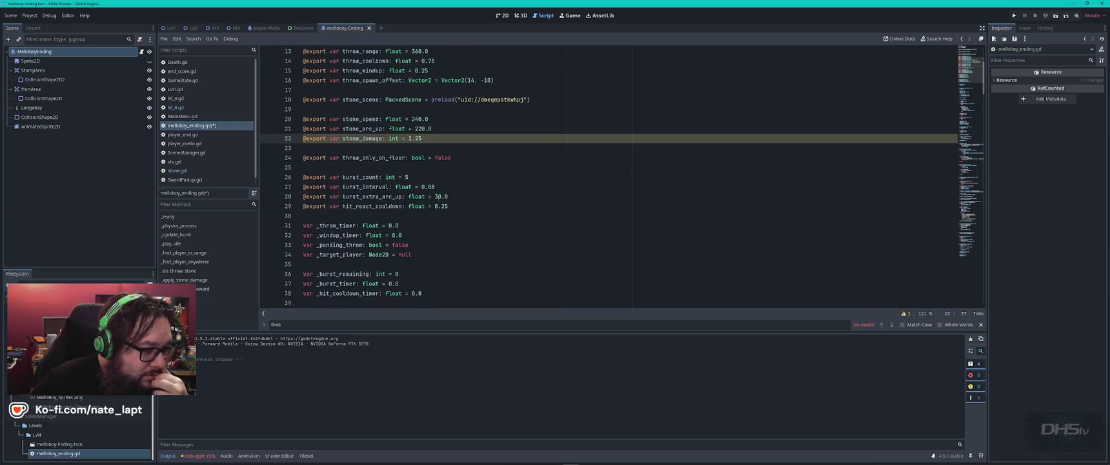
pyautogui.scroll(7, 450, 207)
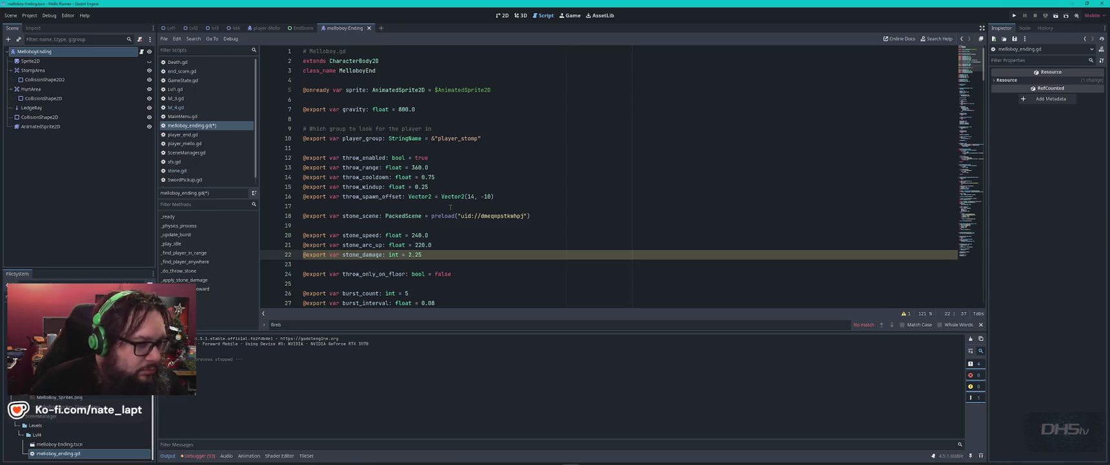
pyautogui.click(469, 178)
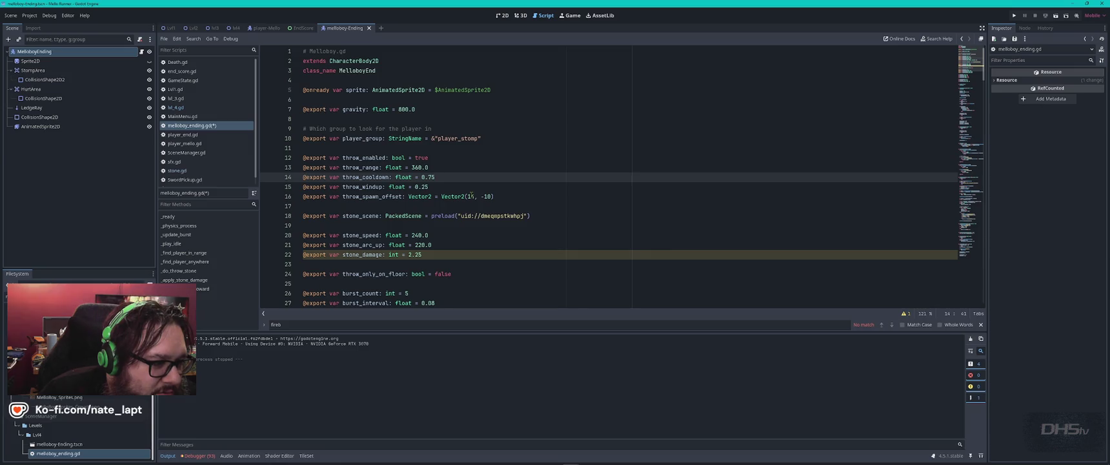
pyautogui.doubleClick(470, 196)
pyautogui.write('22')
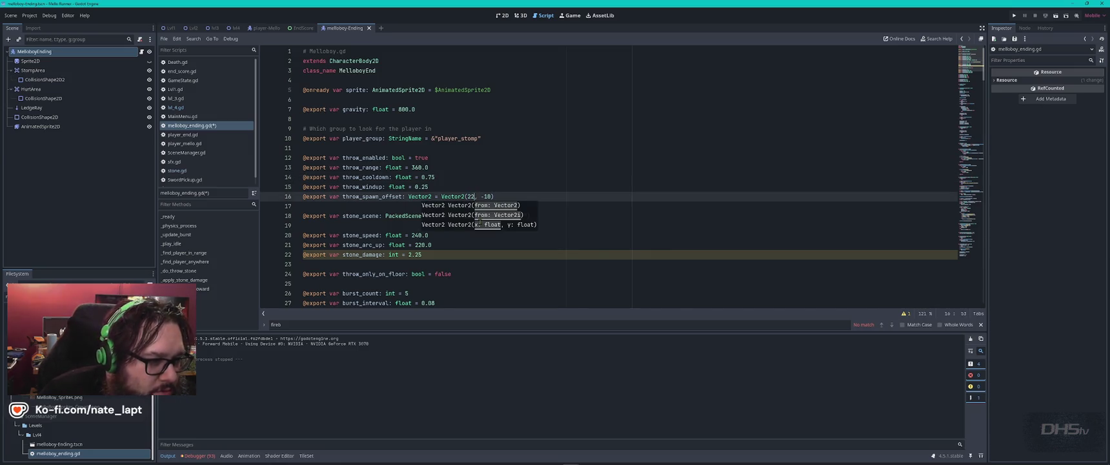
pyautogui.doubleClick(488, 197)
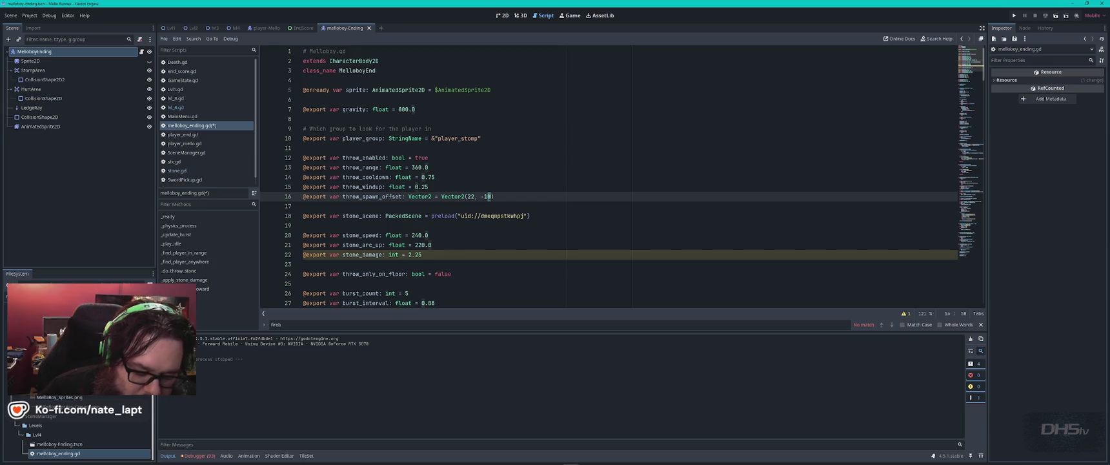
# Make throw_spawn_offset Vector2(22, -18), then run, playtest the level and stop with F8.
pyautogui.write('18')
pyautogui.press('F5')
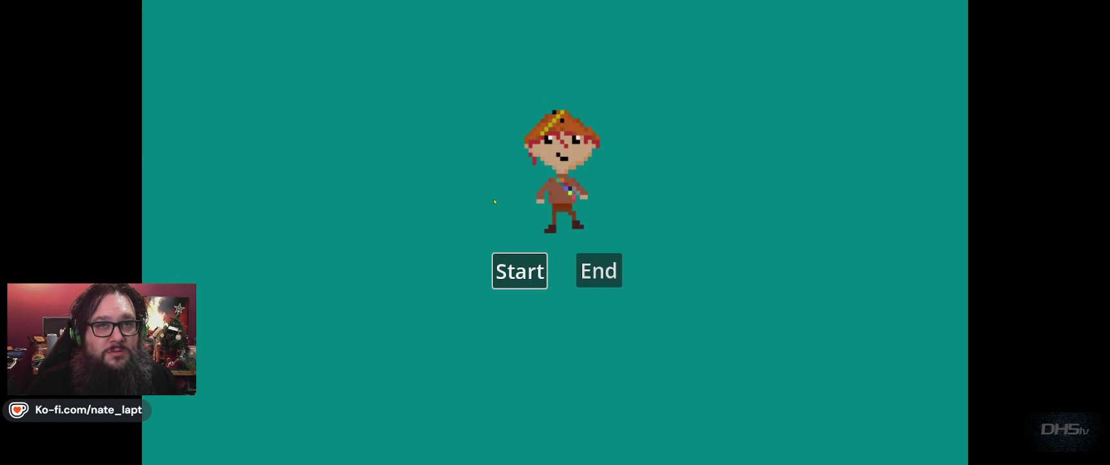
pyautogui.press('Return')
pyautogui.press('Left')
pyautogui.press('Right')
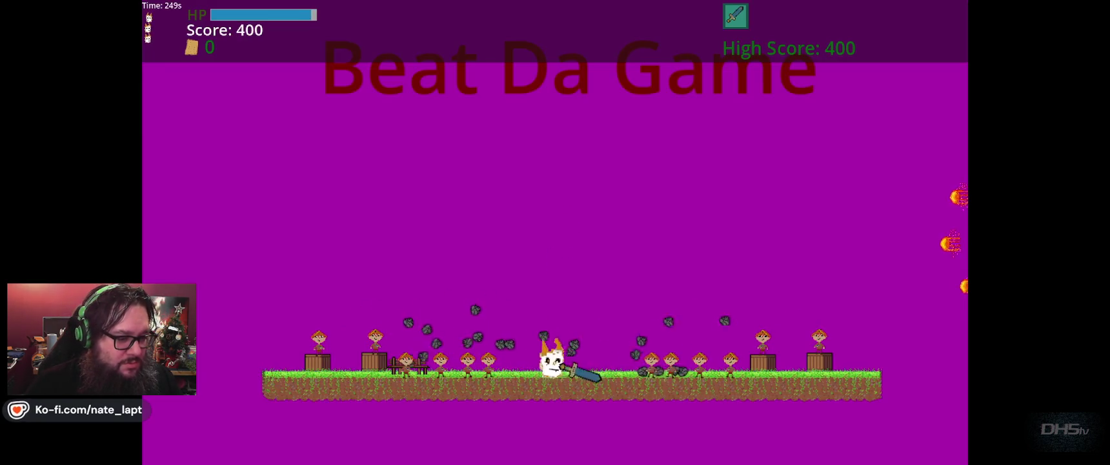
pyautogui.press('Left')
pyautogui.press('Right')
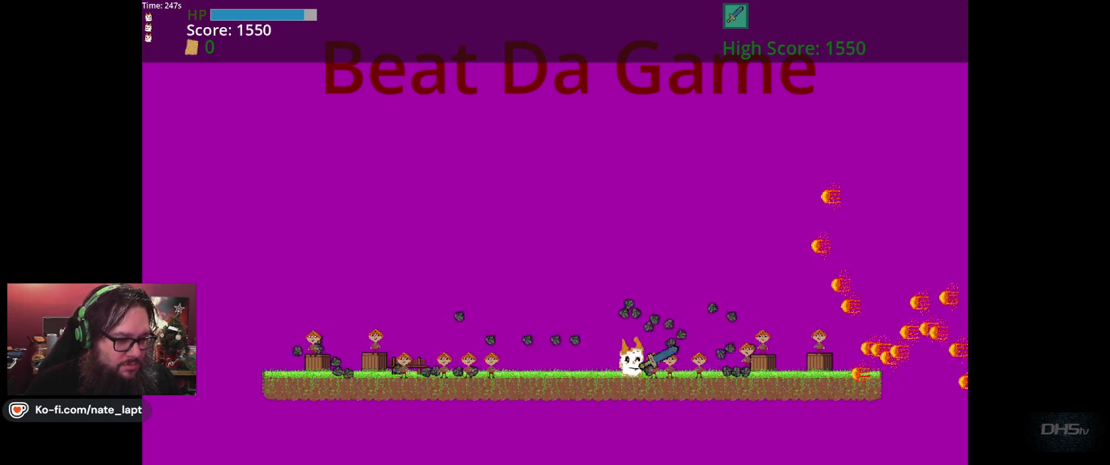
pyautogui.press('F8')
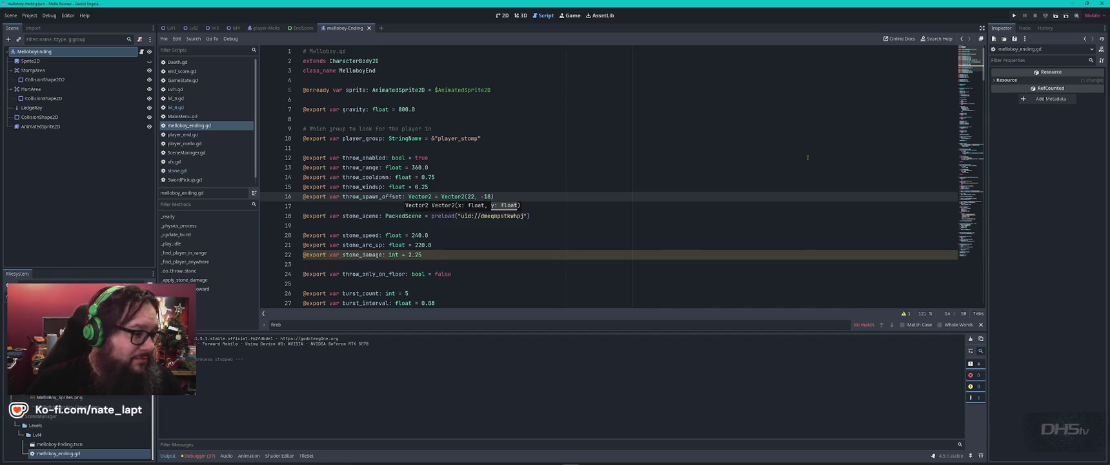
# Change throw_range on line 13 from 360.0 to 320.0 and run the game.
pyautogui.click(462, 169)
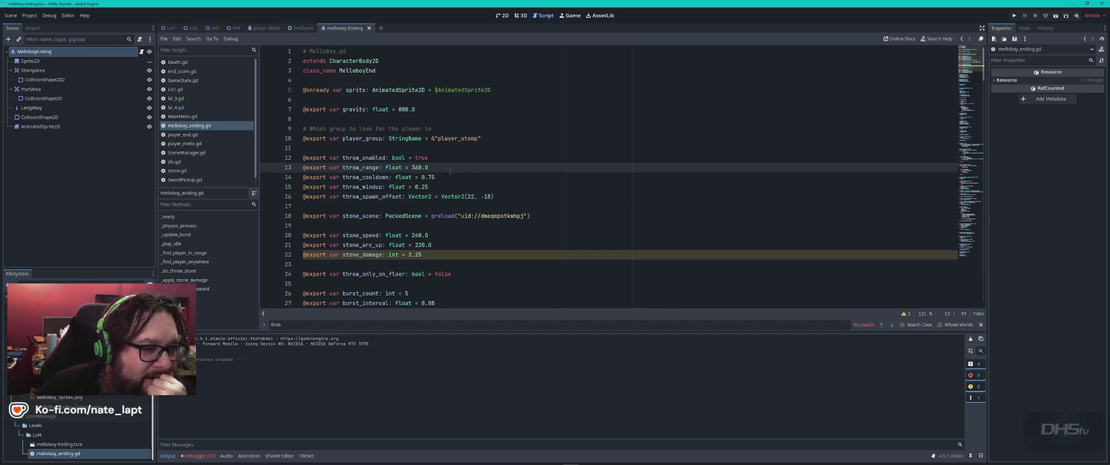
pyautogui.doubleClick(417, 167)
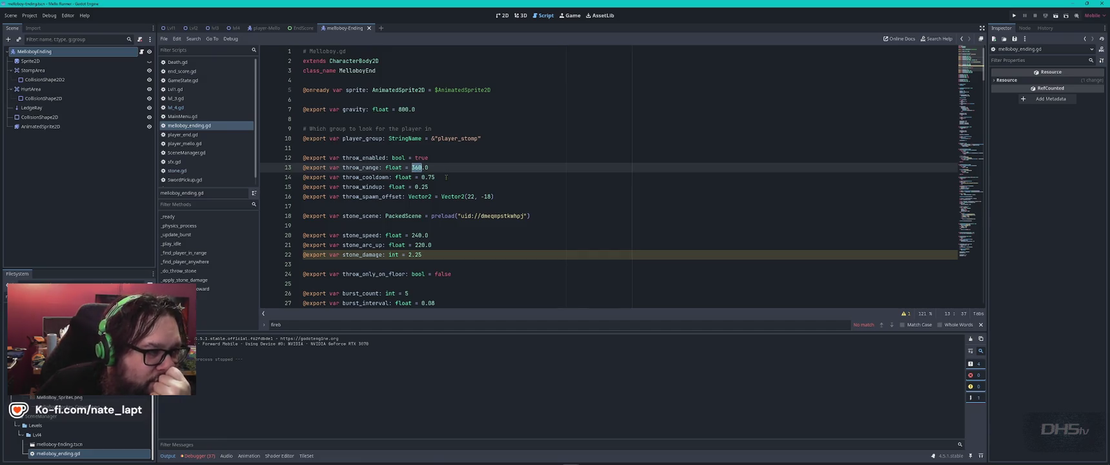
pyautogui.write('320')
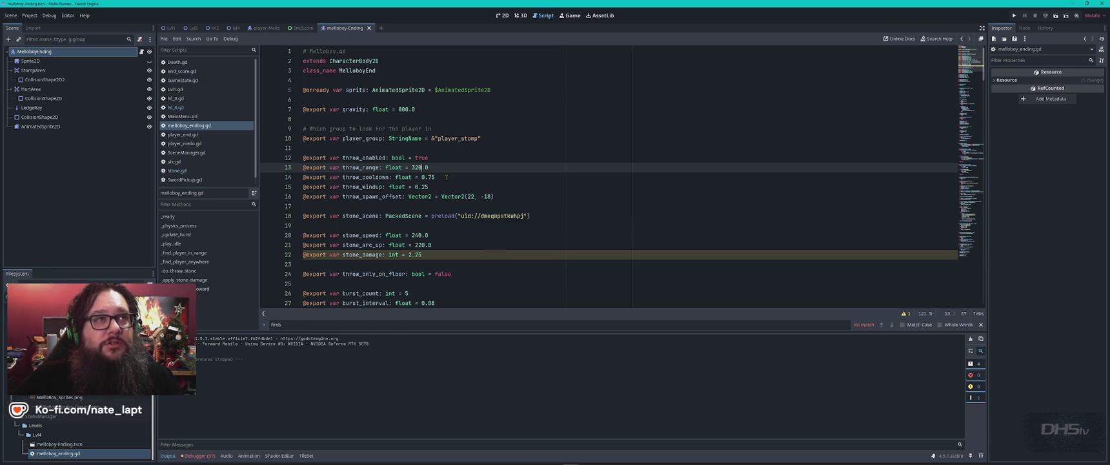
pyautogui.press('F5')
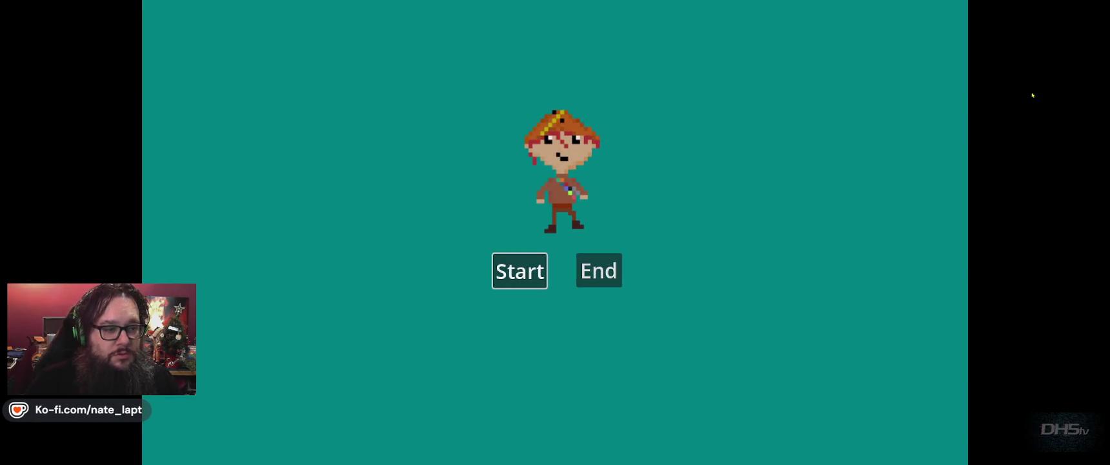
# Play from Start to the 'Congrats You Beat Da Game' screen, then stop with F8.
pyautogui.press('Return')
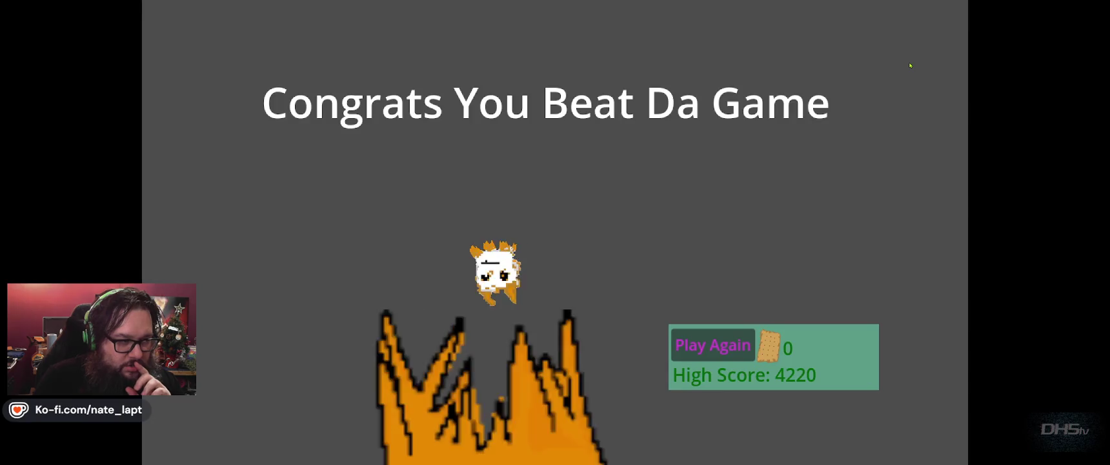
pyautogui.press('F8')
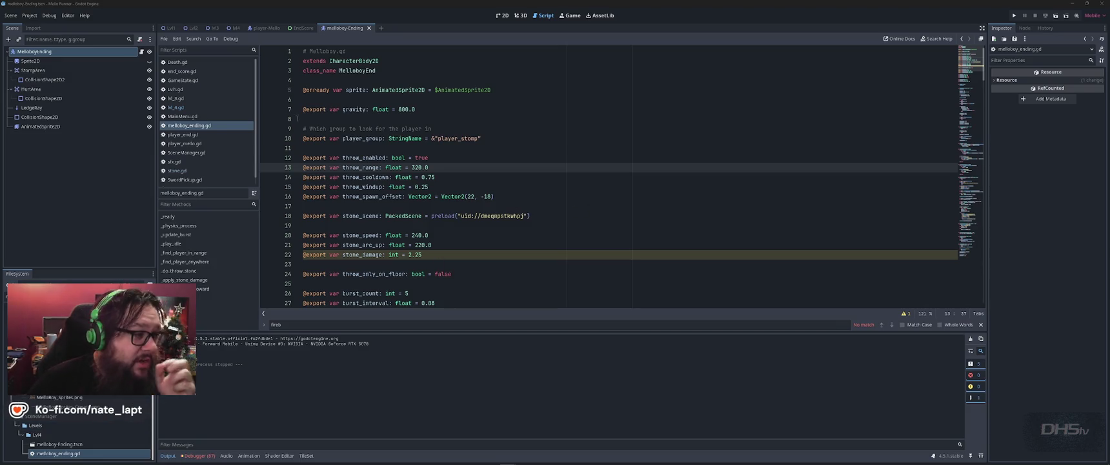
# Open lvl_4.gd and search it from the top for 'swo'.
pyautogui.click(186, 108)
pyautogui.click(539, 154)
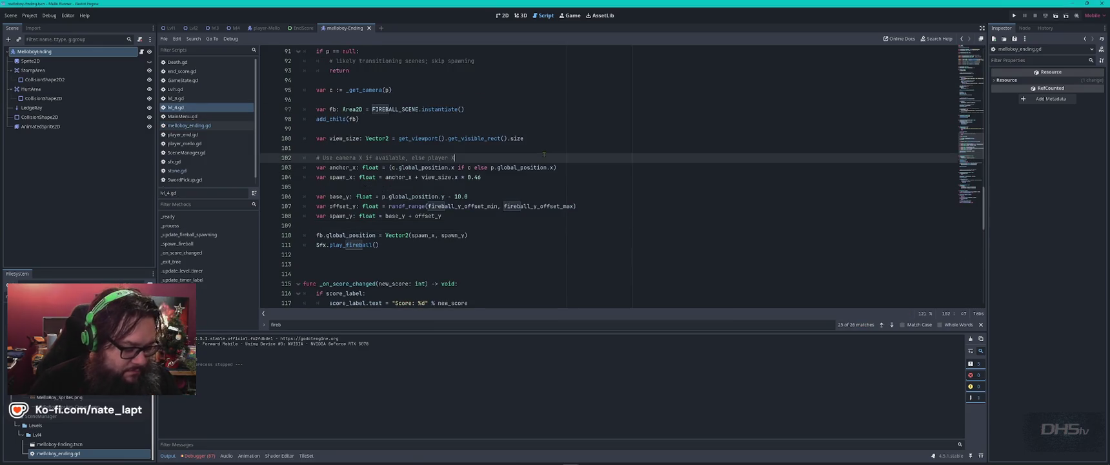
pyautogui.hotkey('ctrl', 'Home')
pyautogui.hotkey('ctrl', 'f')
pyautogui.write('swo')
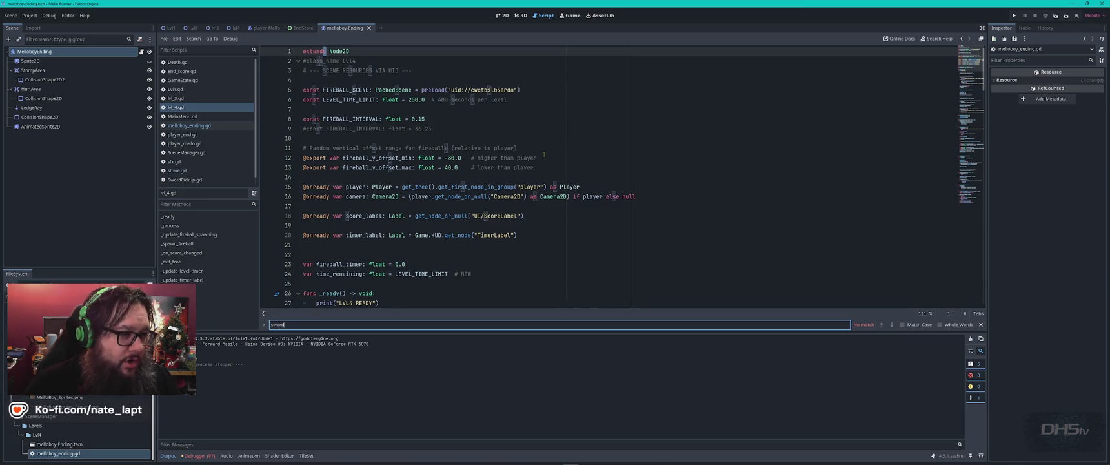
# Confirm lvl_4.gd has no sword references, then open GameState.gd.
pyautogui.click(562, 80)
pyautogui.press('Return')
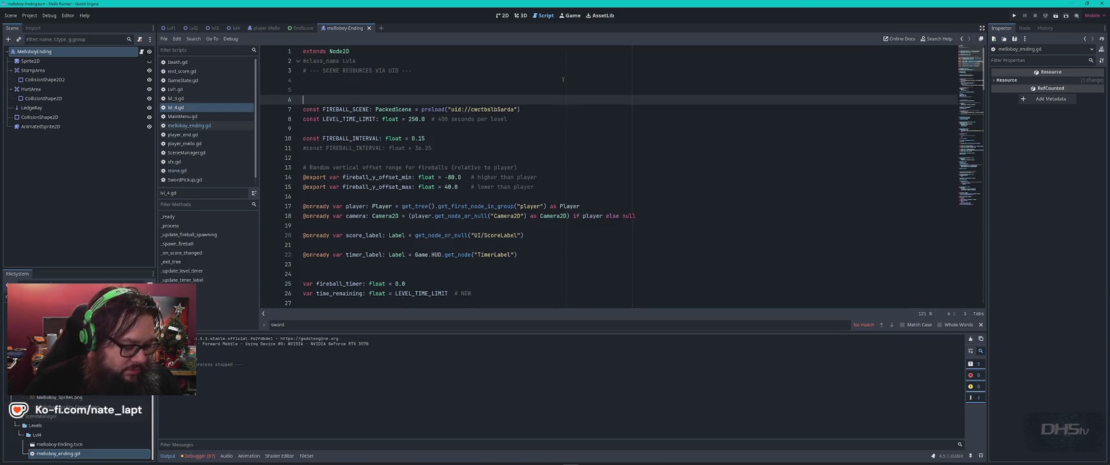
pyautogui.press('BackSpace')
pyautogui.hotkey('ctrl', 'f')
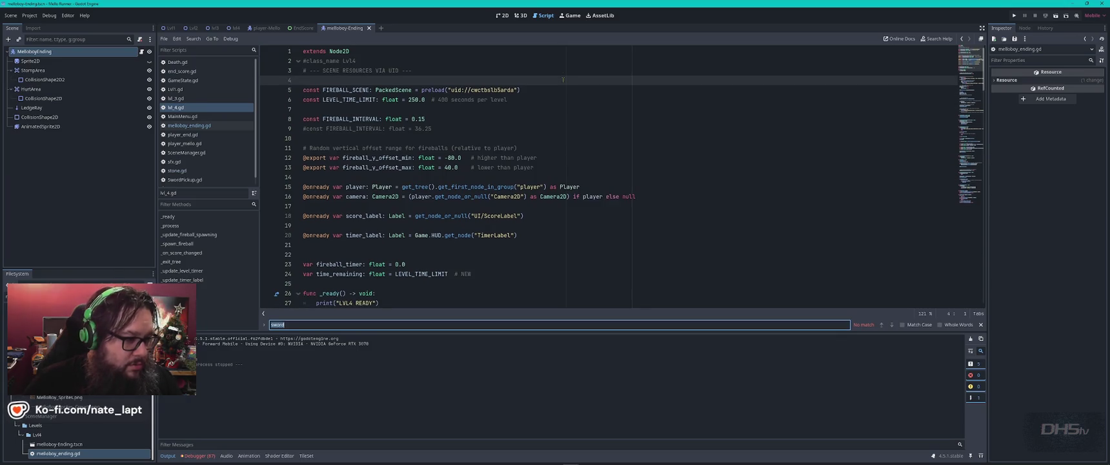
pyautogui.press('Escape')
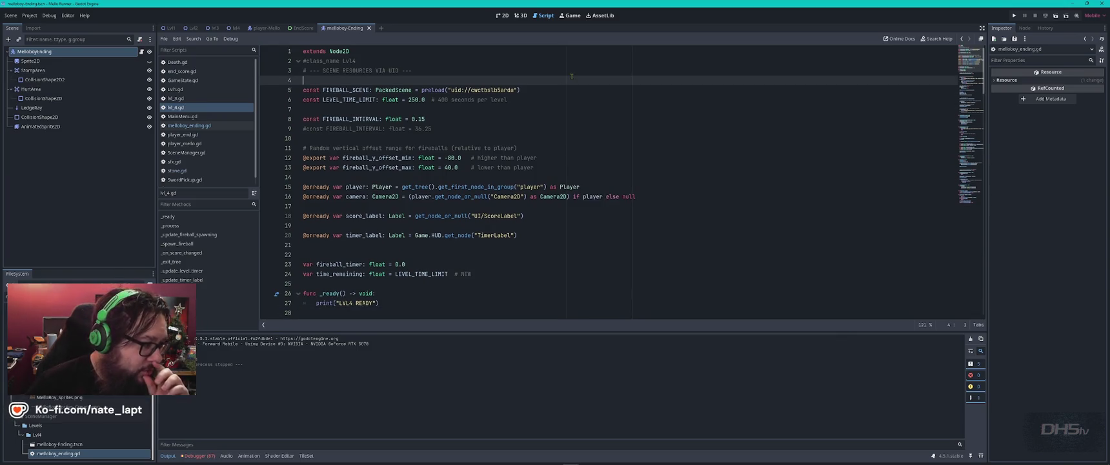
pyautogui.click(187, 80)
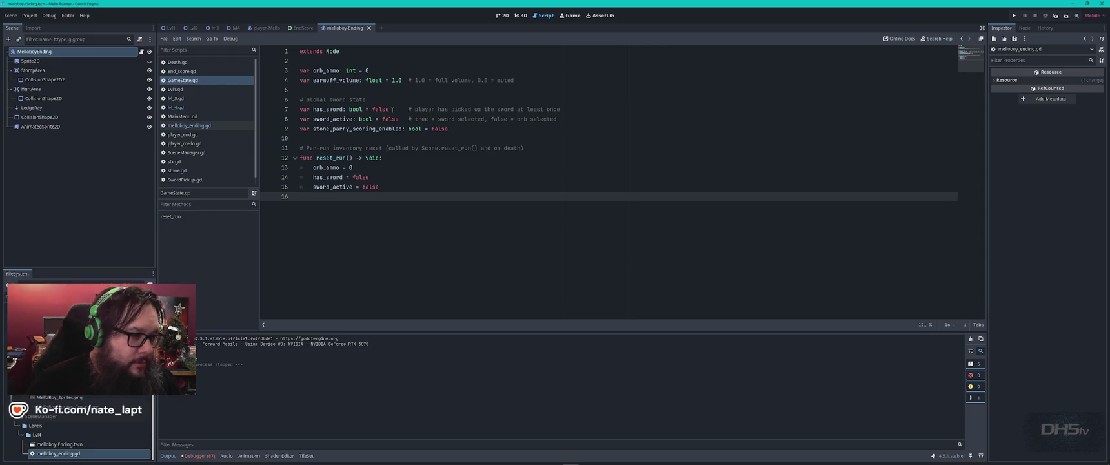
# Copy GameState.gd's has_sword: bool = false declaration into line 4 of lvl_4.gd, save, and run.
pyautogui.moveTo(391, 109); pyautogui.dragTo(297, 112)
pyautogui.hotkey('ctrl', 'c')
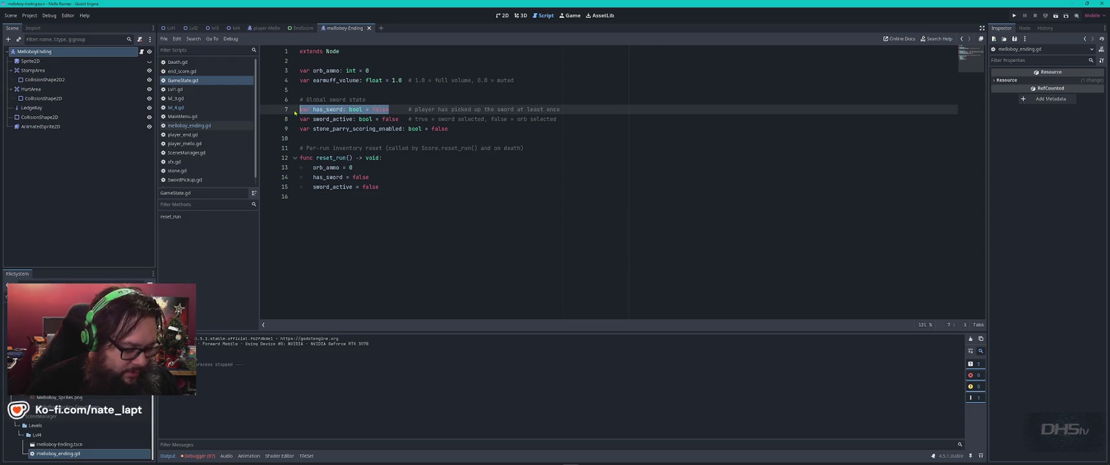
pyautogui.click(176, 107)
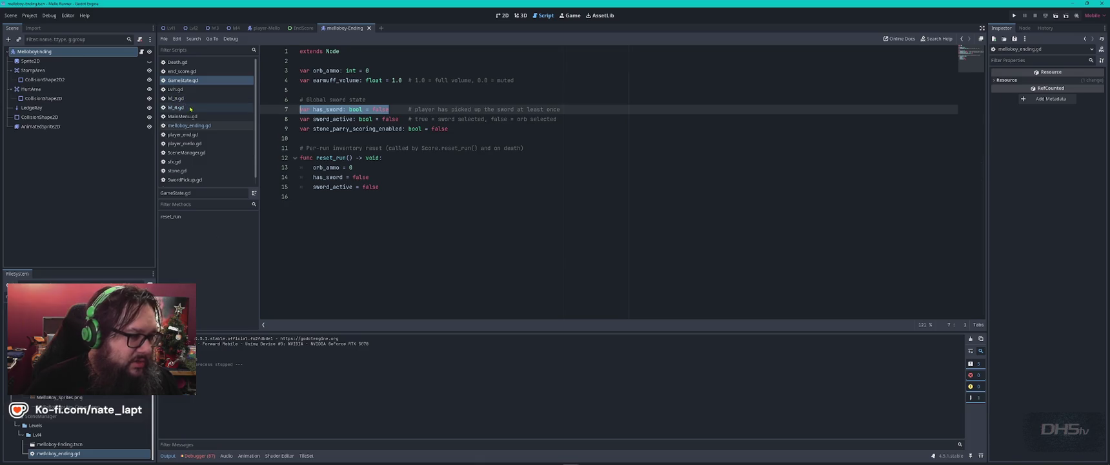
pyautogui.scroll(-3, 364, 118)
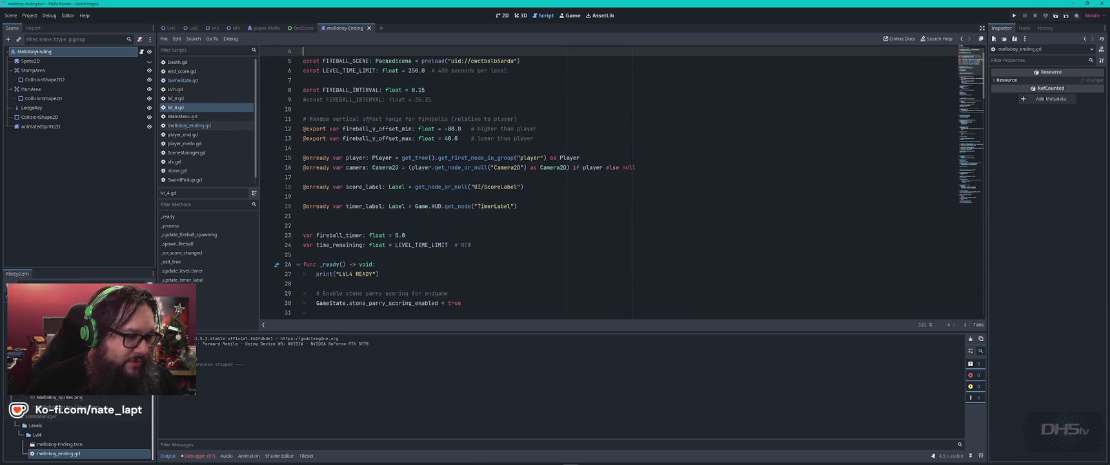
pyautogui.scroll(3, 349, 80)
pyautogui.hotkey('ctrl', 'v')
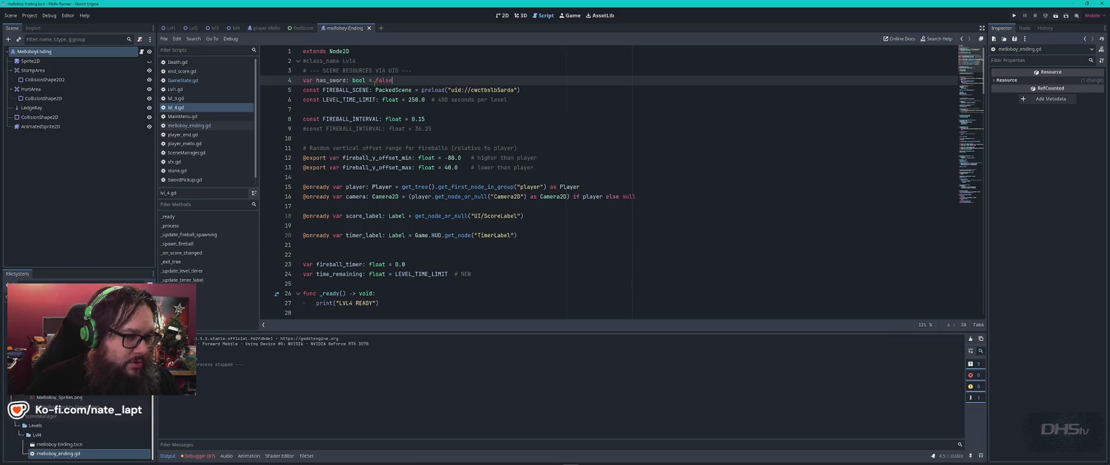
pyautogui.press('Return')
pyautogui.hotkey('ctrl', 's')
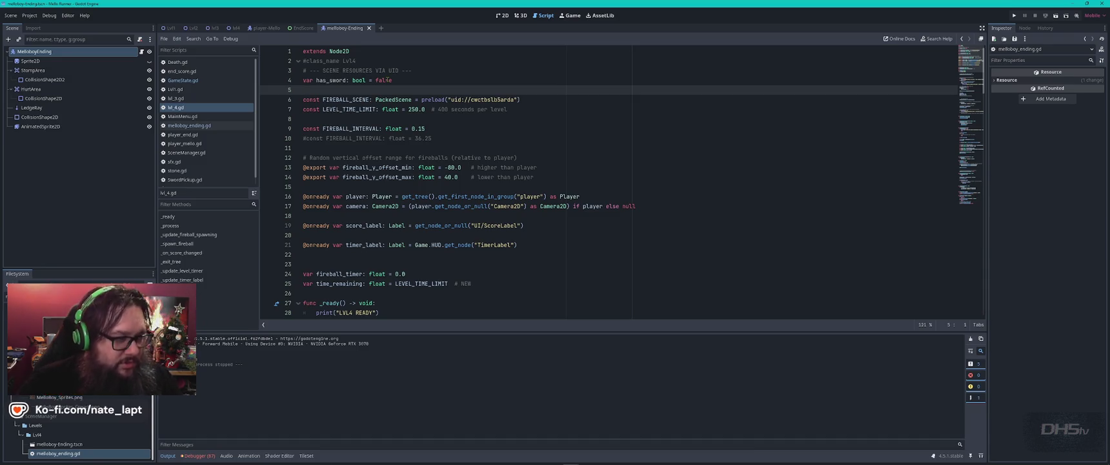
pyautogui.press('F5')
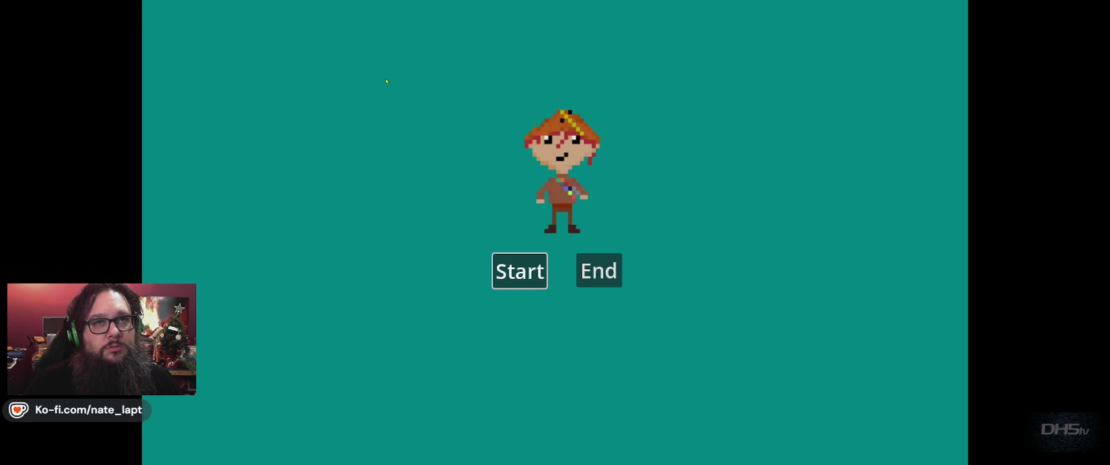
# Start a playtest from the title screen, reaching a score of 950.
pyautogui.press('Return')
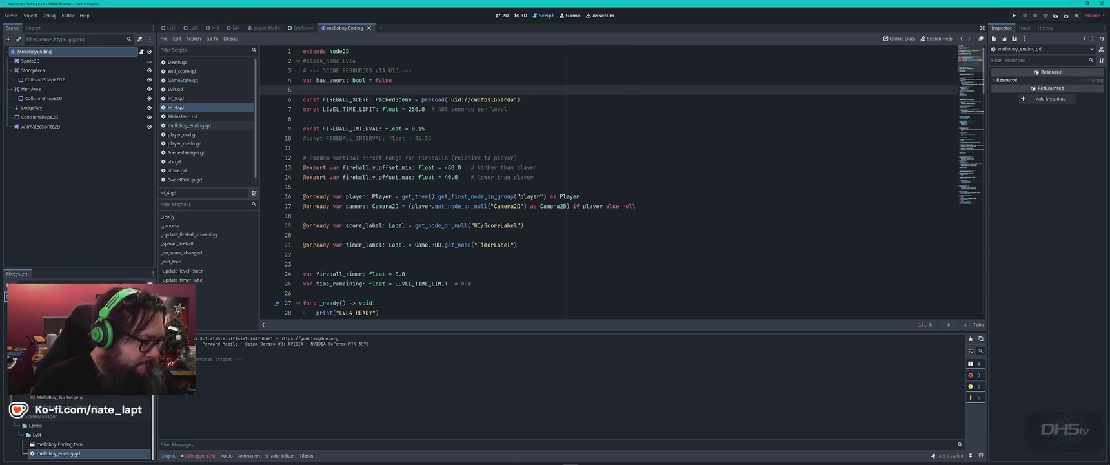
# Open SwordWeapon.gd, search it for 'rotat', and go to the hit_shape disabled line 30.
pyautogui.scroll(-5, 78, 426)
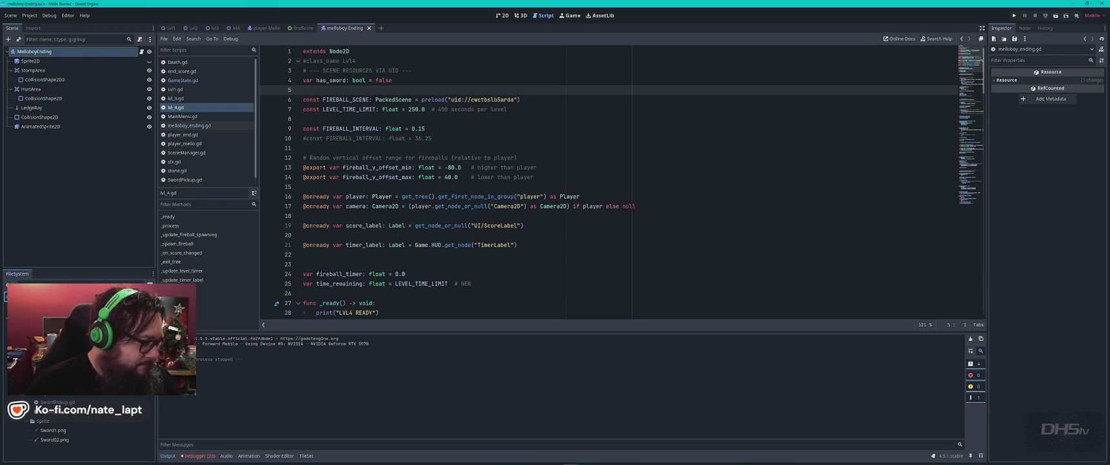
pyautogui.doubleClick(59, 411)
pyautogui.click(552, 178)
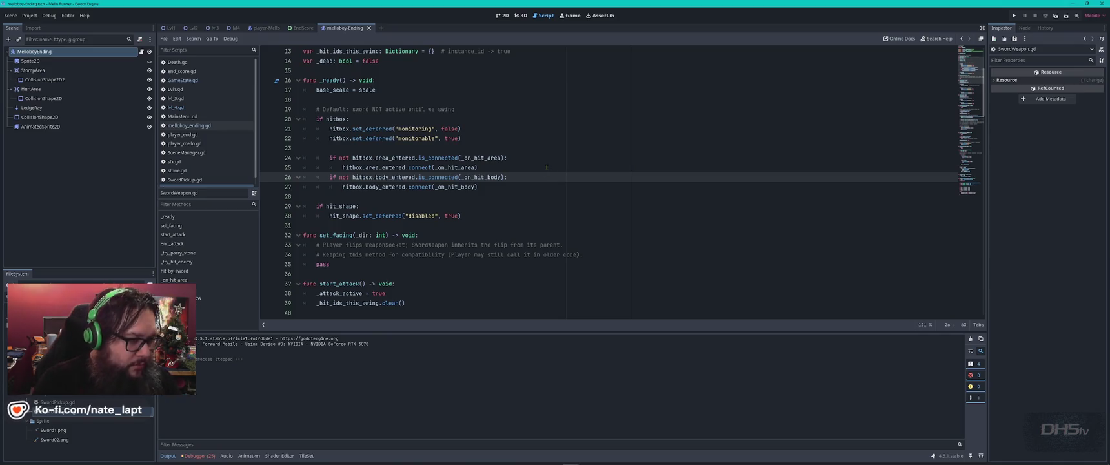
pyautogui.hotkey('ctrl', 'f')
pyautogui.write('rotat')
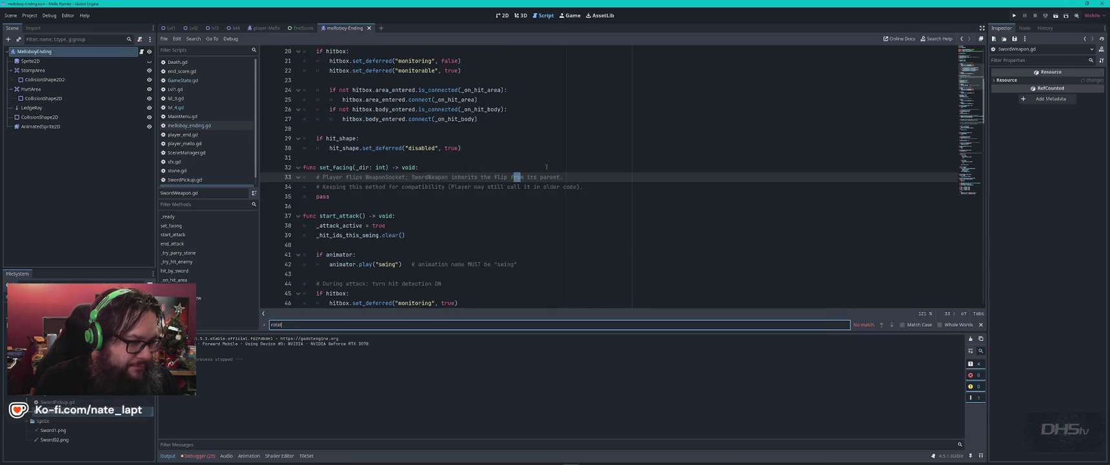
pyautogui.press('Escape')
pyautogui.click(541, 149)
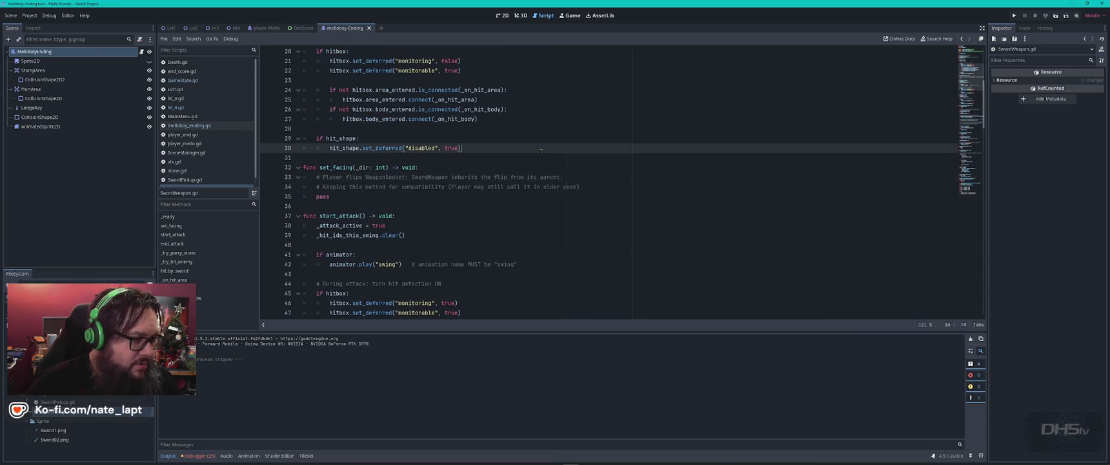
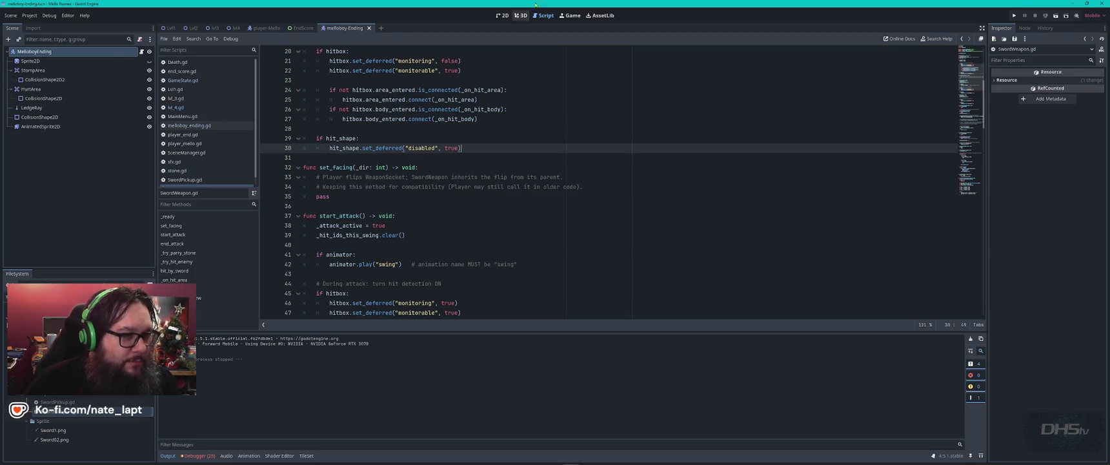
# Close the EndScore scene tab in the 2D view and switch back to the lvl4 level.
pyautogui.click(502, 15)
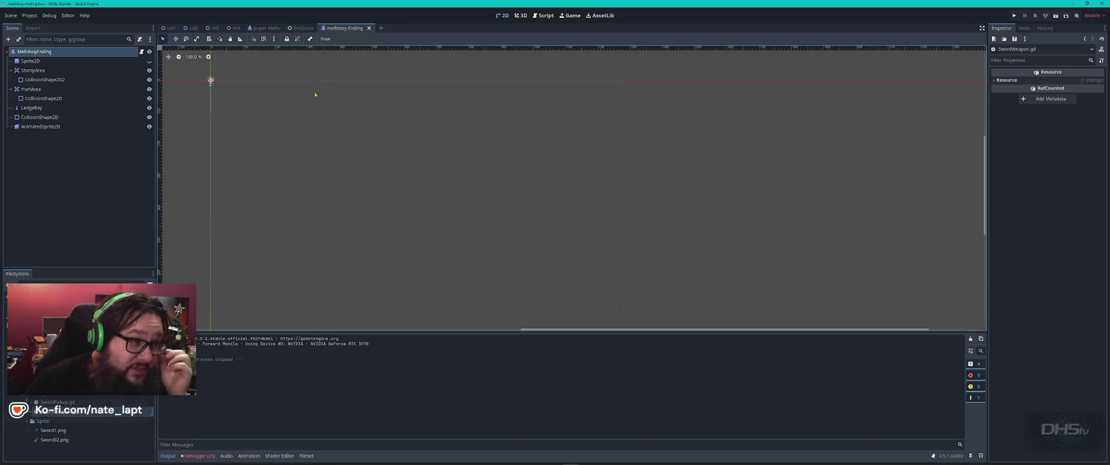
pyautogui.click(302, 28)
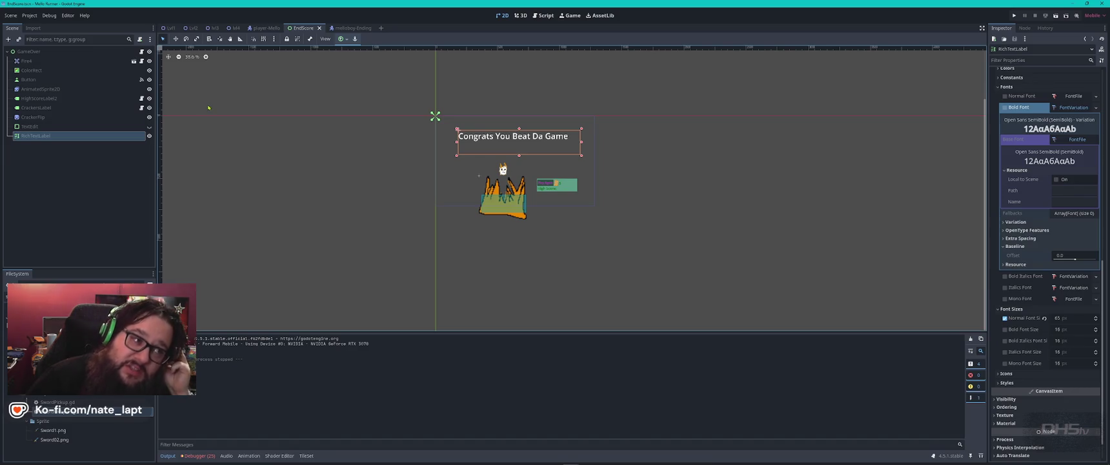
pyautogui.middleClick(304, 28)
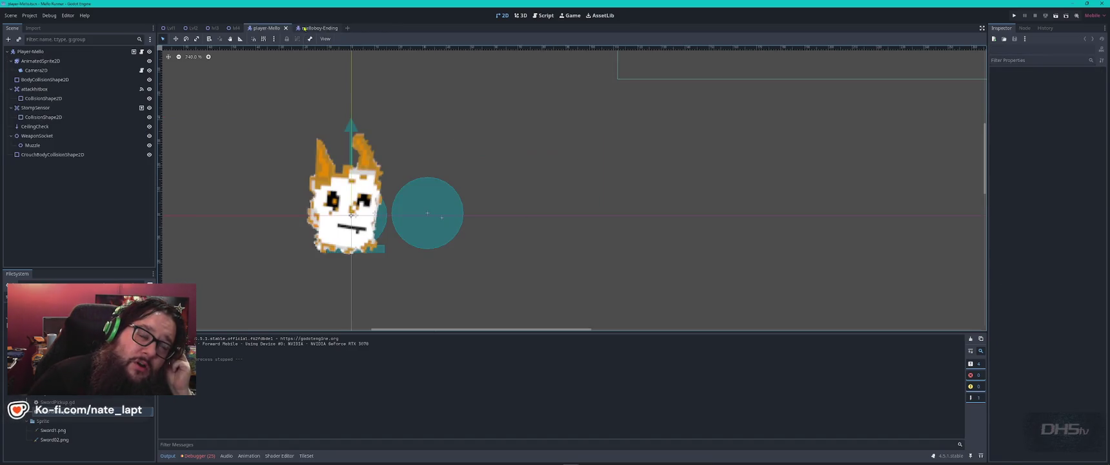
pyautogui.click(236, 28)
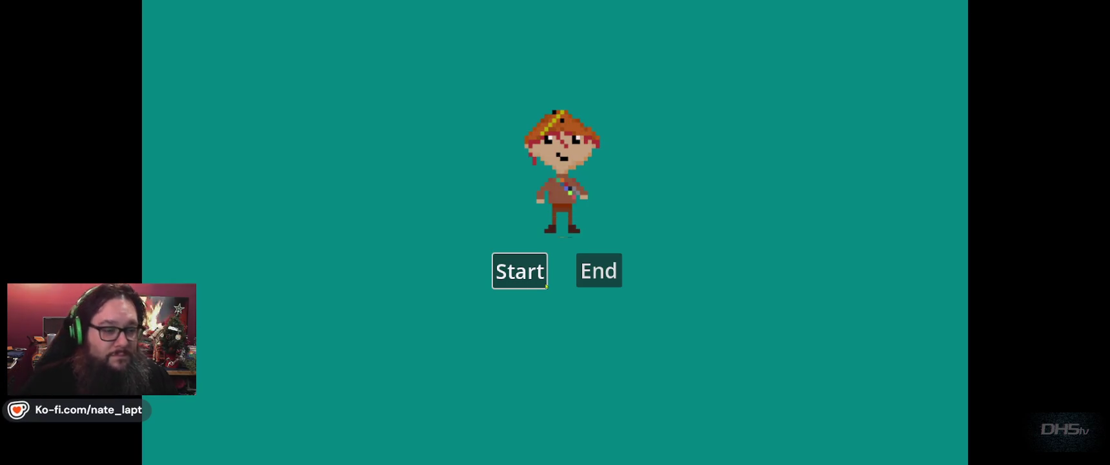
# Start a game, fight through Beat Da Game to Congrats (High Score 2810), then stop it.
pyautogui.click(546, 285)
pyautogui.press('Right')
pyautogui.press('Left')
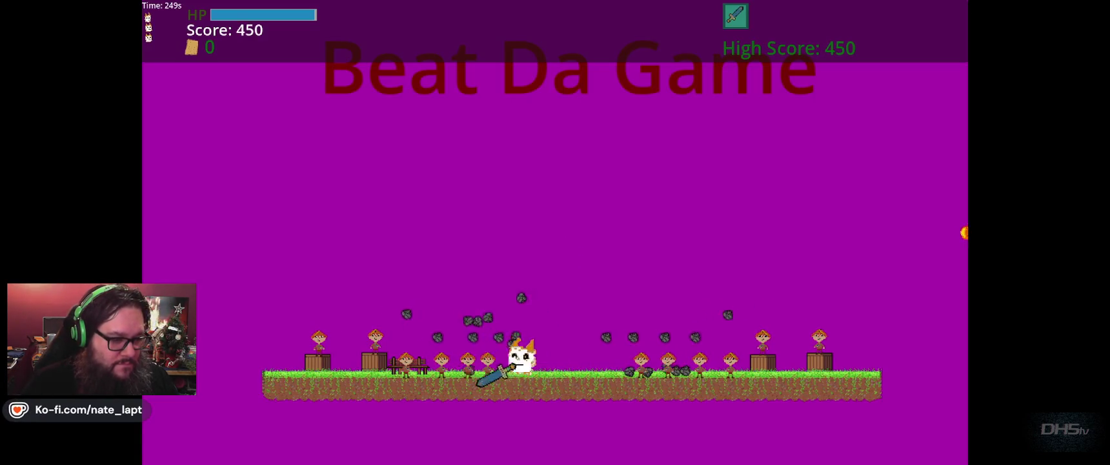
pyautogui.press('Right')
pyautogui.press('Right')
pyautogui.press('Left')
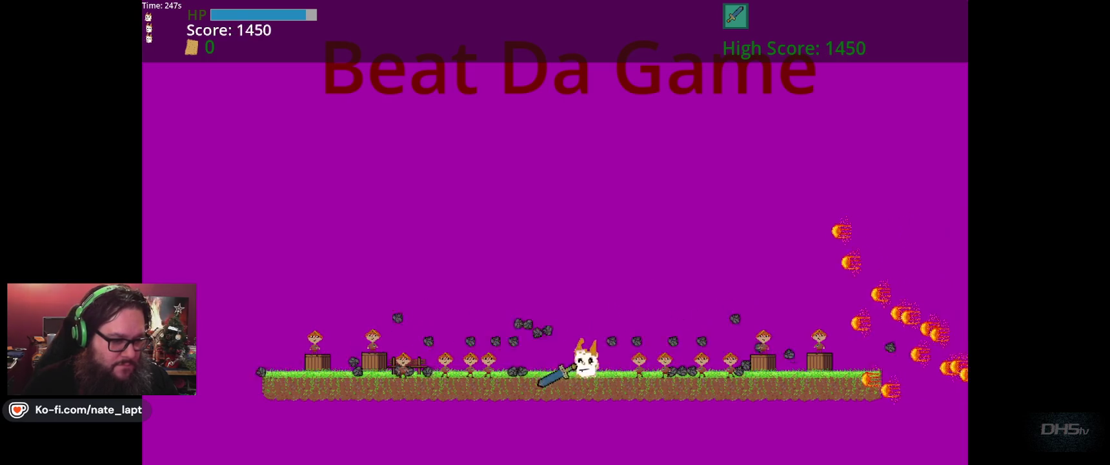
pyautogui.press('Right')
pyautogui.press('Up')
pyautogui.press('Right')
pyautogui.press('Left')
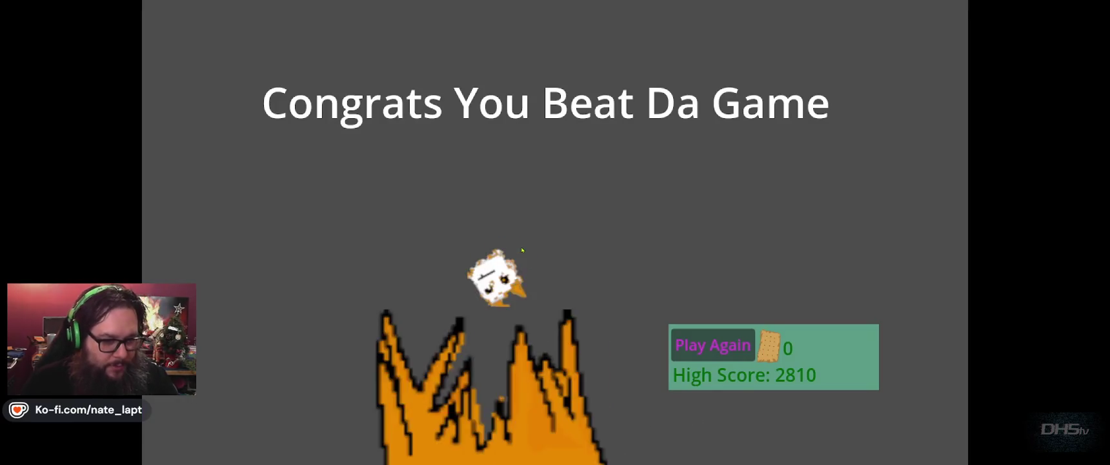
pyautogui.press('F8')
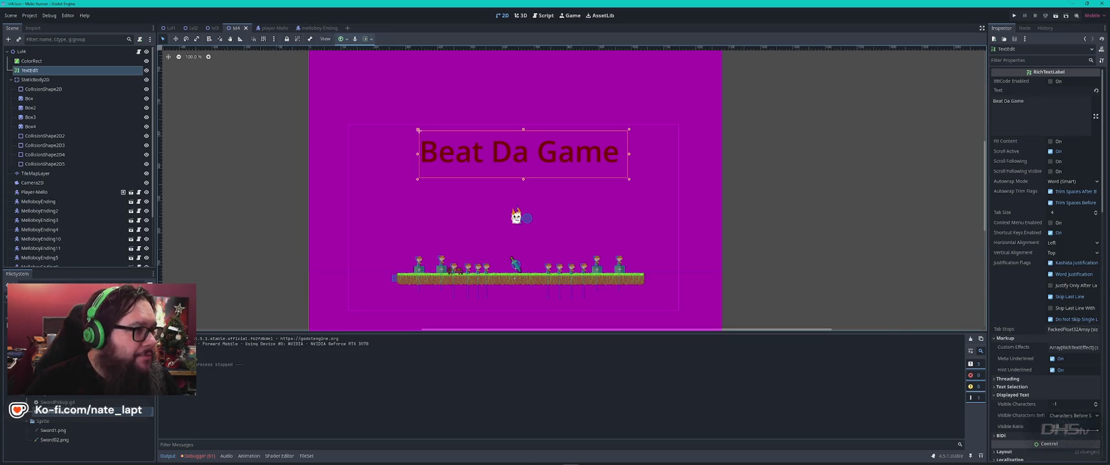
# Open melloboy_ending.gd and search it for the _find_player_anywhere code.
pyautogui.click(543, 15)
pyautogui.click(206, 126)
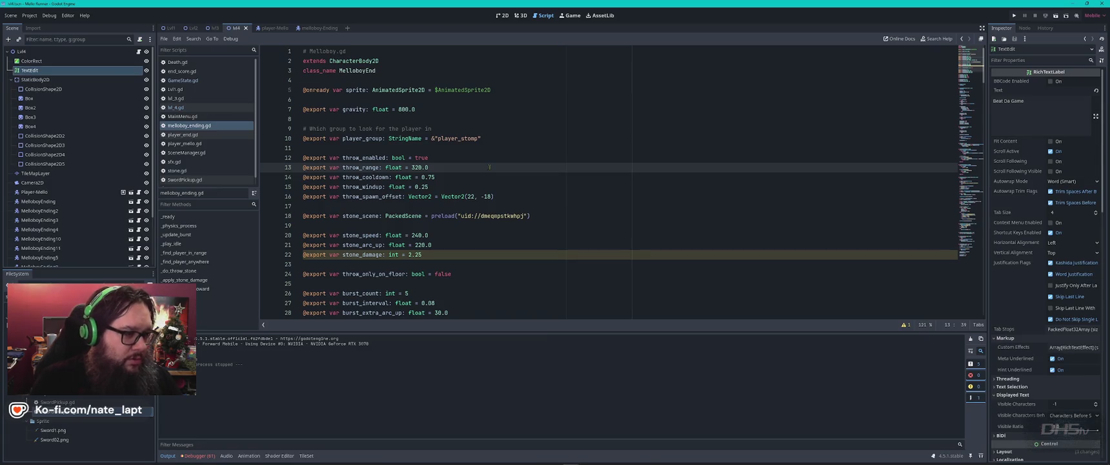
pyautogui.hotkey('ctrl', 'f')
pyautogui.press('Return')
pyautogui.press('Escape')
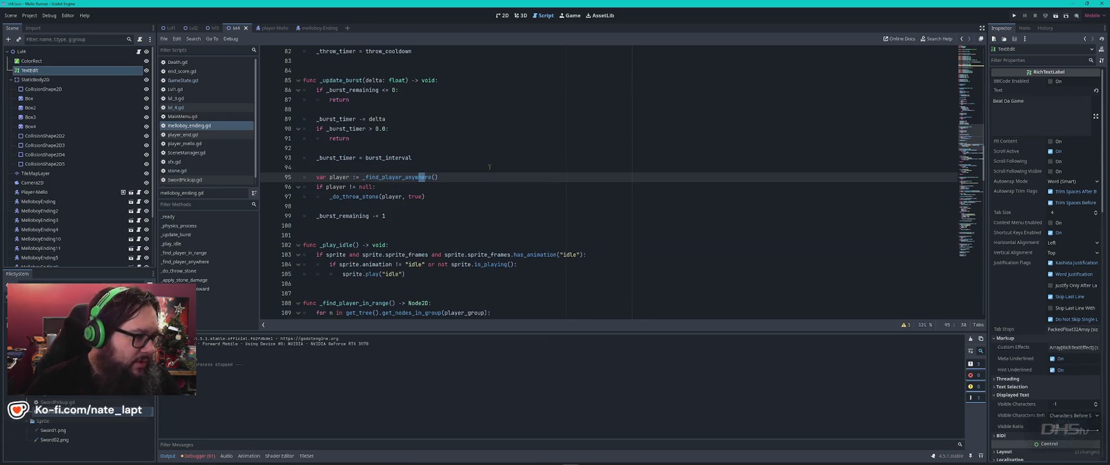
# In player_end.gd, search for health and step through MAX_HEALTH uses to its definition.
pyautogui.click(202, 135)
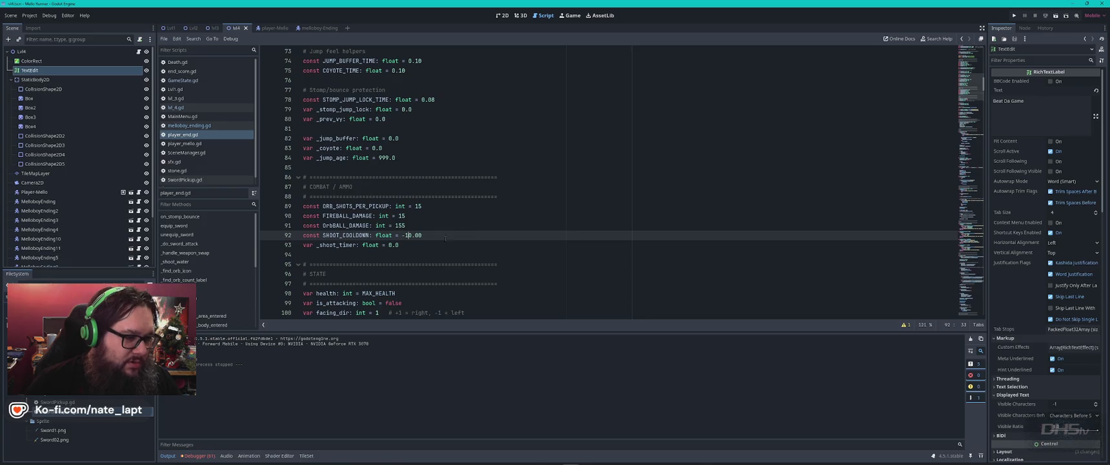
pyautogui.click(453, 214)
pyautogui.hotkey('ctrl', 'f')
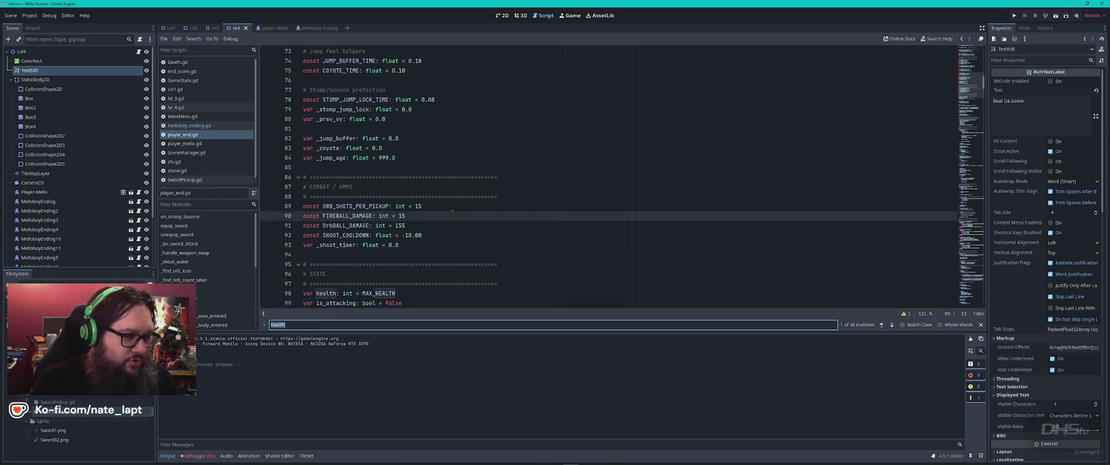
pyautogui.write('hea')
pyautogui.press('Escape')
pyautogui.moveTo(363, 177); pyautogui.dragTo(411, 177)
pyautogui.click(442, 186)
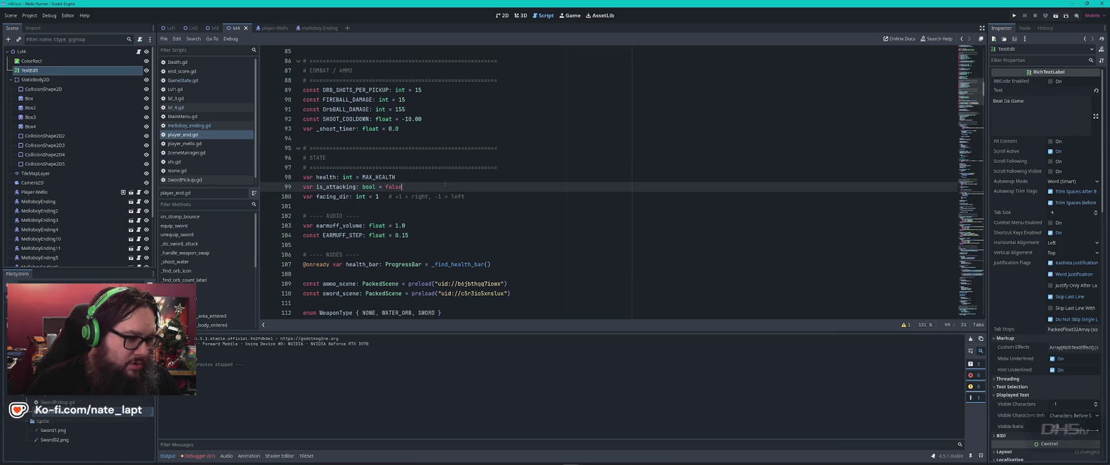
pyautogui.doubleClick(377, 176)
pyautogui.hotkey('ctrl', 'f')
pyautogui.press('Return')
pyautogui.press('Return')
pyautogui.press('Return')
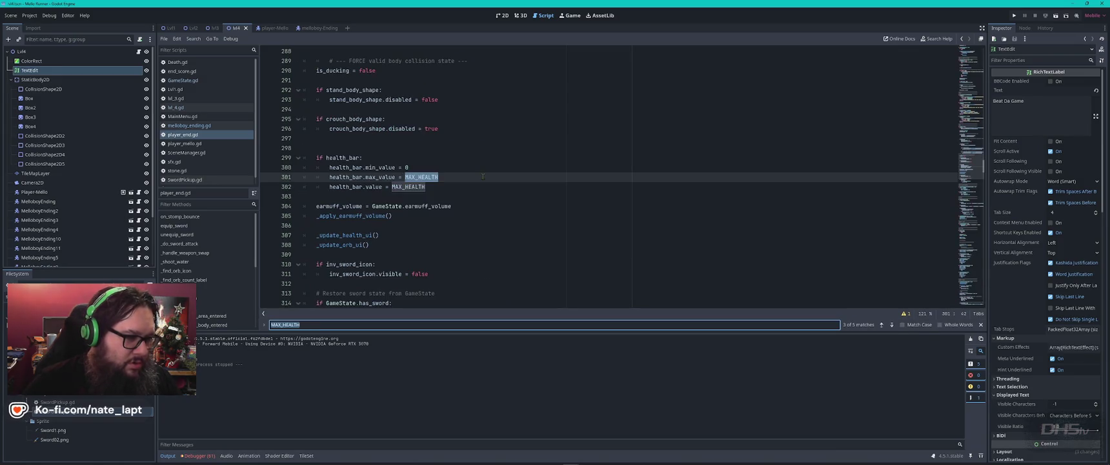
pyautogui.press('Return')
pyautogui.press('Return')
pyautogui.press('Return')
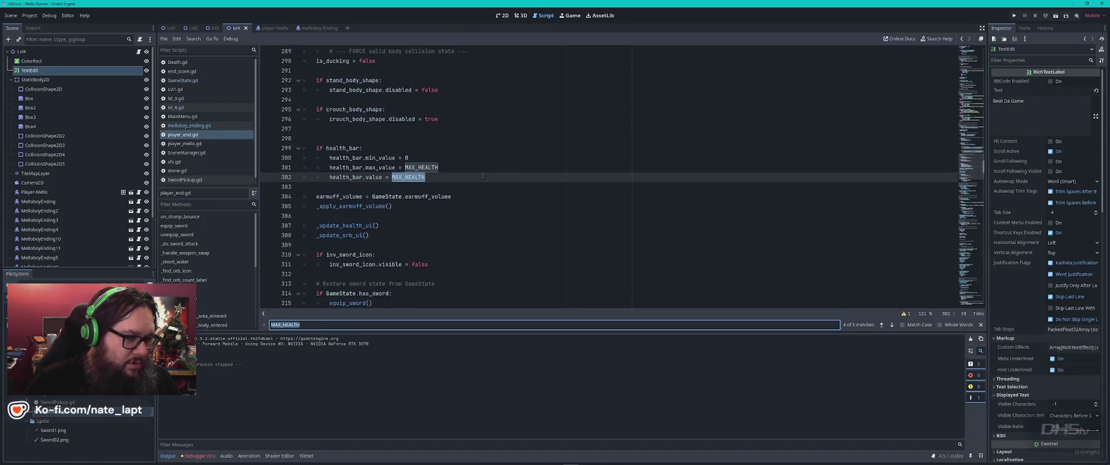
pyautogui.press('Escape')
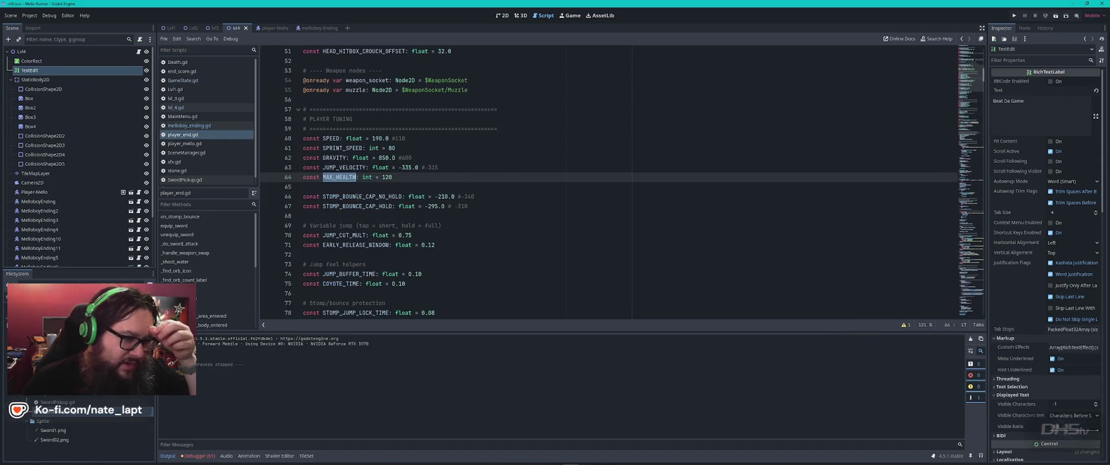
# Change the MAX_HEALTH value from 120 to 200.
pyautogui.doubleClick(388, 177)
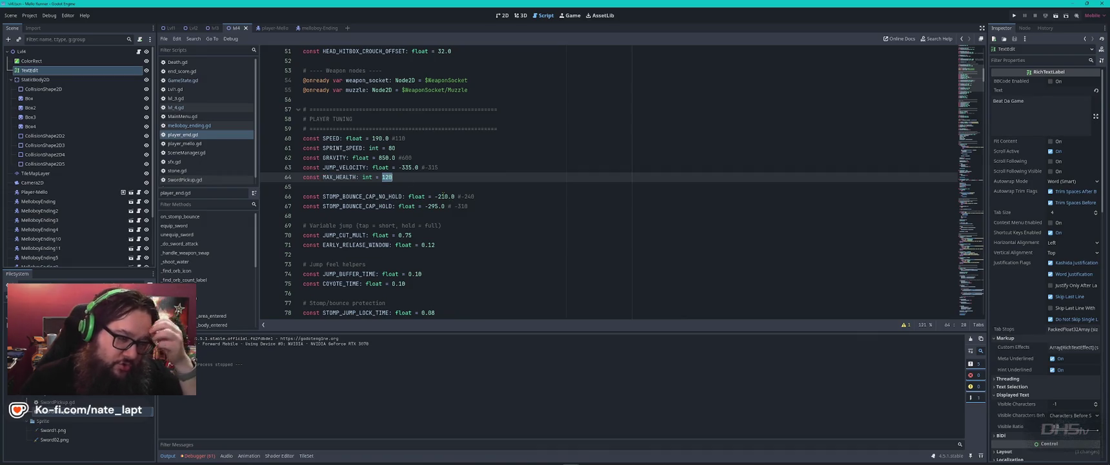
pyautogui.write('200')
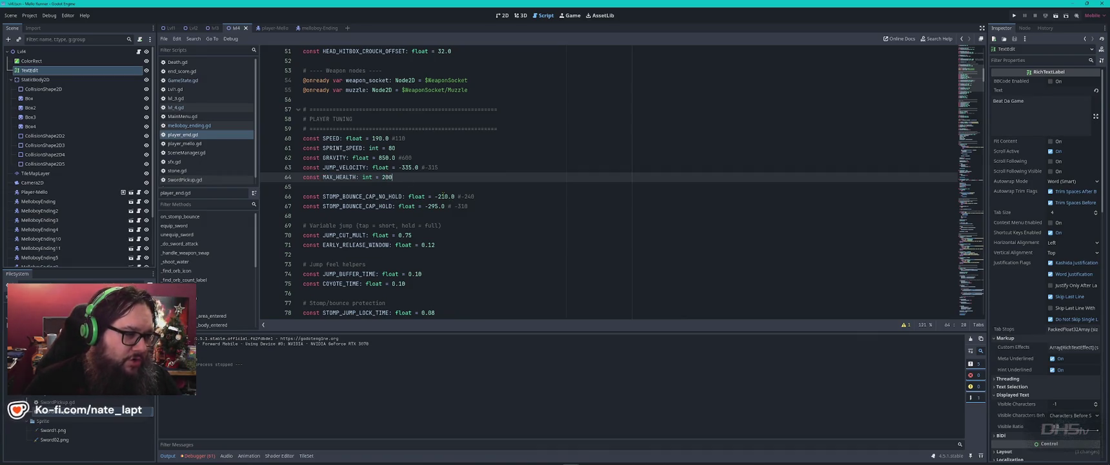
pyautogui.scroll(3, 442, 194)
pyautogui.hotkey('ctrl', 'f')
# Search player_end.gd for 'timer', step through the matches, then return to the top.
pyautogui.write('timer')
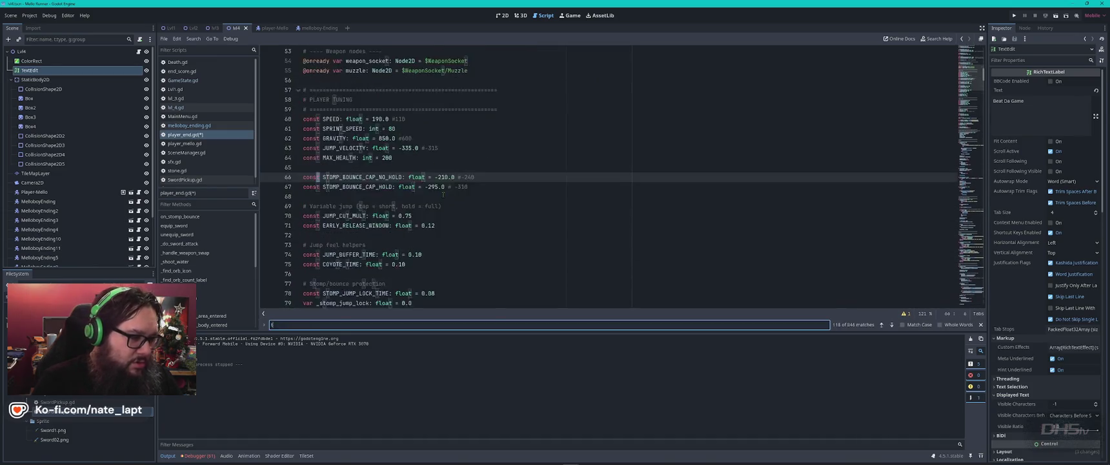
pyautogui.press('Return')
pyautogui.press('Return')
pyautogui.press('Return')
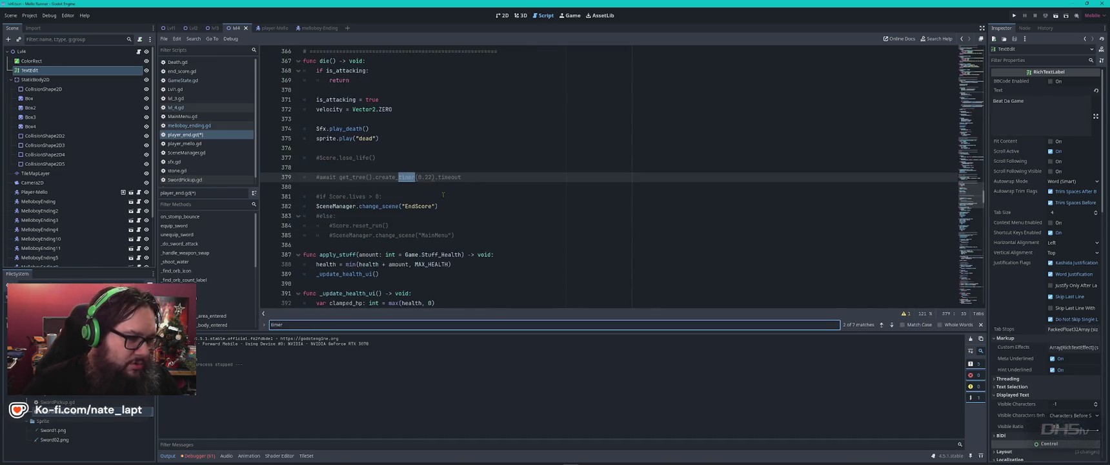
pyautogui.press('Return')
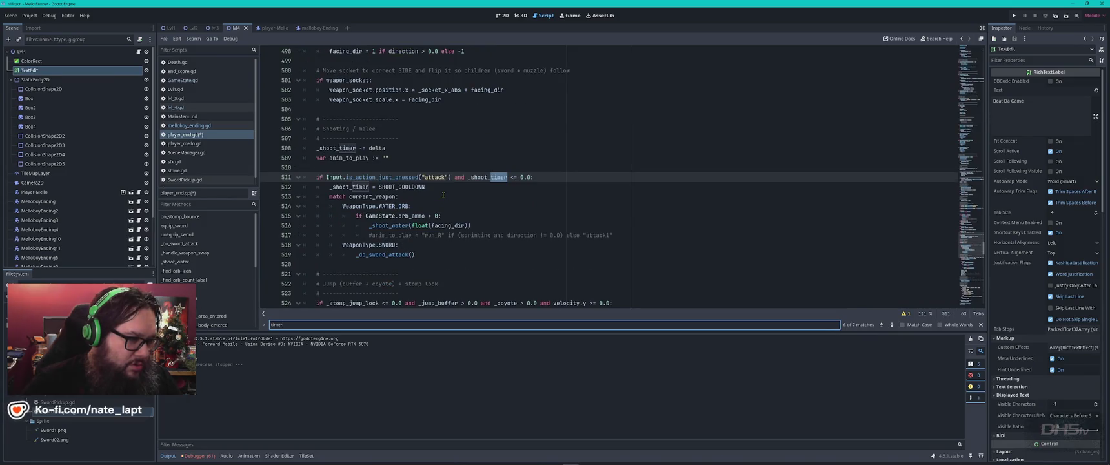
pyautogui.press('Escape')
pyautogui.hotkey('ctrl', 'Home')
pyautogui.scroll(-8, 444, 194)
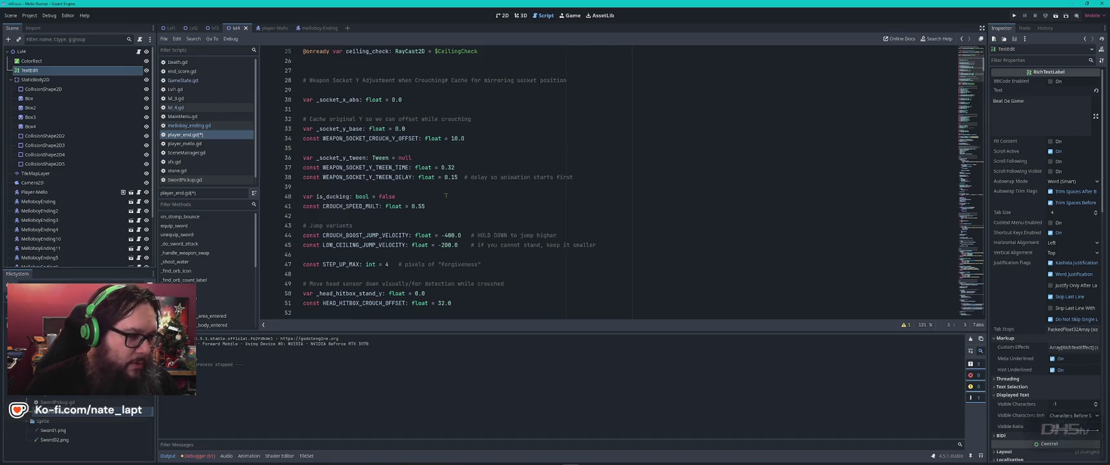
pyautogui.scroll(-9, 444, 195)
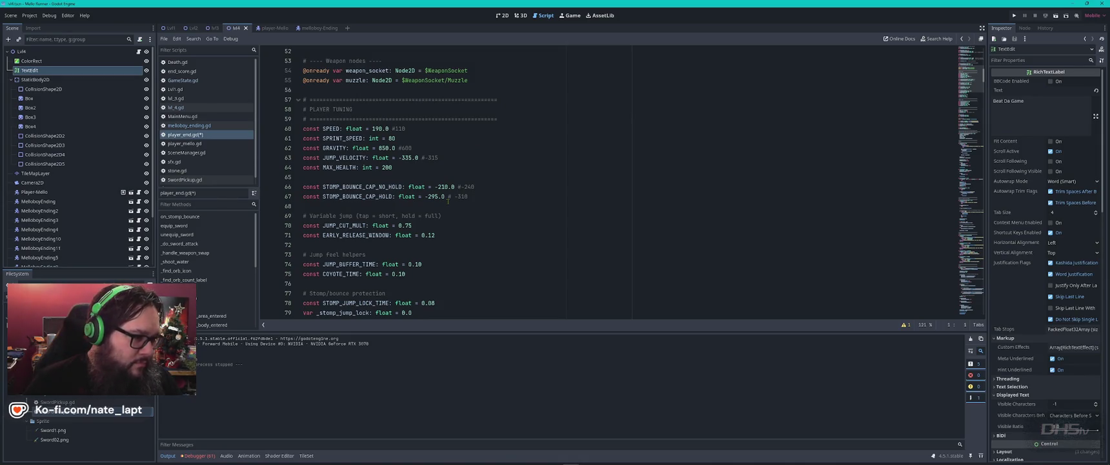
# Change SHOOT_COOLDOWN on line 92 from -10.00 to 0.00.
pyautogui.click(480, 187)
pyautogui.scroll(-2, 516, 191)
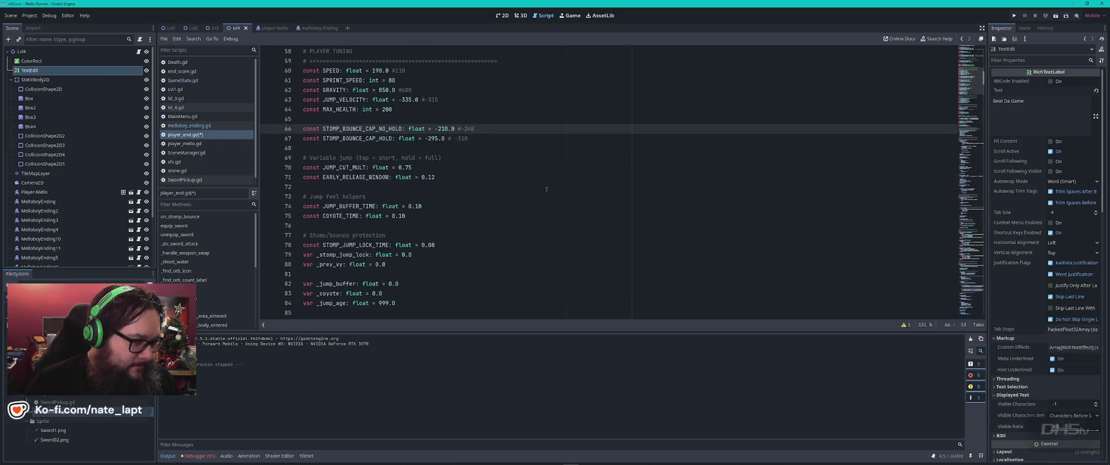
pyautogui.scroll(-2, 543, 189)
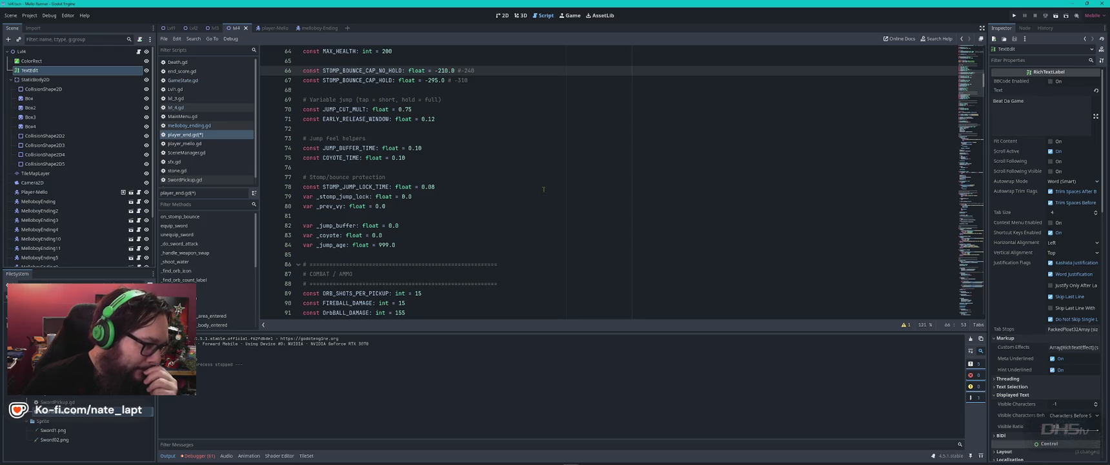
pyautogui.scroll(-1, 543, 190)
pyautogui.scroll(-2, 543, 189)
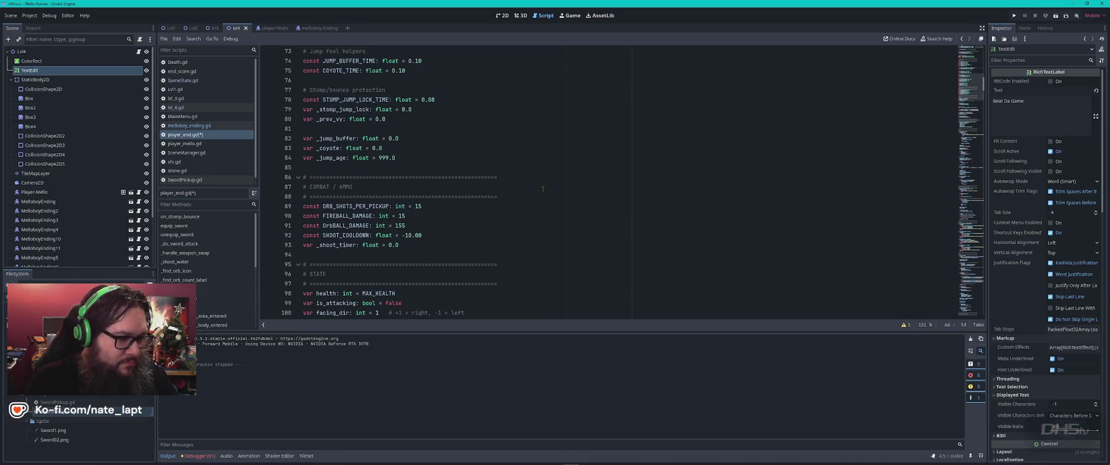
pyautogui.doubleClick(409, 234)
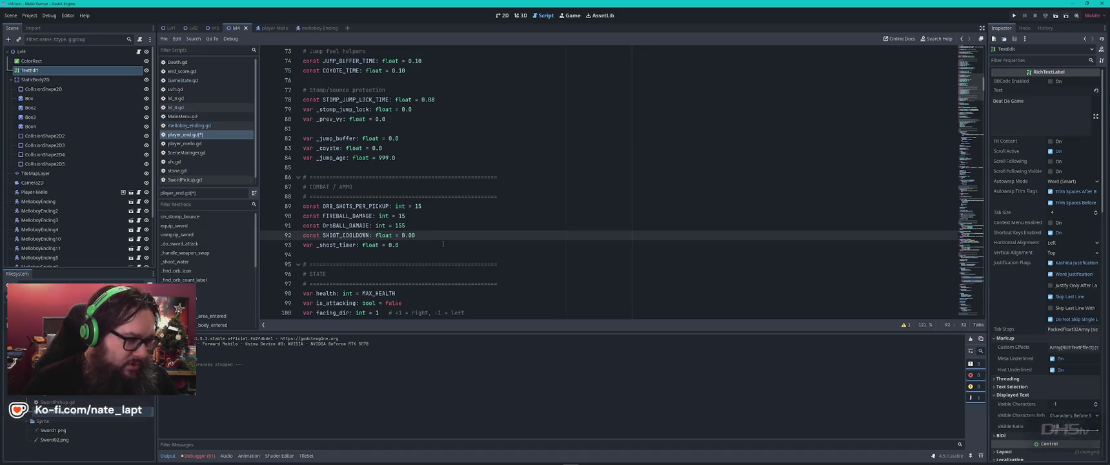
pyautogui.click(456, 245)
# Dismiss the Sword02 tooltip and scroll down to the earmuff audio settings.
pyautogui.scroll(-5, 456, 244)
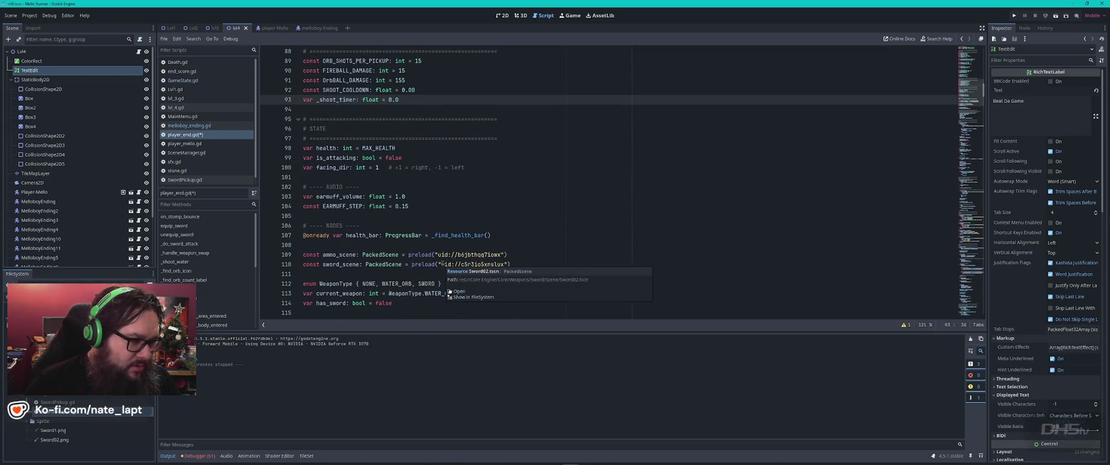
pyautogui.click(419, 206)
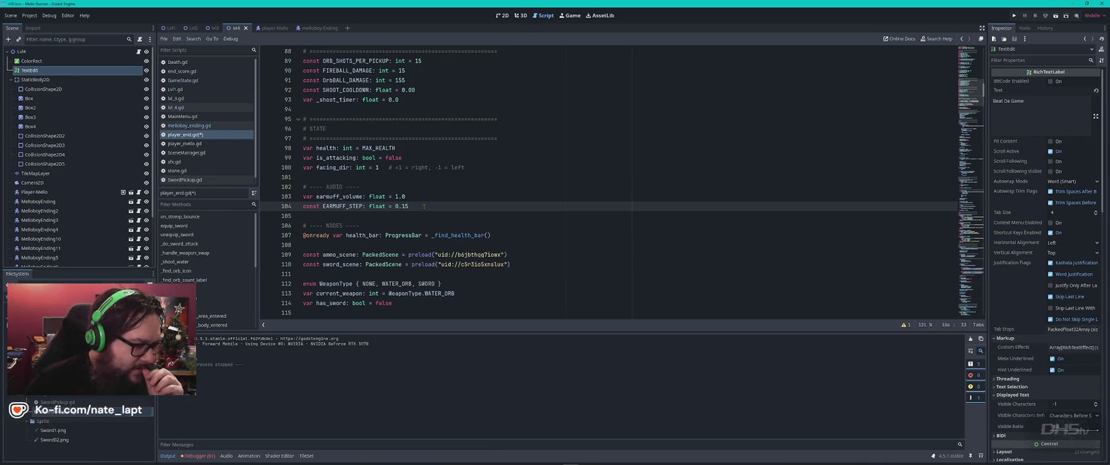
pyautogui.scroll(-2, 424, 206)
pyautogui.scroll(-1, 430, 210)
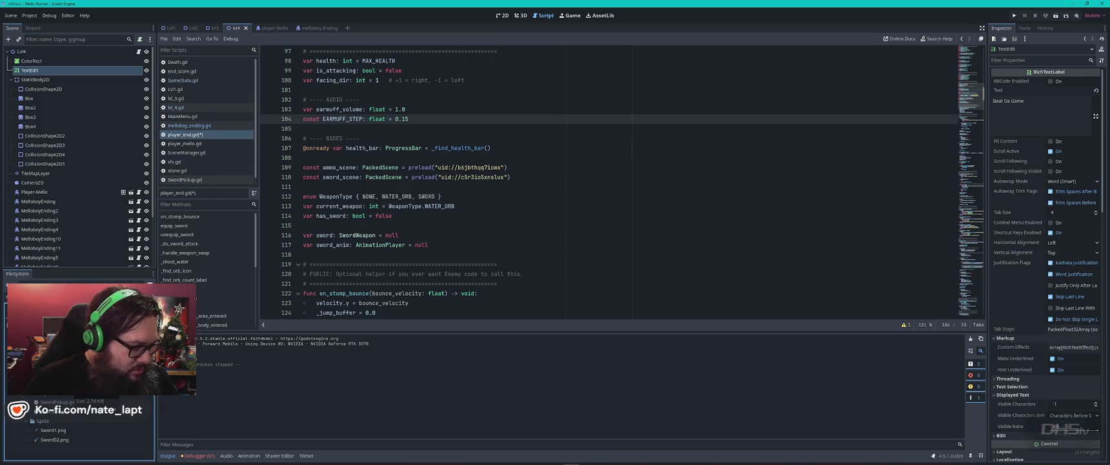
# Duplicate Sword02.tscn as Sword03.tscn and open the new scene.
pyautogui.hotkey('ctrl', 'd')
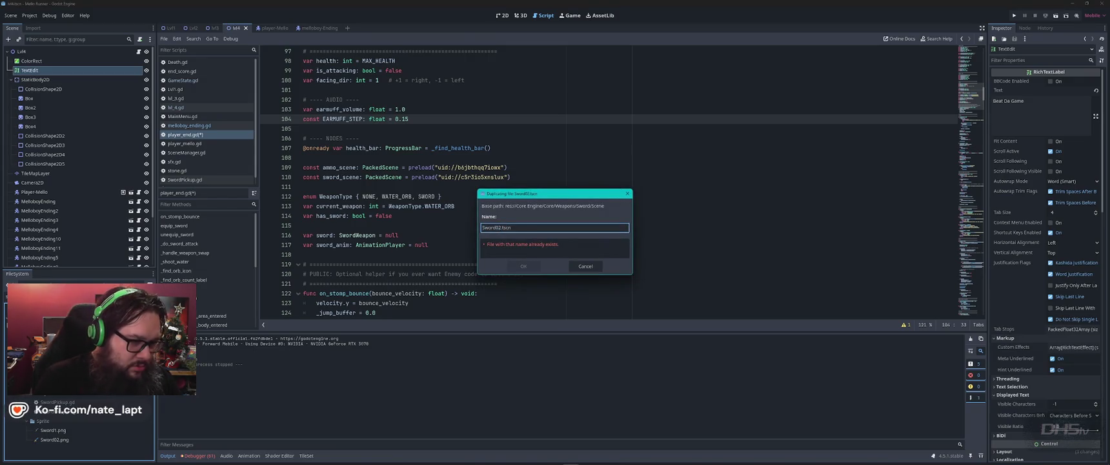
pyautogui.press('BackSpace')
pyautogui.write('3')
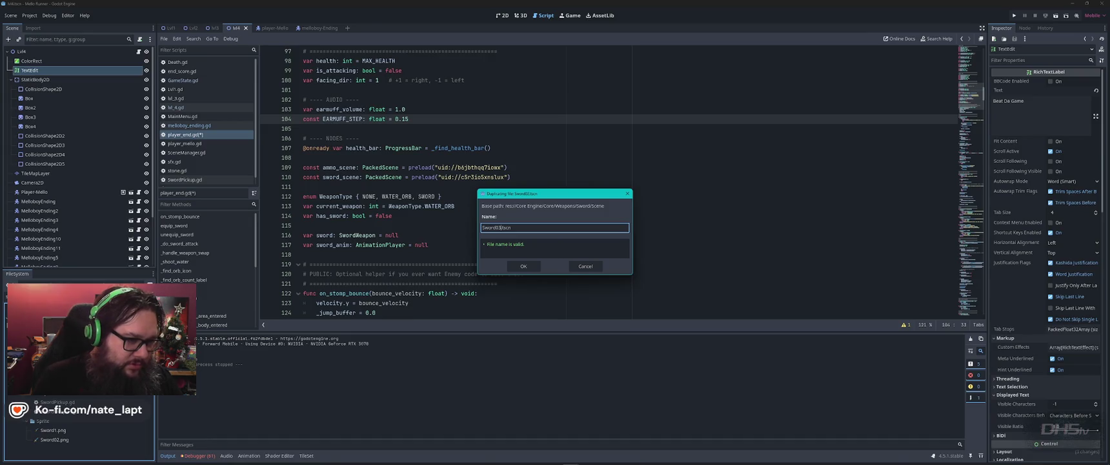
pyautogui.press('Return')
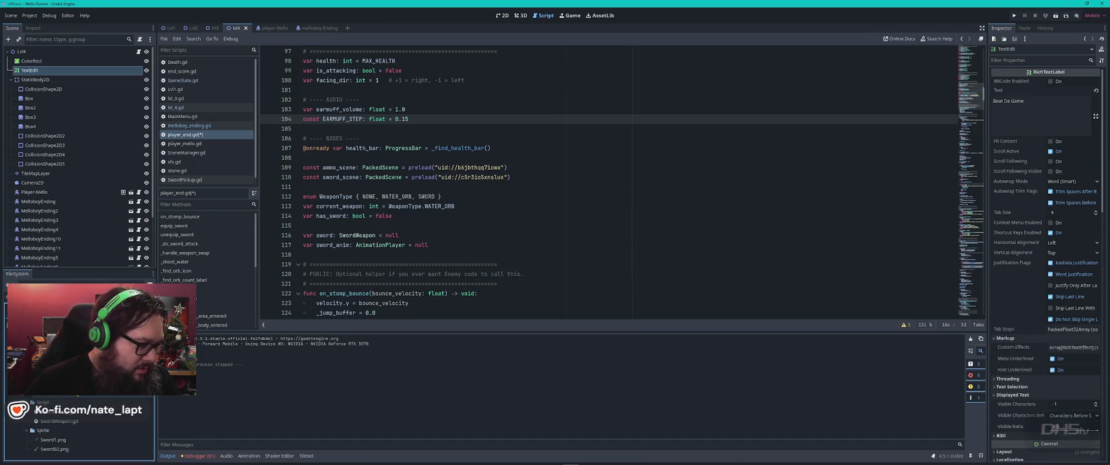
pyautogui.press('Return')
pyautogui.click(41, 62)
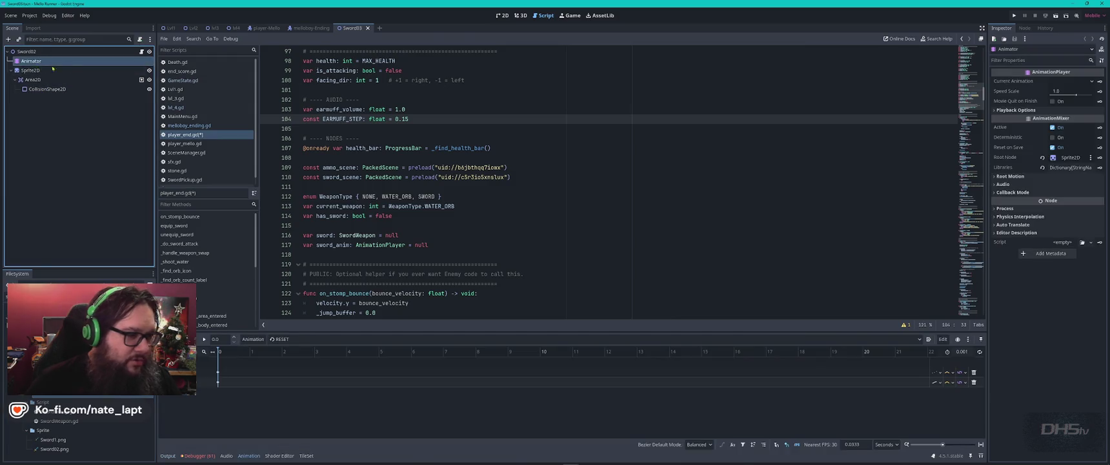
# Load the swing animation in Sword03's Animator and select its 0.3 s keyframe.
pyautogui.click(502, 15)
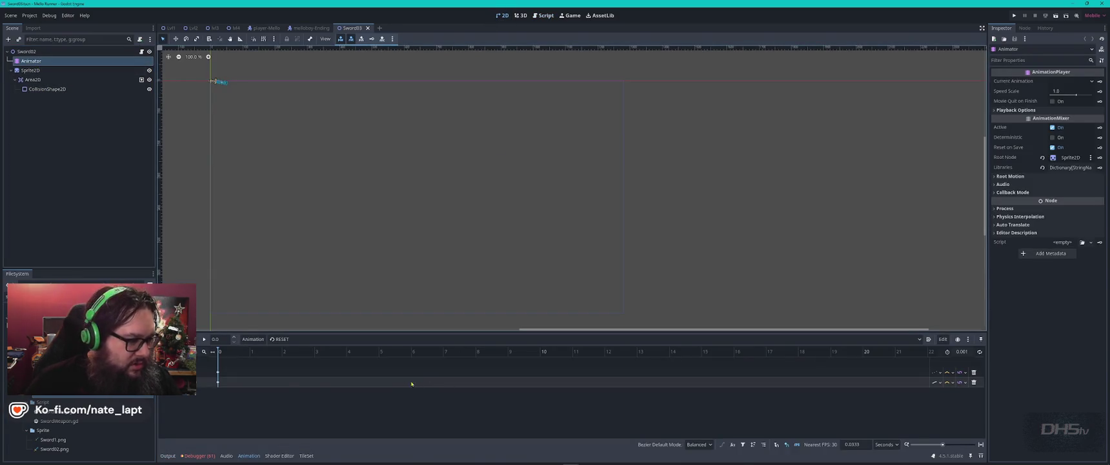
pyautogui.scroll(5, 237, 382)
pyautogui.scroll(5, 237, 381)
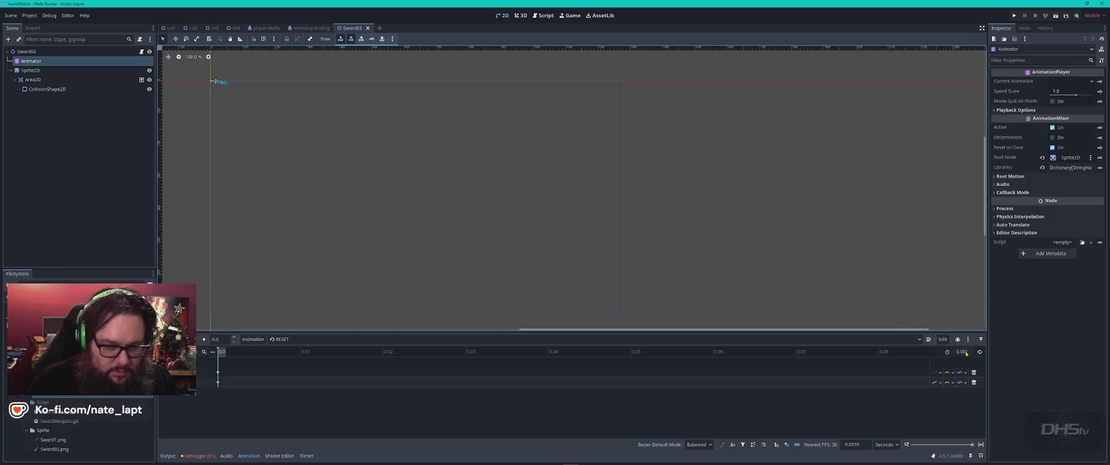
pyautogui.click(330, 339)
pyautogui.click(330, 355)
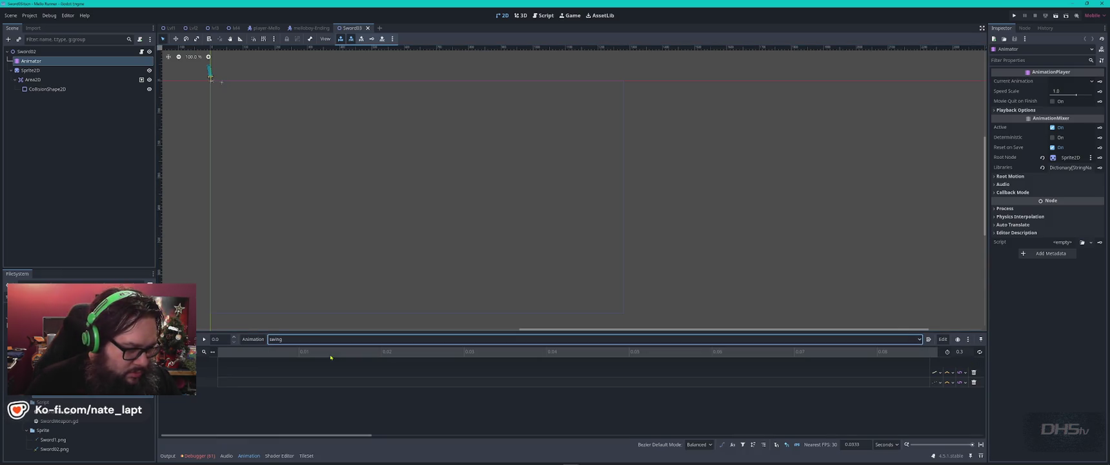
pyautogui.scroll(-5, 274, 386)
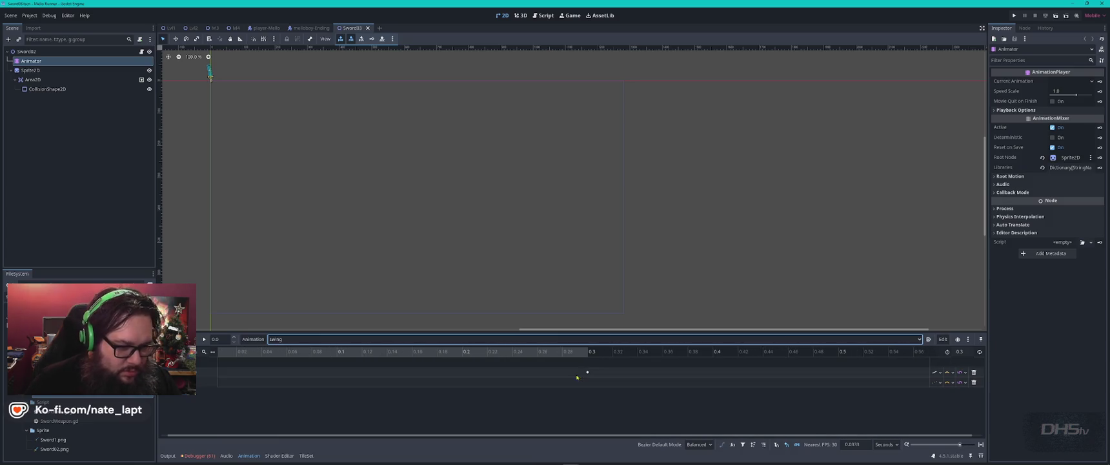
pyautogui.click(587, 372)
# Try 25.5° on the end keyframe's rotation, then undo back to 72.5°.
pyautogui.moveTo(248, 108); pyautogui.dragTo(570, 240)
pyautogui.scroll(5, 574, 219)
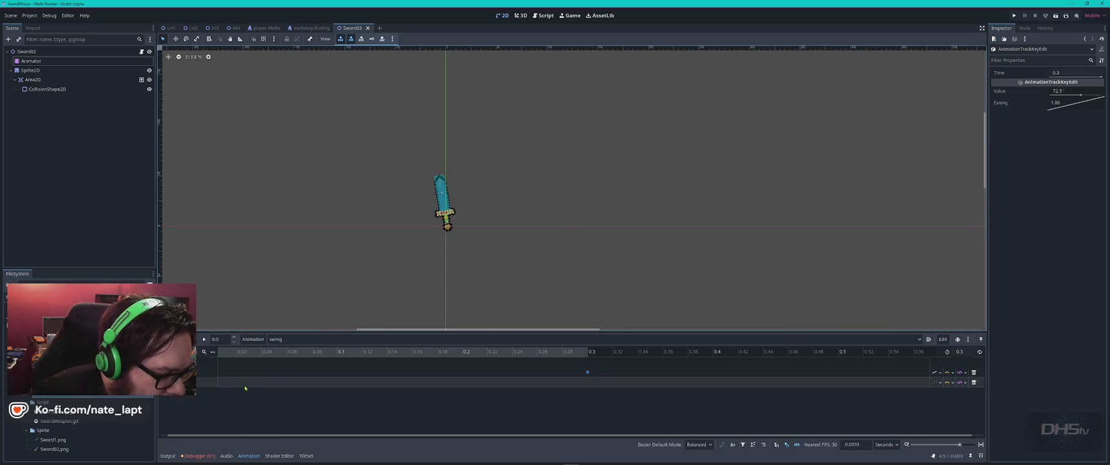
pyautogui.hscroll(-1, 287, 380)
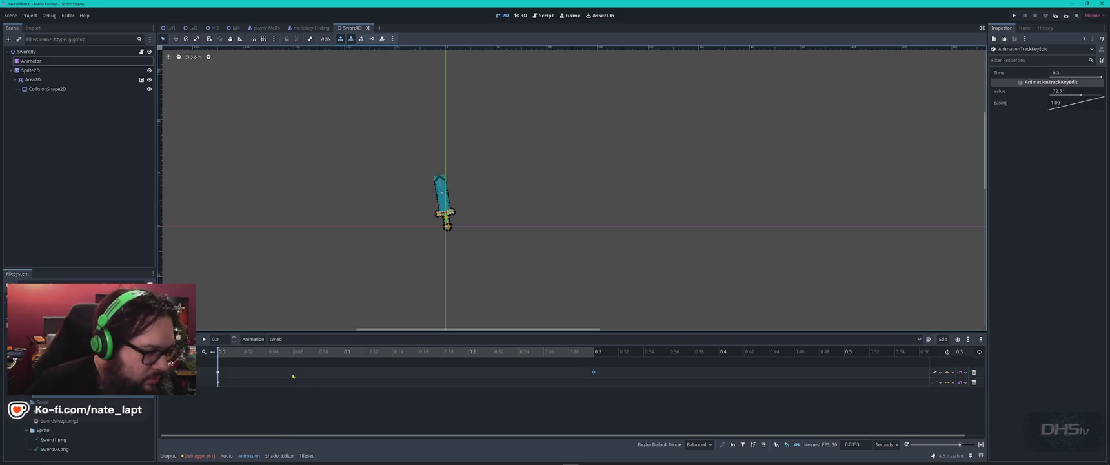
pyautogui.click(220, 374)
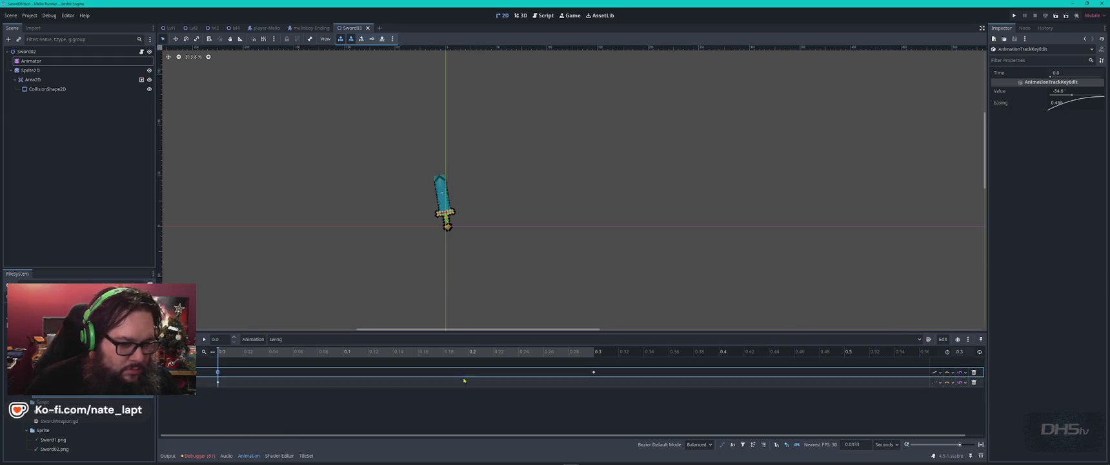
pyautogui.click(593, 373)
pyautogui.rightClick(593, 375)
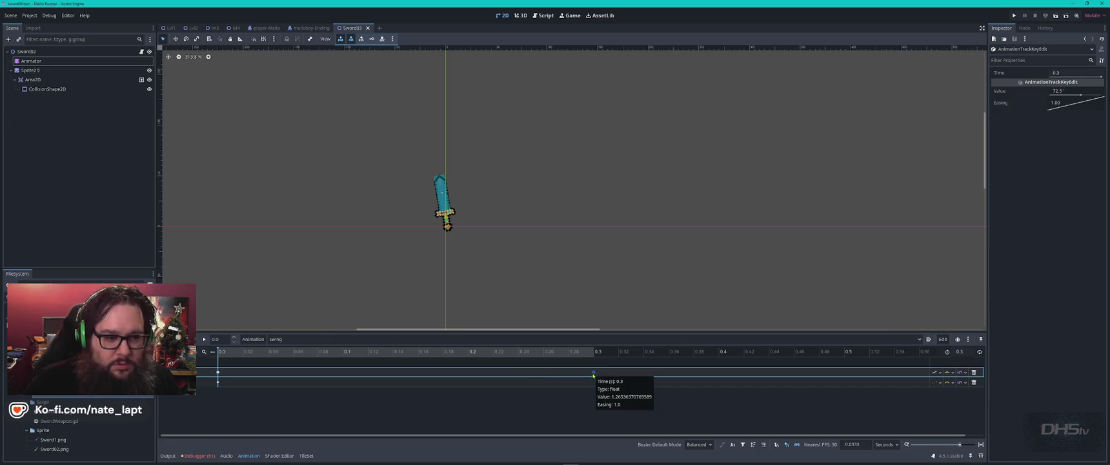
pyautogui.click(587, 378)
pyautogui.press('d')
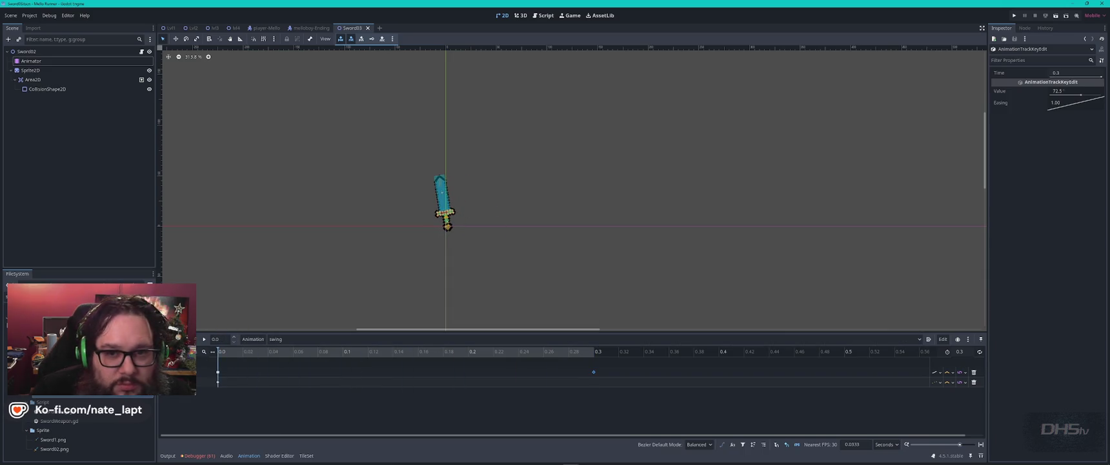
pyautogui.click(1075, 91)
pyautogui.write('25.5')
pyautogui.moveTo(1077, 94); pyautogui.dragTo(1079, 96)
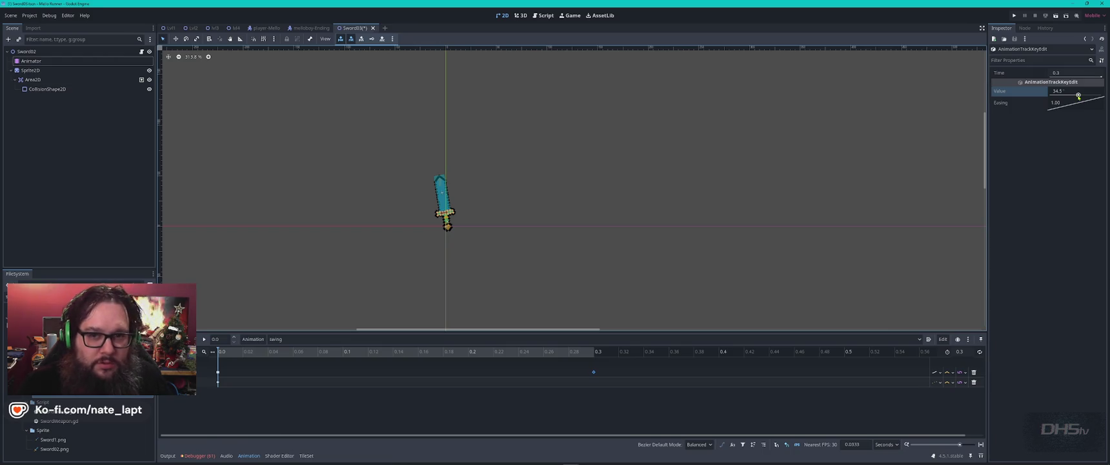
pyautogui.hotkey('ctrl', 'z')
pyautogui.hotkey('ctrl', 'z')
pyautogui.hotkey('ctrl', 'z')
# Set the start keyframe rotation to -45.5° and the end keyframe to 75°, then preview.
pyautogui.click(217, 372)
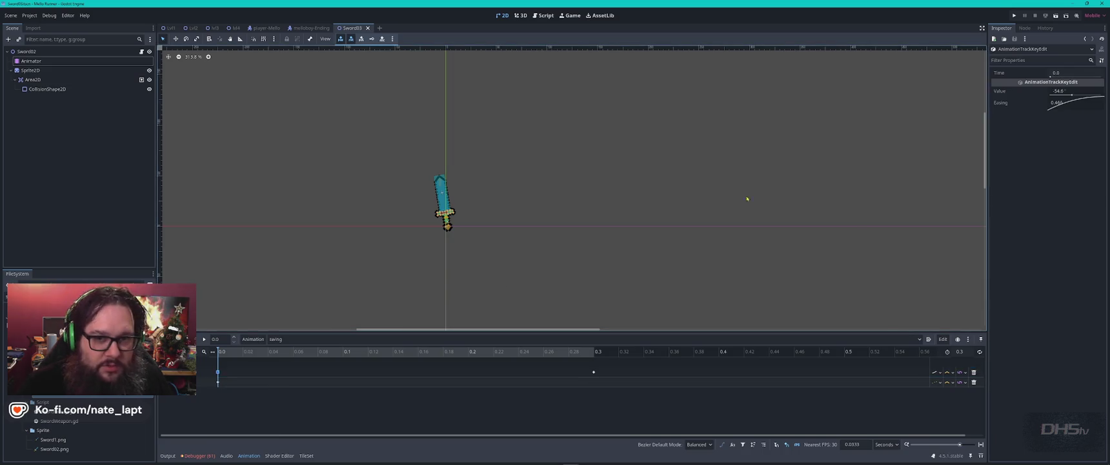
pyautogui.moveTo(1071, 96); pyautogui.dragTo(1068, 94)
pyautogui.click(600, 351)
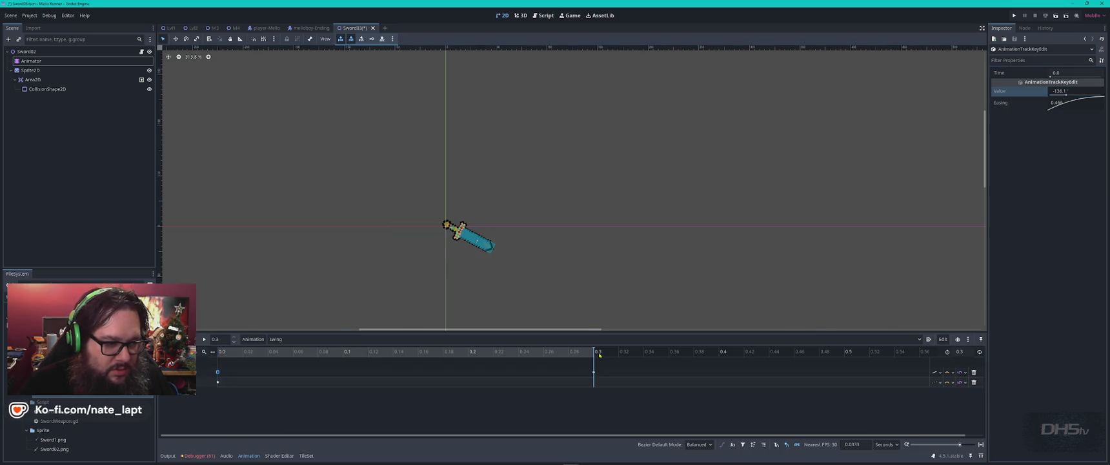
pyautogui.click(1065, 95)
pyautogui.write('-45.5')
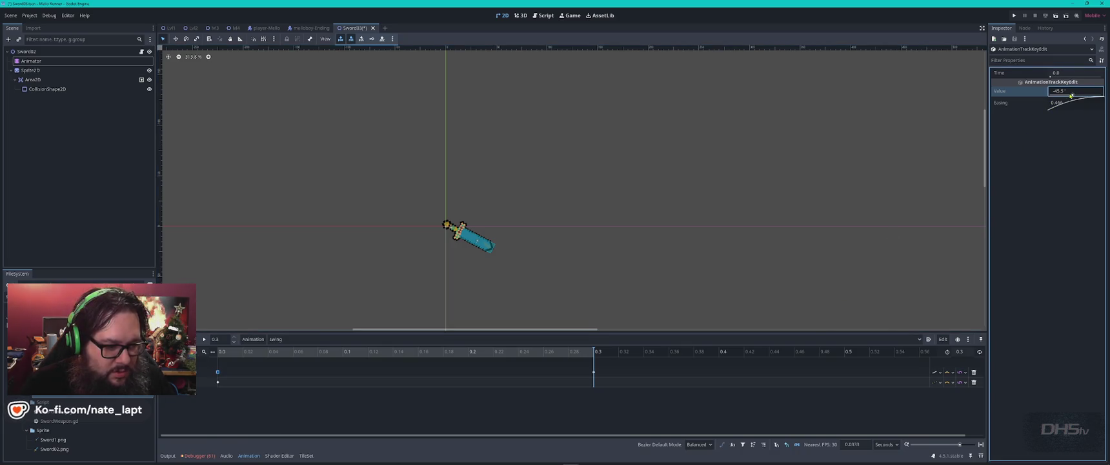
pyautogui.click(593, 372)
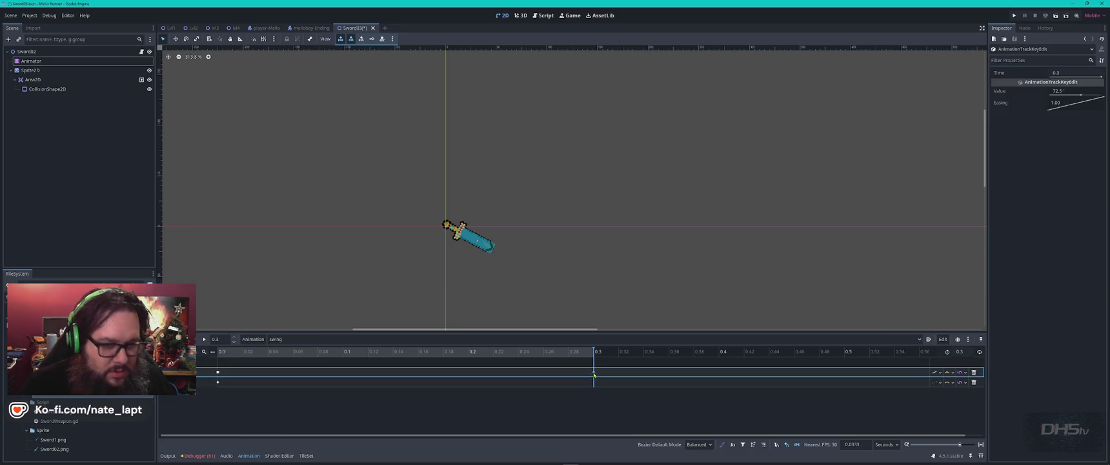
pyautogui.moveTo(1072, 95)
pyautogui.mouseDown()
pyautogui.moveTo(1091, 96)
pyautogui.moveTo(1074, 95)
pyautogui.mouseUp()
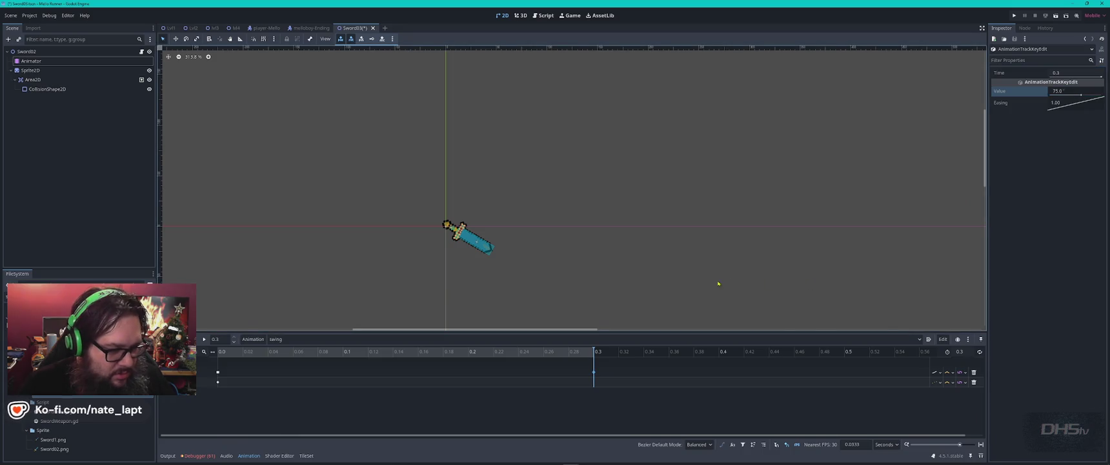
pyautogui.click(204, 339)
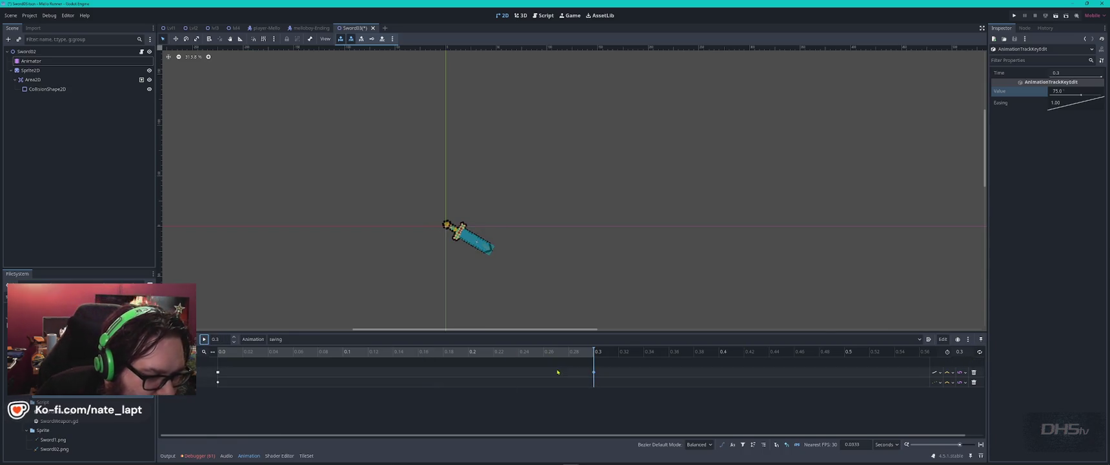
# Shorten the swing to 0.1 s, move the end keyframe to 0.1 s, and preview.
pyautogui.click(967, 351)
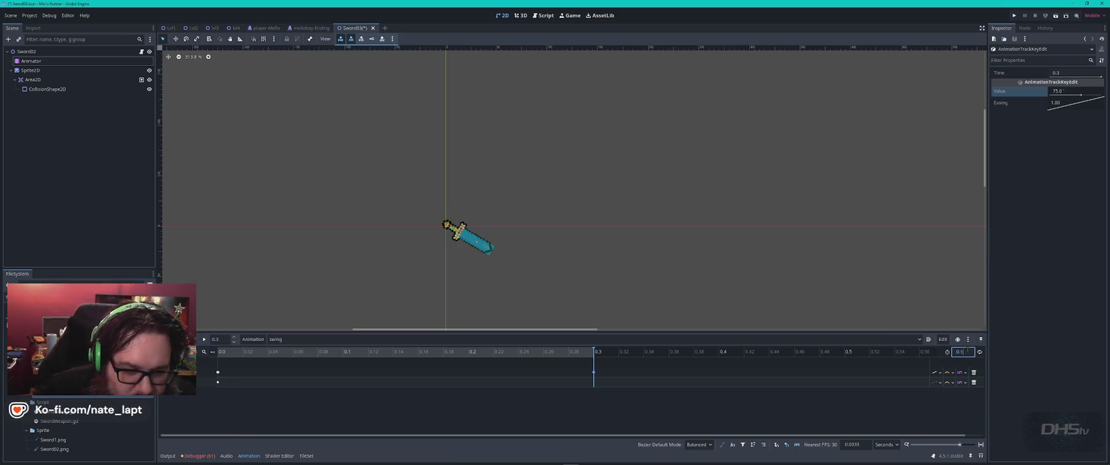
pyautogui.press('Return')
pyautogui.moveTo(594, 372); pyautogui.dragTo(342, 372)
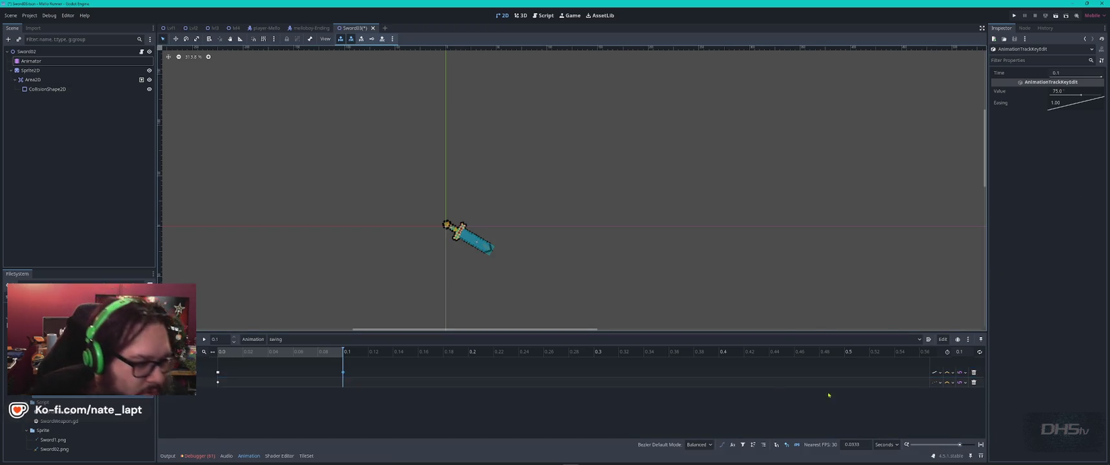
pyautogui.click(204, 339)
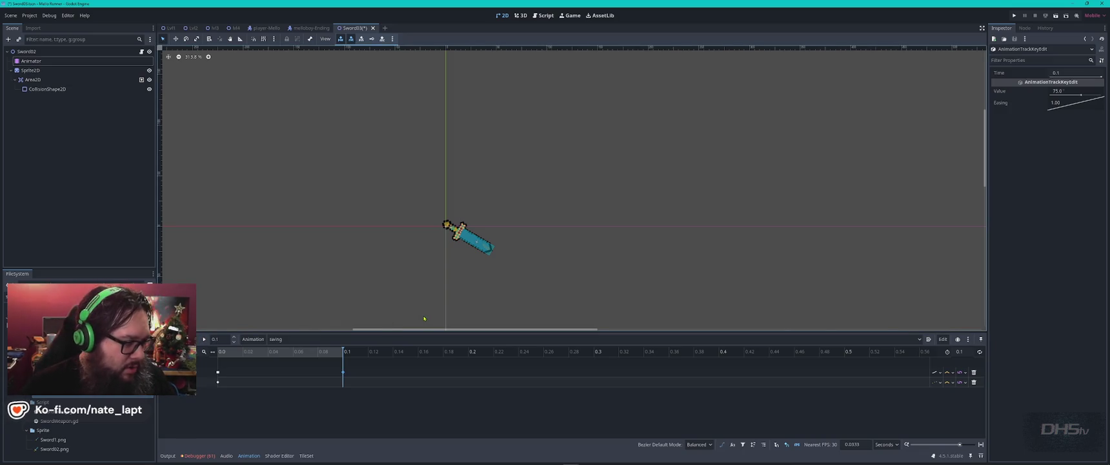
pyautogui.click(142, 52)
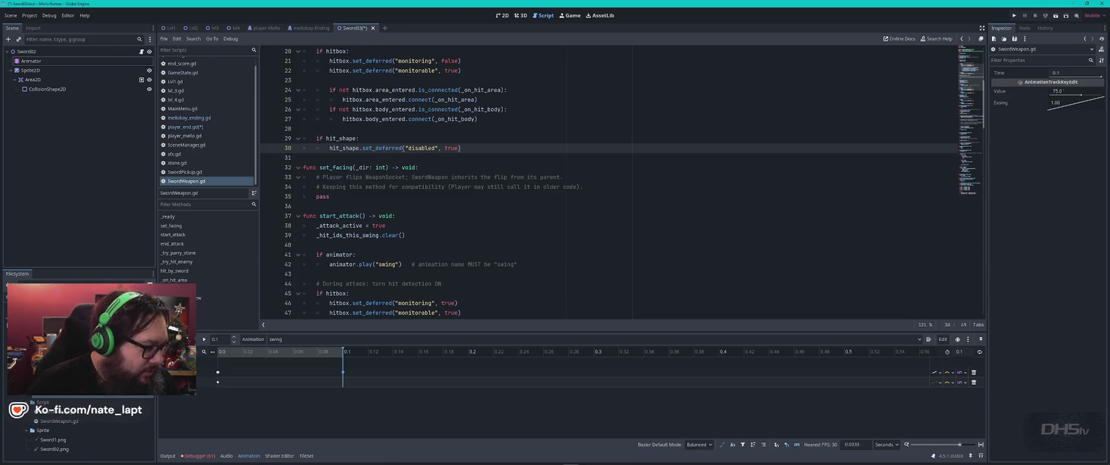
pyautogui.click(67, 423)
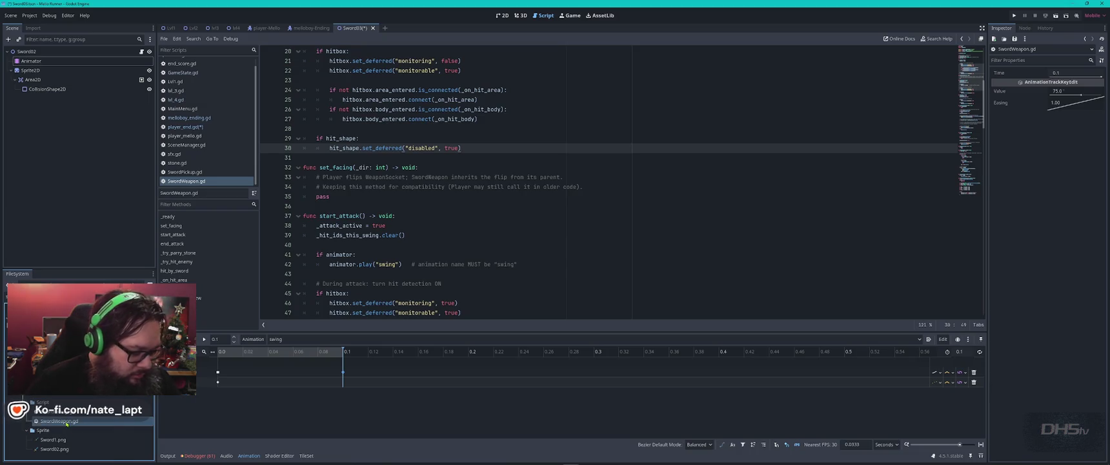
pyautogui.hotkey('ctrl', 'd')
pyautogui.press('Right')
pyautogui.write('2')
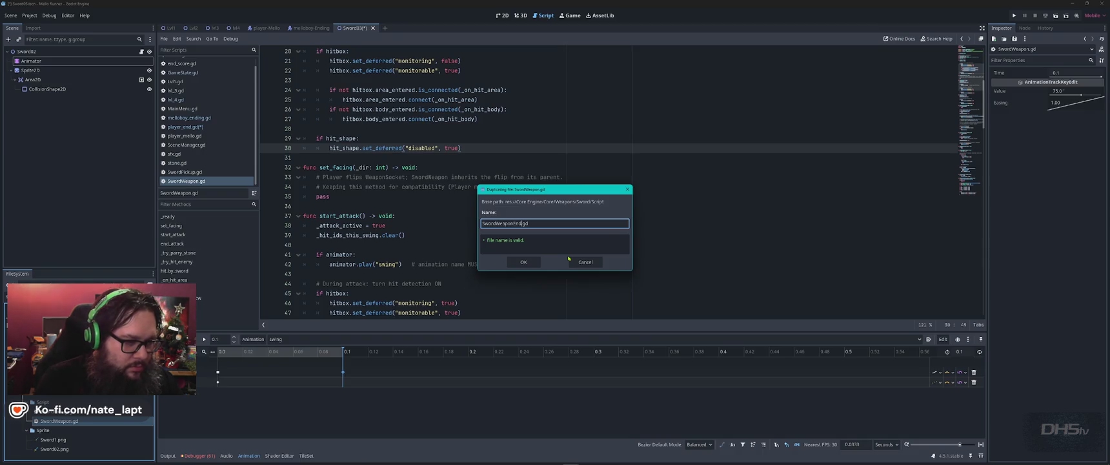
pyautogui.press('Return')
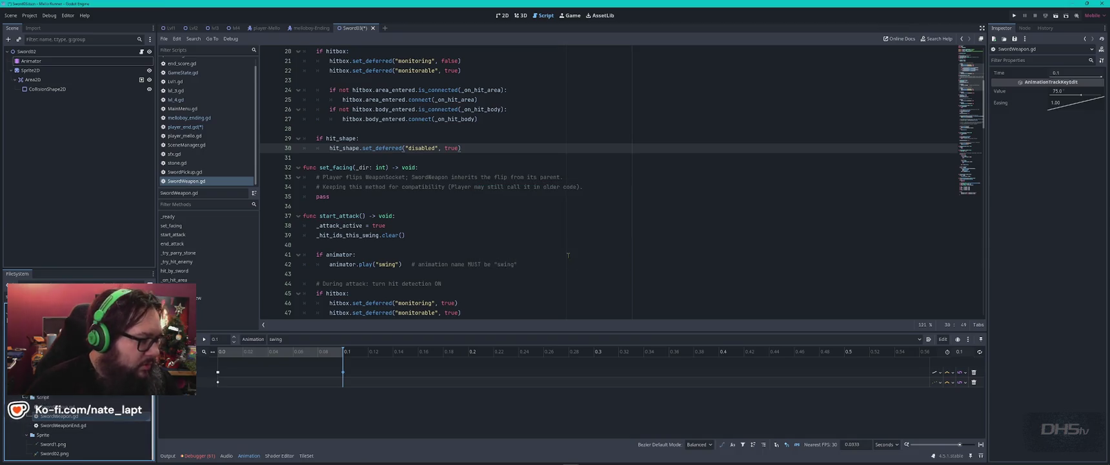
pyautogui.click(137, 52)
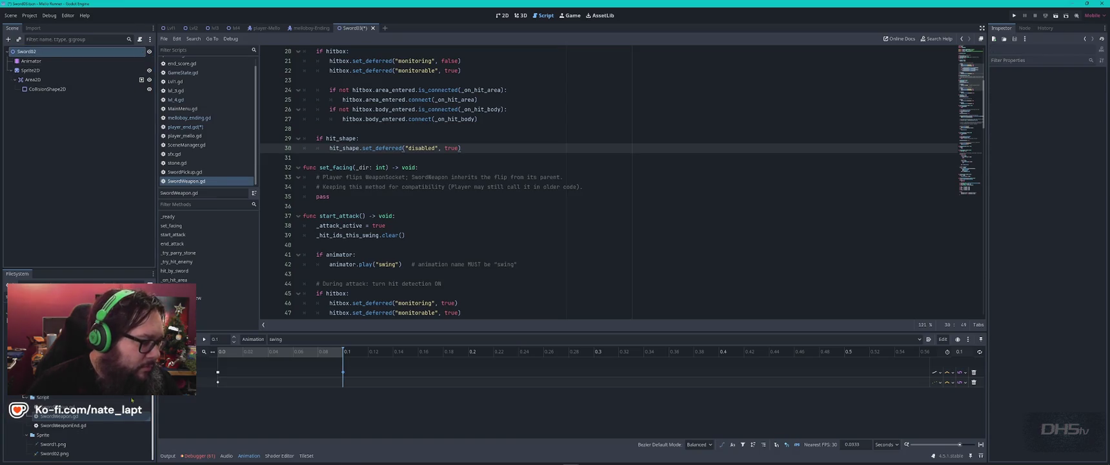
pyautogui.moveTo(63, 426)
pyautogui.mouseDown()
pyautogui.moveTo(78, 194)
pyautogui.moveTo(102, 58)
pyautogui.mouseUp()
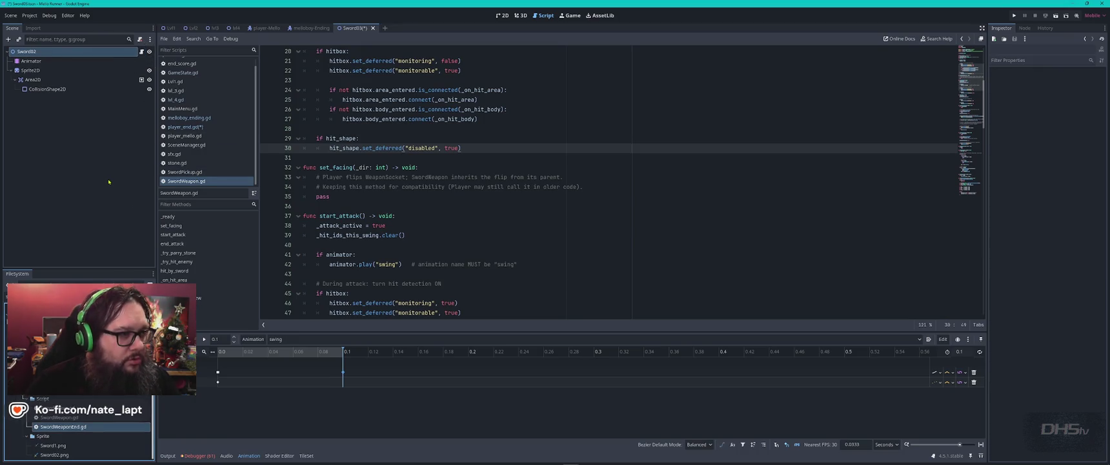
pyautogui.hotkey('ctrl', 's')
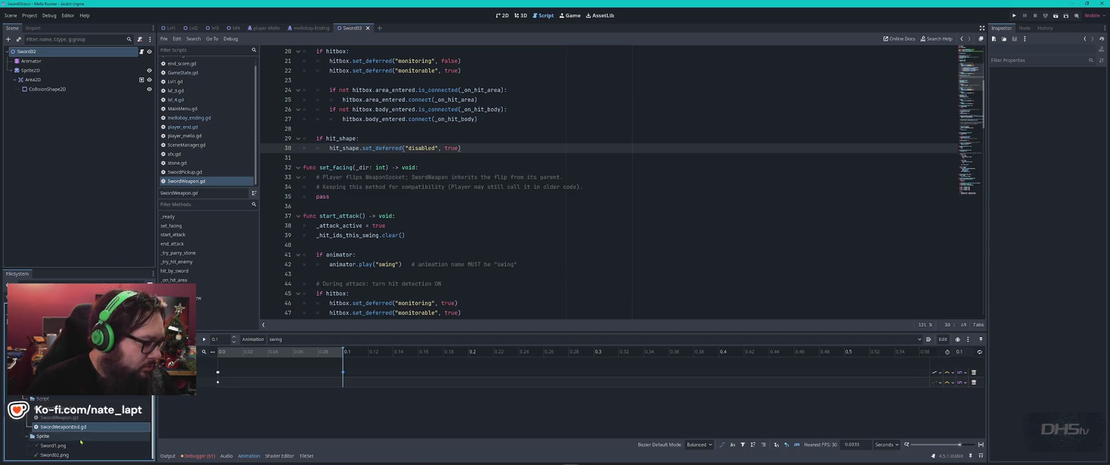
pyautogui.rightClick(58, 399)
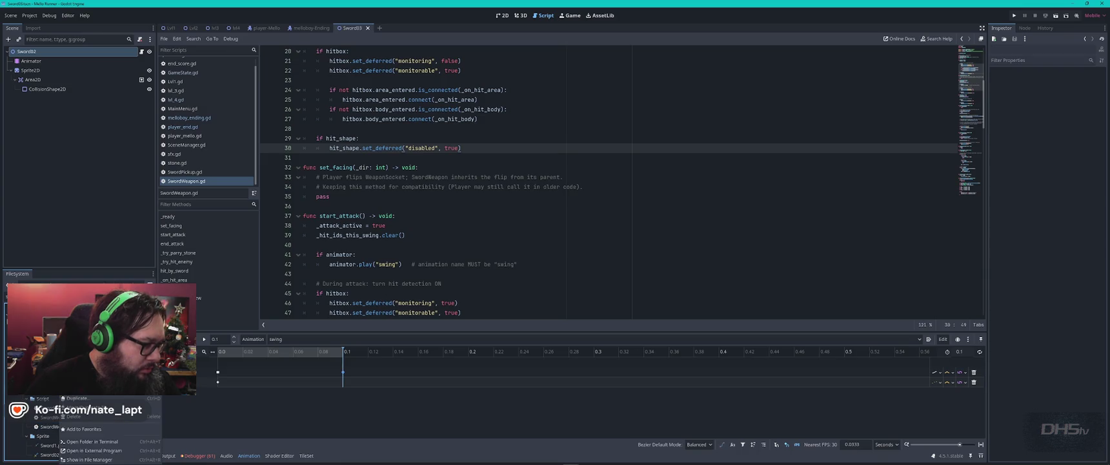
pyautogui.press('Escape')
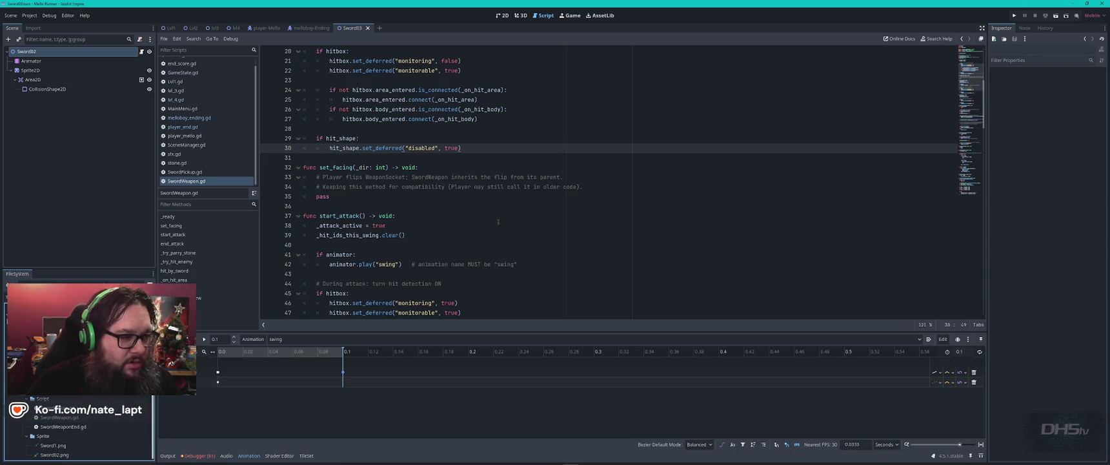
# Search lvl_4.gd for 'packed' to find the PackedScene reference.
pyautogui.click(180, 101)
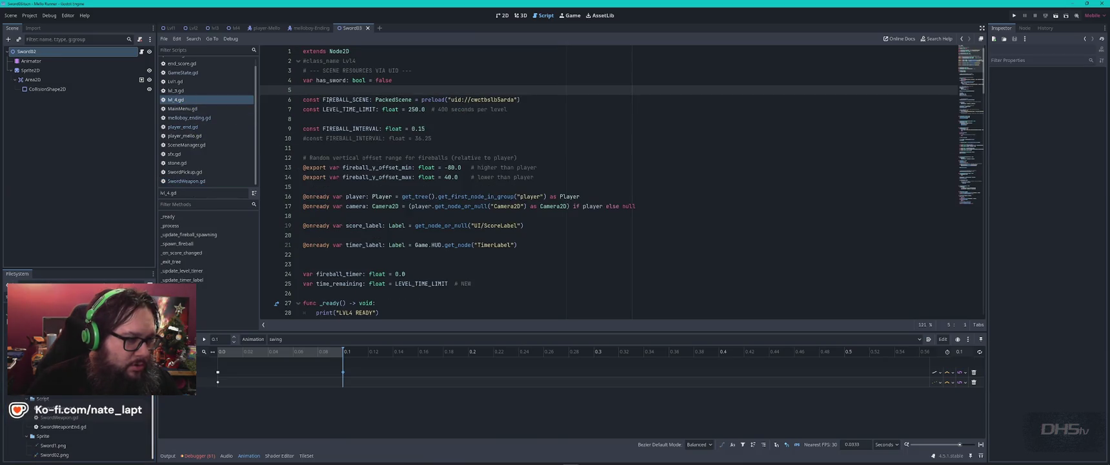
pyautogui.hotkey('ctrl', 'f')
pyautogui.write('packed')
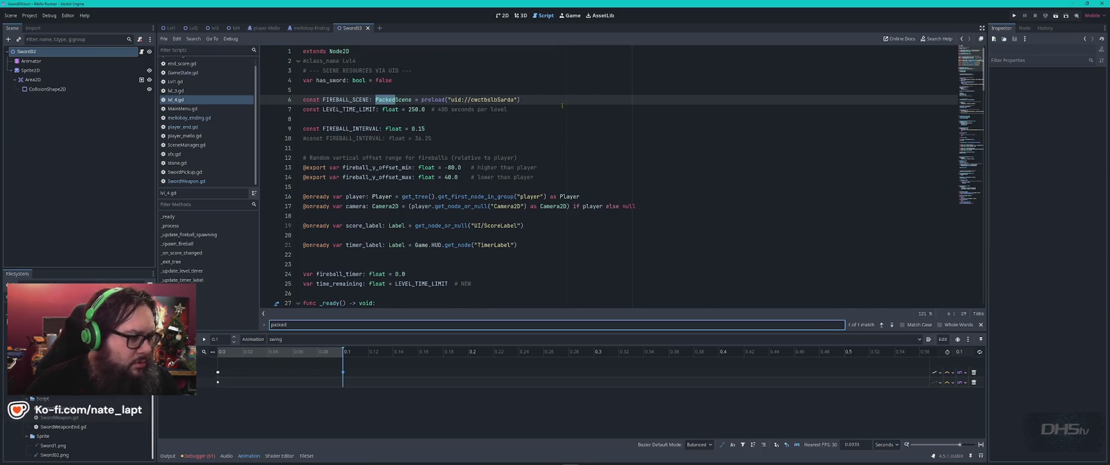
pyautogui.press('Escape')
# Replace line 110's sword scene uid in player_end.gd with uid://bhgeb2o0537uy.
pyautogui.click(183, 127)
pyautogui.click(576, 147)
pyautogui.click(441, 177)
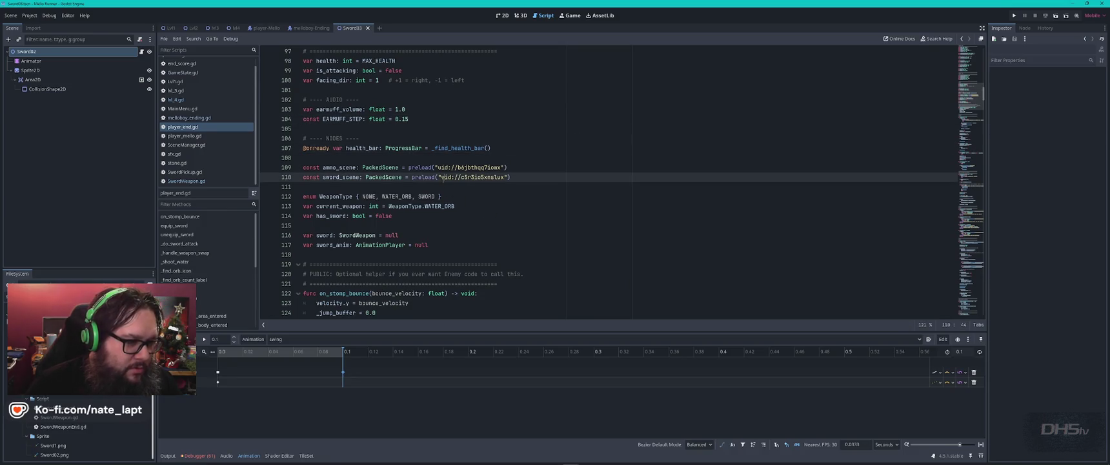
pyautogui.moveTo(441, 177); pyautogui.dragTo(505, 177)
pyautogui.write('uid://bhgeb2o0537uy')
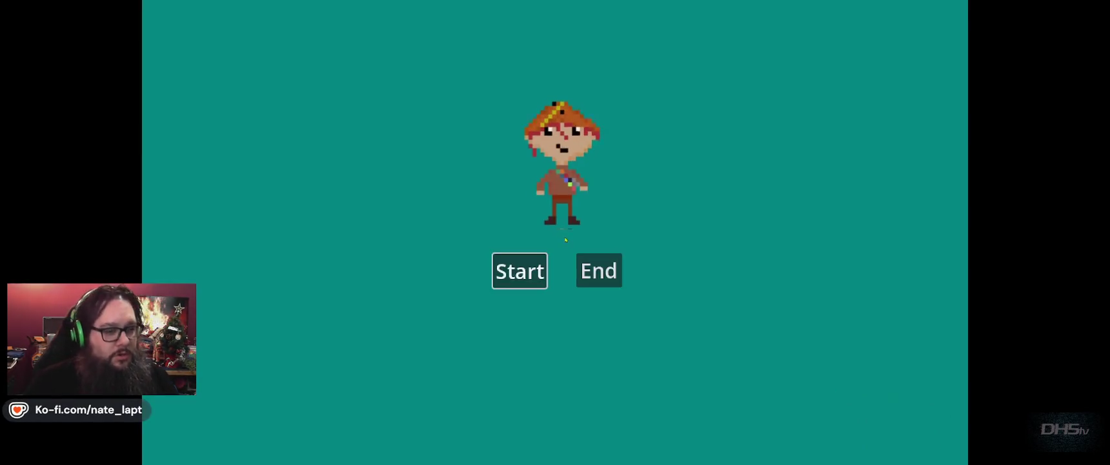
# Play Beat Da Game with the new sword to the congrats screen (High Score 14910), then close it.
pyautogui.press('Return')
pyautogui.press('Right')
pyautogui.press('Left')
pyautogui.press('Right')
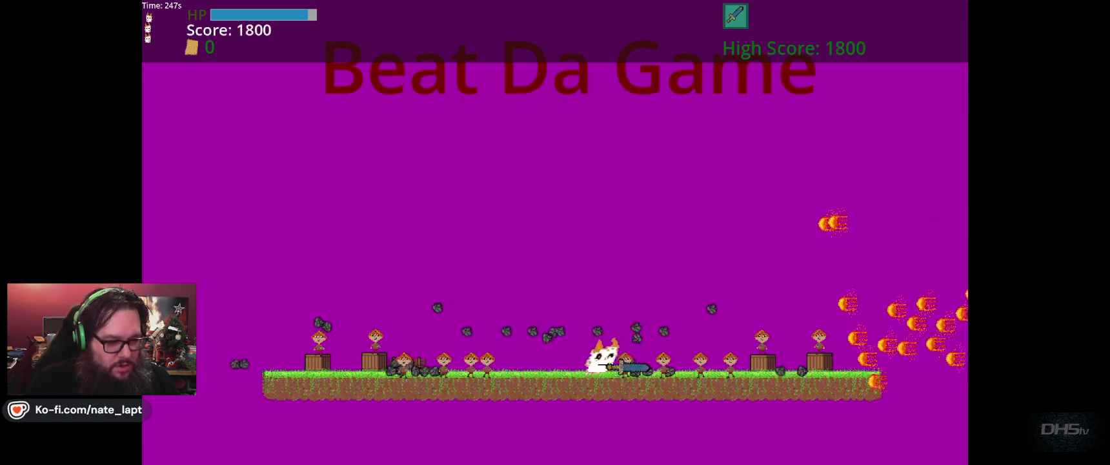
pyautogui.press('Right')
pyautogui.press('Left')
pyautogui.press('Right')
pyautogui.press('Left')
pyautogui.press('Right')
pyautogui.press('Left')
pyautogui.press('Right')
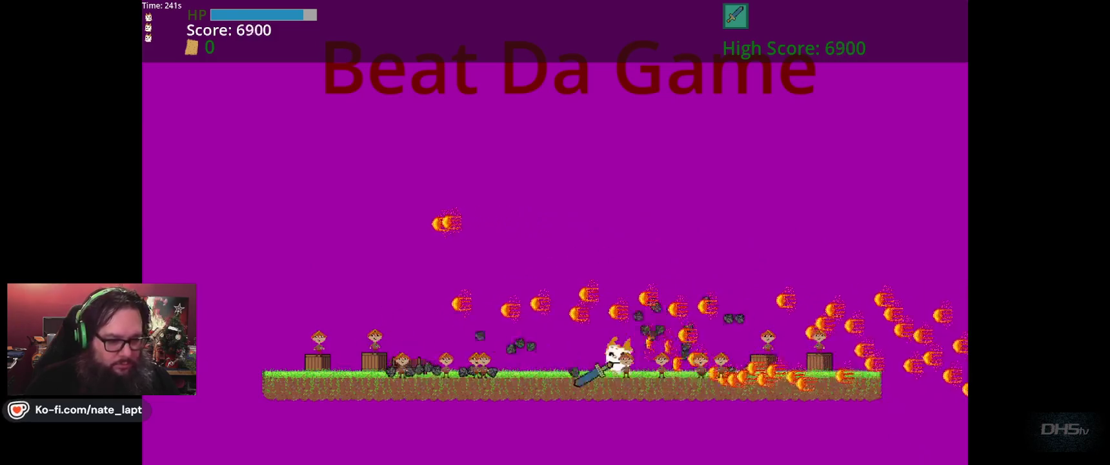
pyautogui.press('Left')
pyautogui.press('Right')
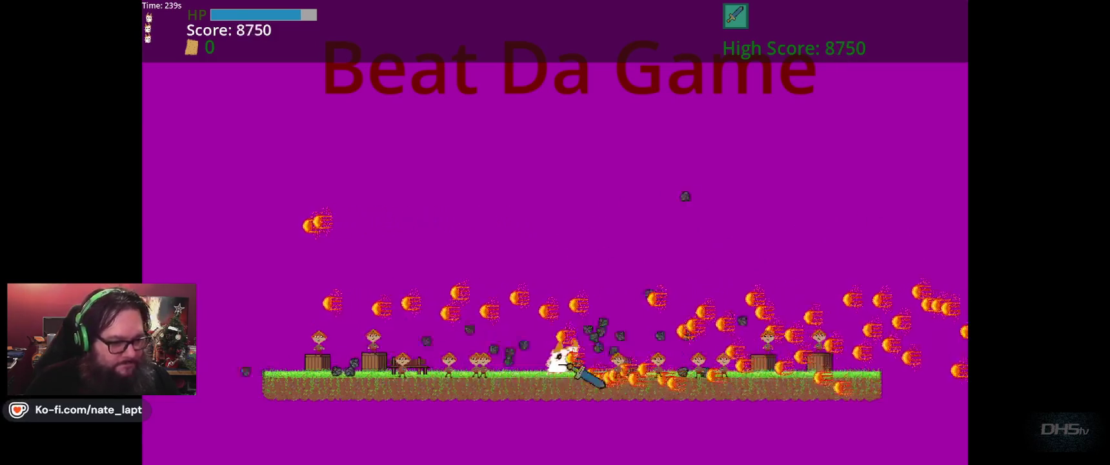
pyautogui.press('Left')
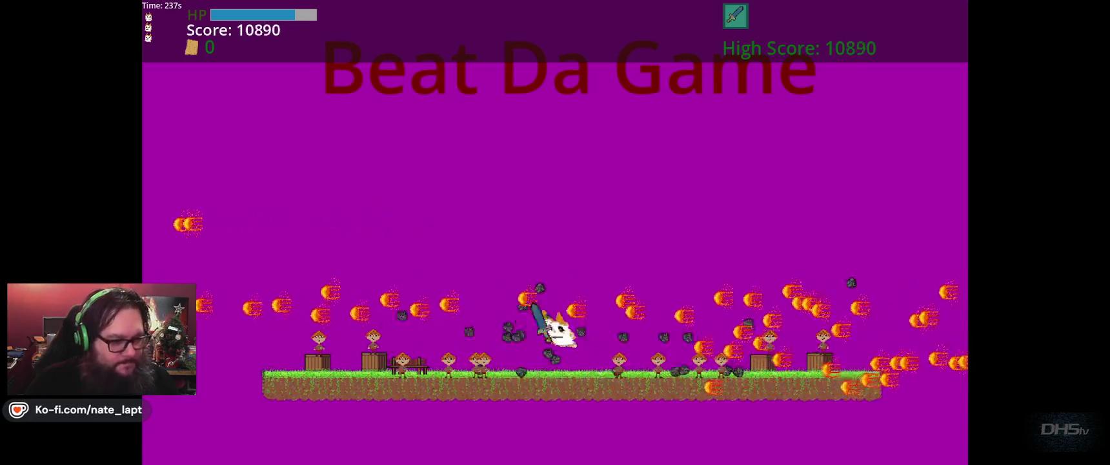
pyautogui.press('Right')
pyautogui.press('Right')
pyautogui.press('Left')
pyautogui.press('Right')
pyautogui.press('Up')
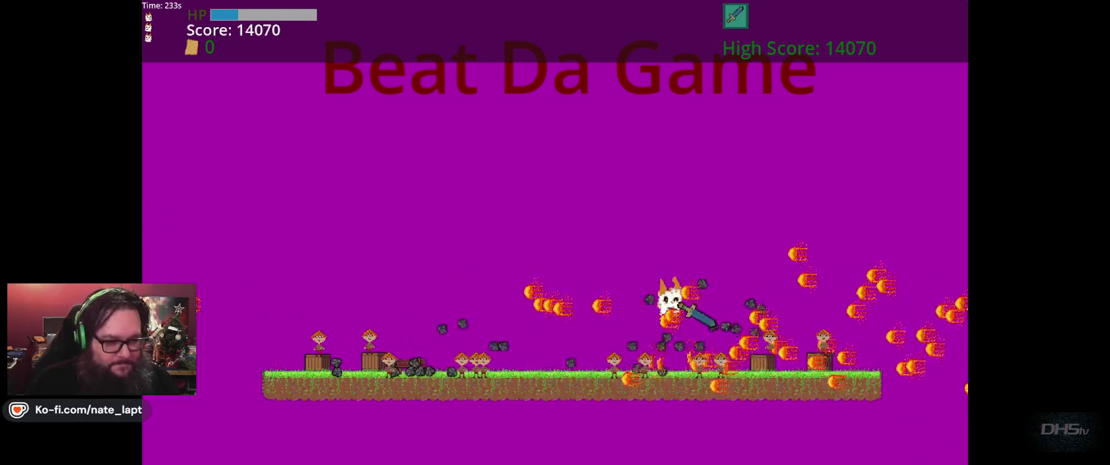
pyautogui.press('Left')
pyautogui.press('Right')
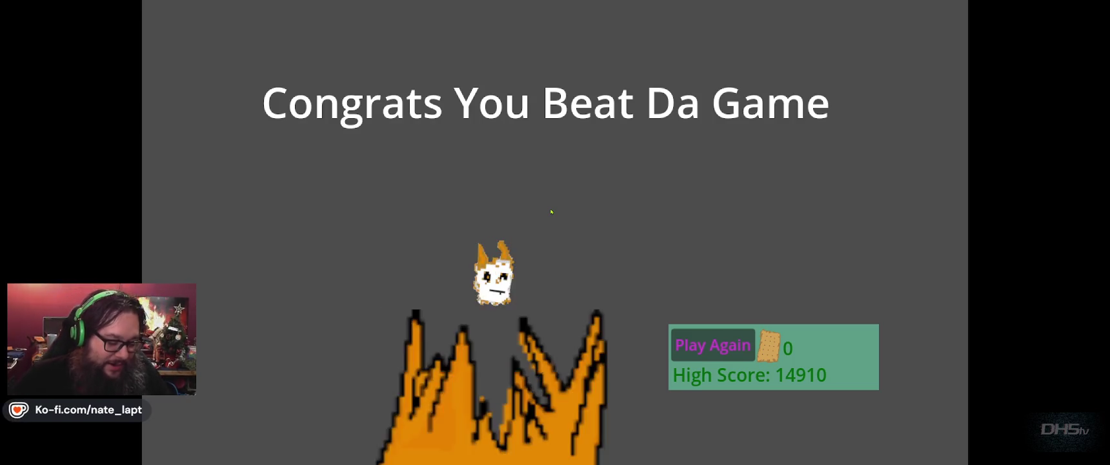
pyautogui.press('F8')
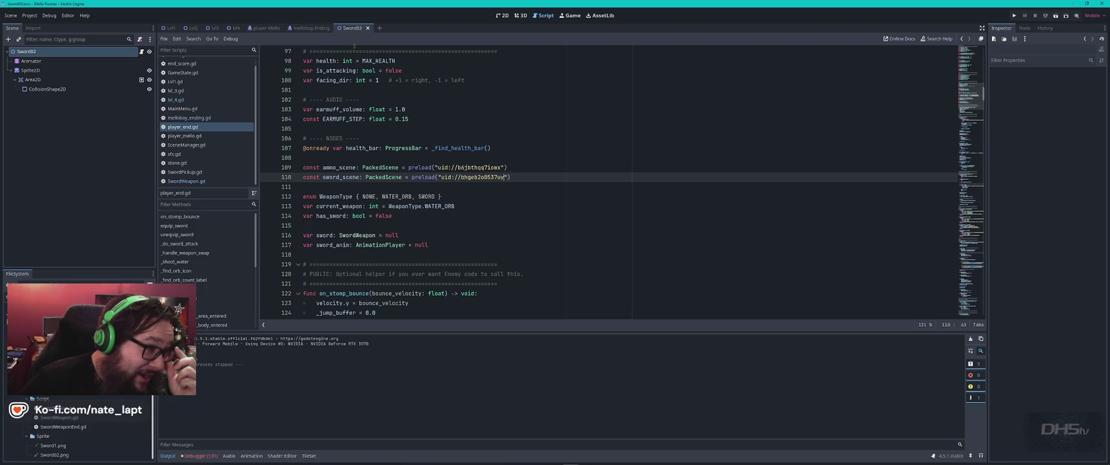
# Return to the Sword03 scene in the 2D view and open the Animator's swing animation.
pyautogui.click(315, 30)
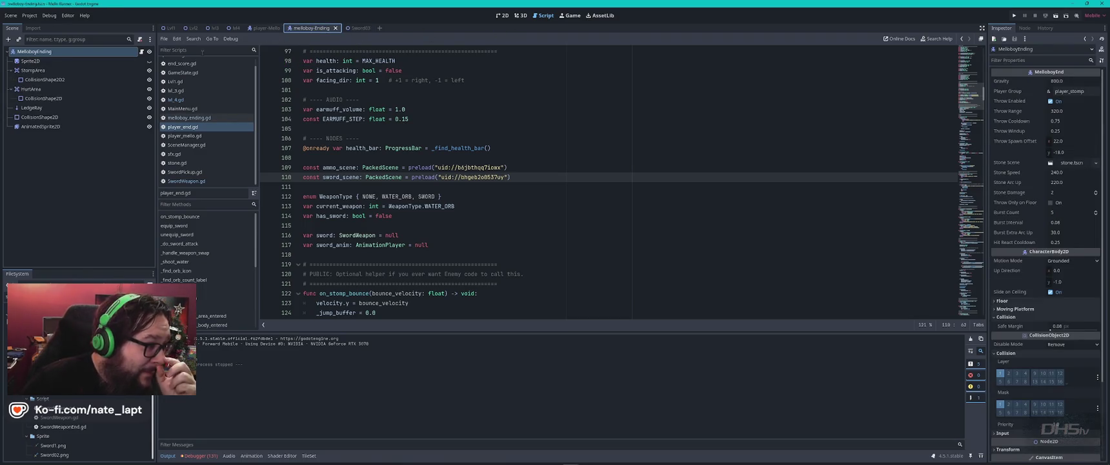
pyautogui.click(352, 27)
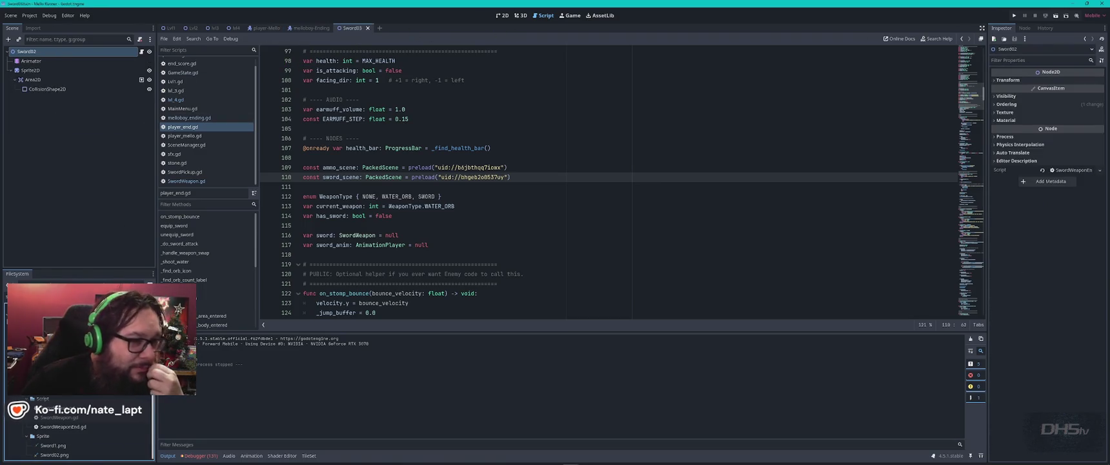
pyautogui.click(501, 14)
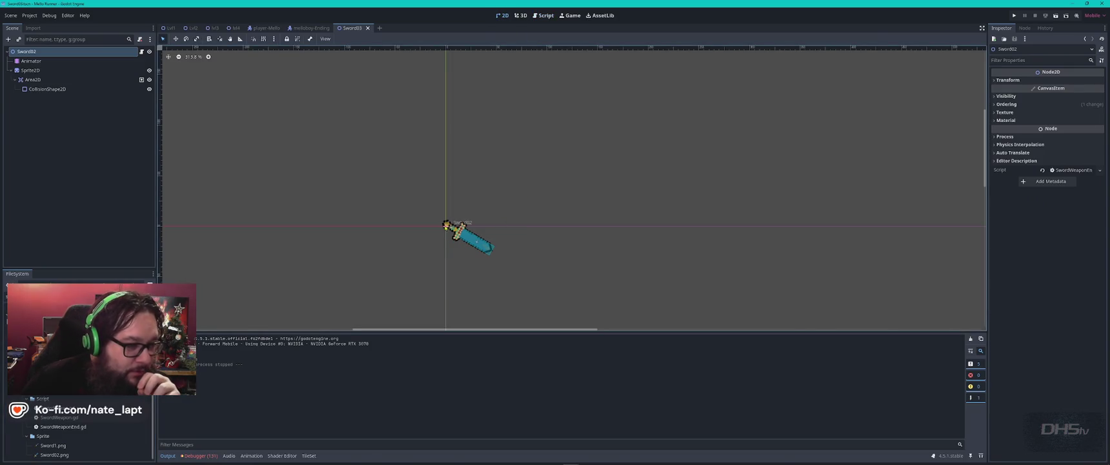
pyautogui.click(31, 61)
# Inspect the 0.1 s rotation key and scrub the swing, keeping its value at 75.0.
pyautogui.click(344, 382)
pyautogui.click(343, 373)
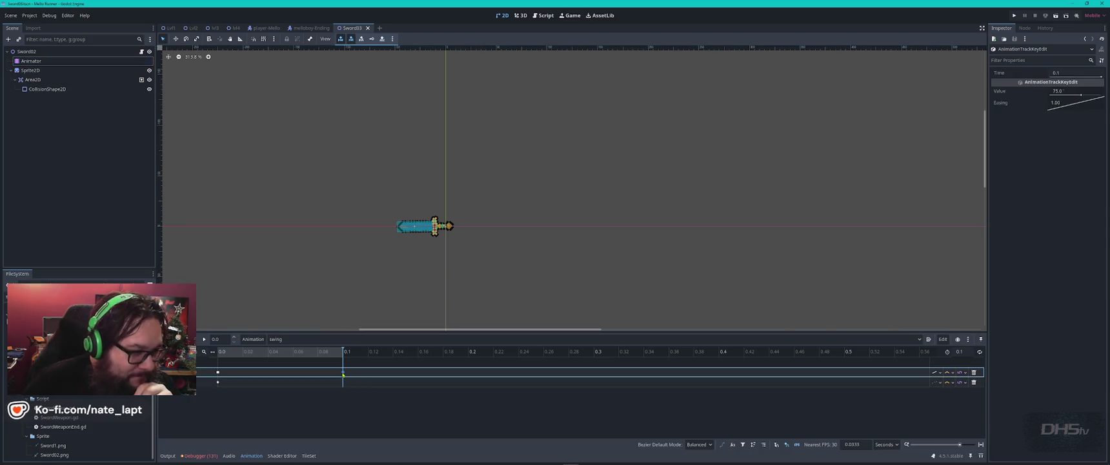
pyautogui.click(240, 377)
pyautogui.moveTo(272, 351)
pyautogui.mouseDown()
pyautogui.moveTo(326, 355)
pyautogui.moveTo(218, 354)
pyautogui.mouseUp()
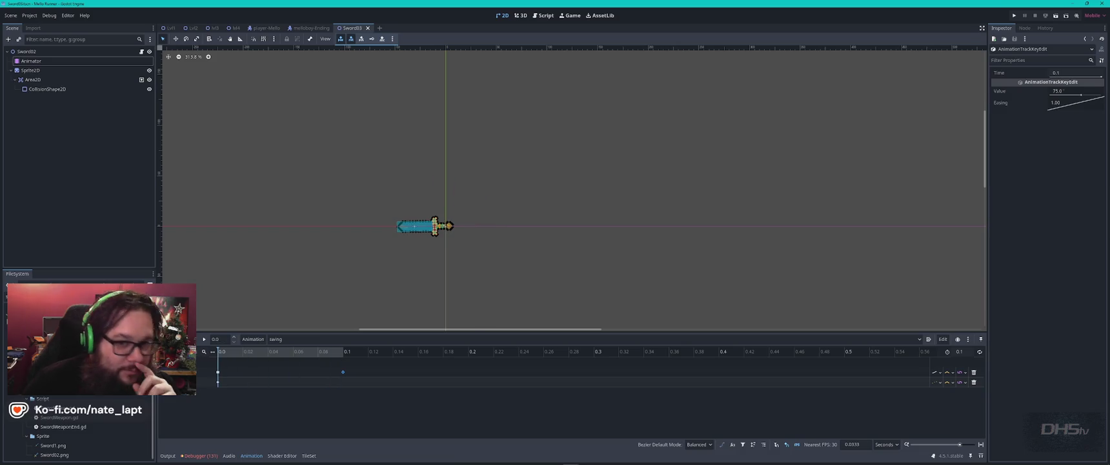
pyautogui.moveTo(1078, 90); pyautogui.dragTo(1078, 96)
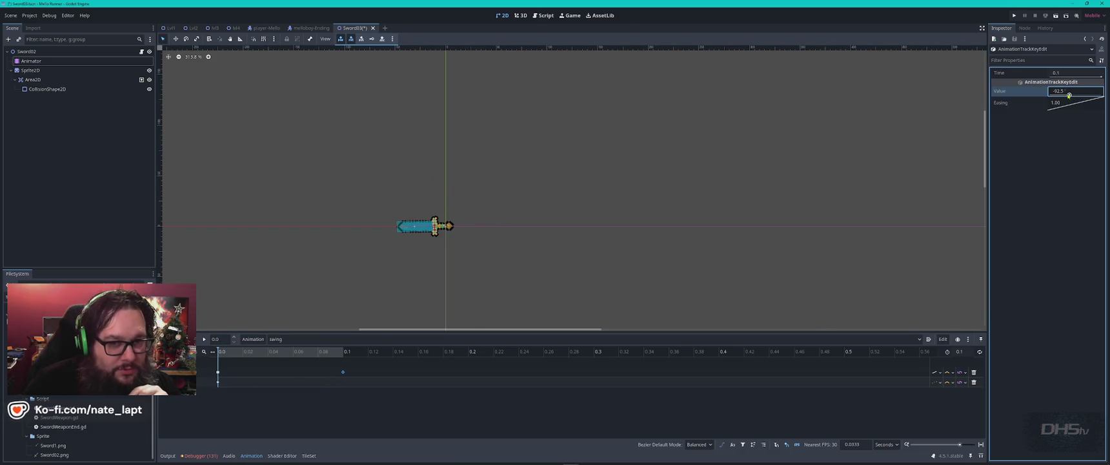
pyautogui.press('Return')
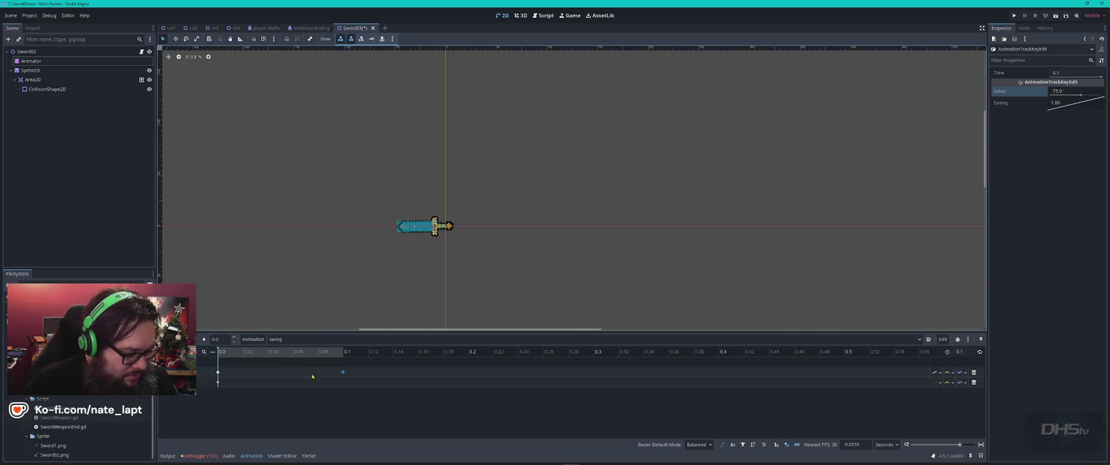
# Set the starting key's rotation to -199.5 and raise the end key's rotation.
pyautogui.click(218, 372)
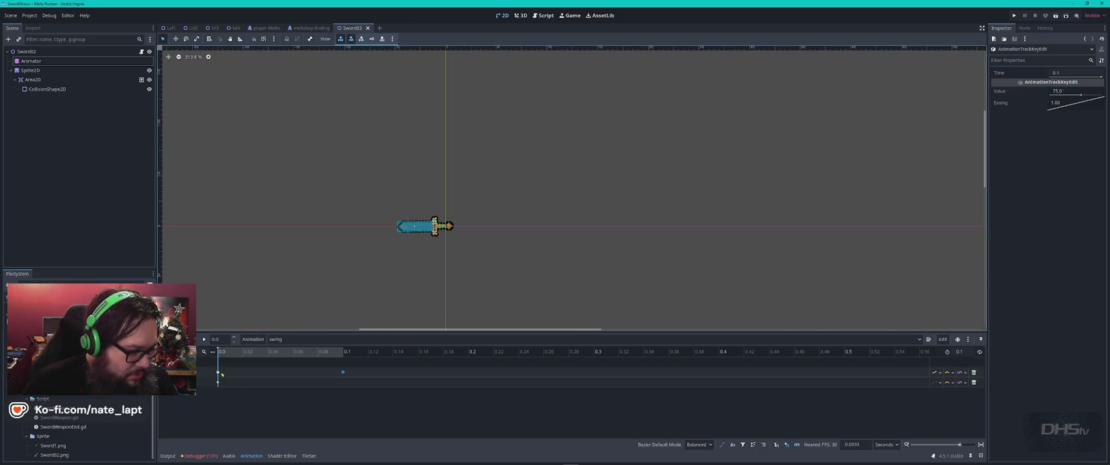
pyautogui.click(1064, 94)
pyautogui.moveTo(1064, 94); pyautogui.dragTo(1062, 95)
pyautogui.click(651, 294)
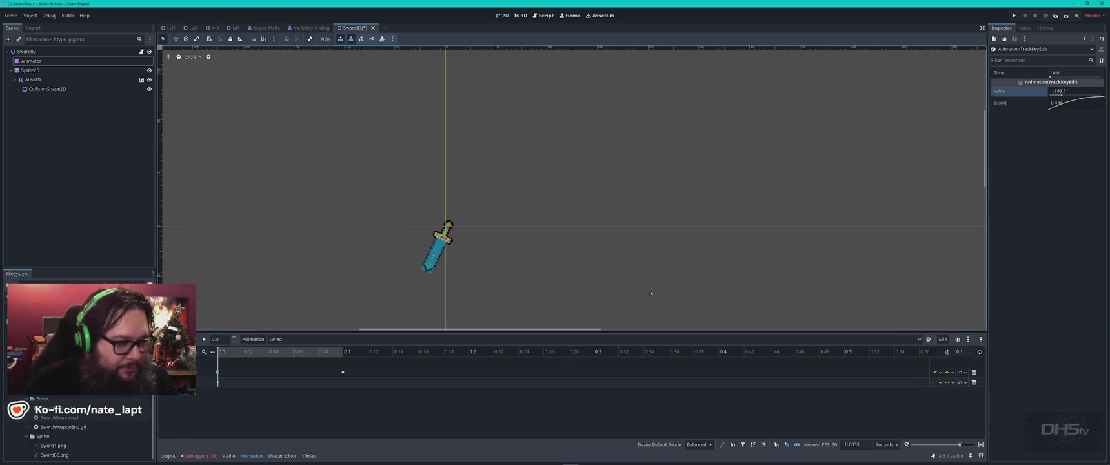
pyautogui.click(343, 372)
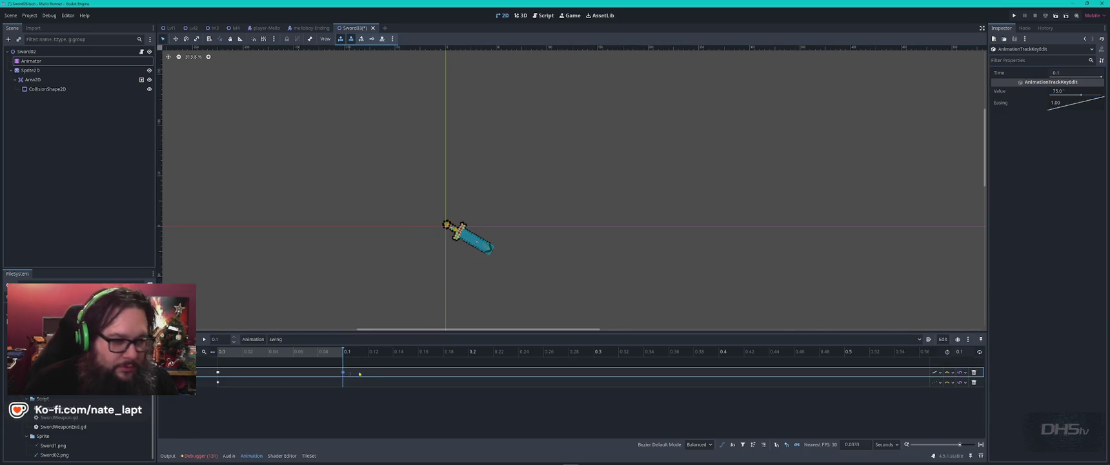
pyautogui.moveTo(1078, 92)
pyautogui.mouseDown()
pyautogui.moveTo(1091, 92)
pyautogui.moveTo(1026, 92)
pyautogui.mouseUp()
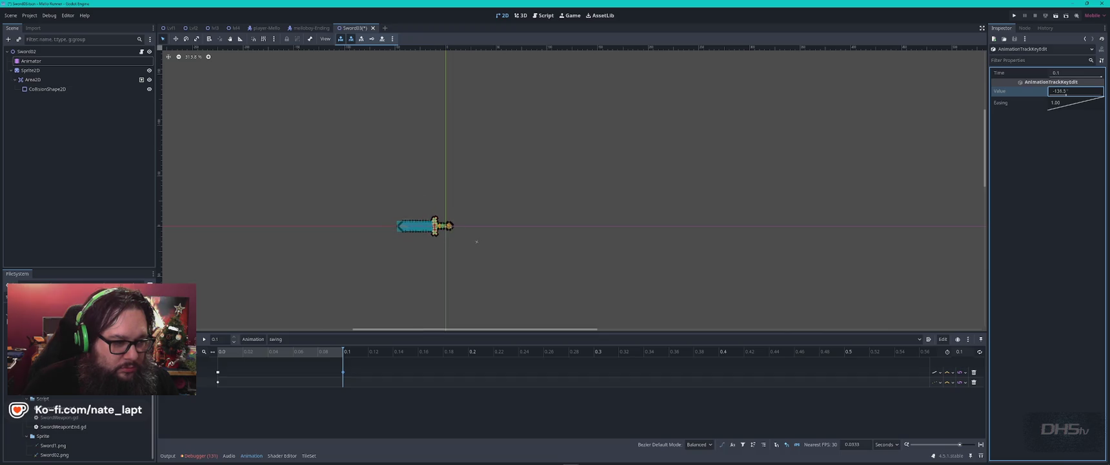
# Retune the swing: start rotation about -131.6, end rotation about 199.1, previewing the motion.
pyautogui.click(219, 356)
pyautogui.click(218, 372)
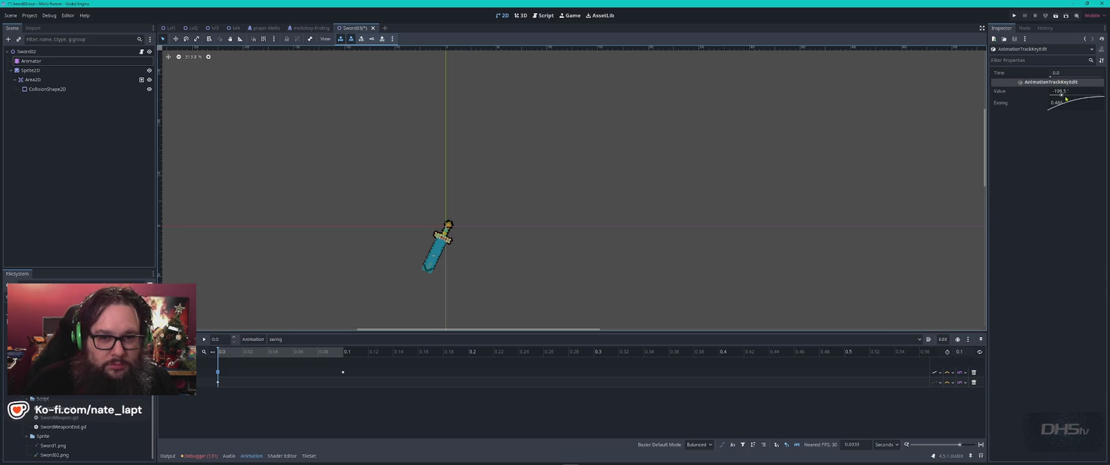
pyautogui.moveTo(1067, 96); pyautogui.dragTo(1084, 97)
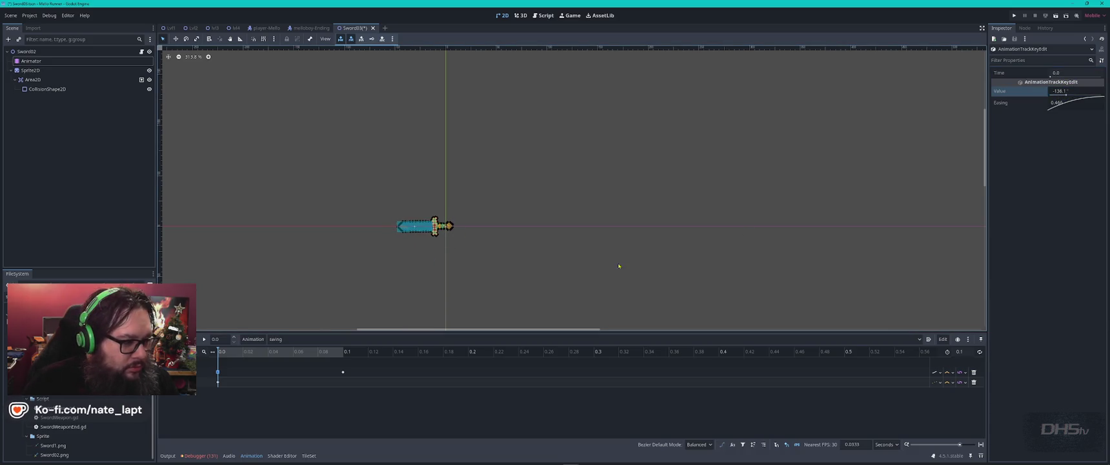
pyautogui.click(205, 340)
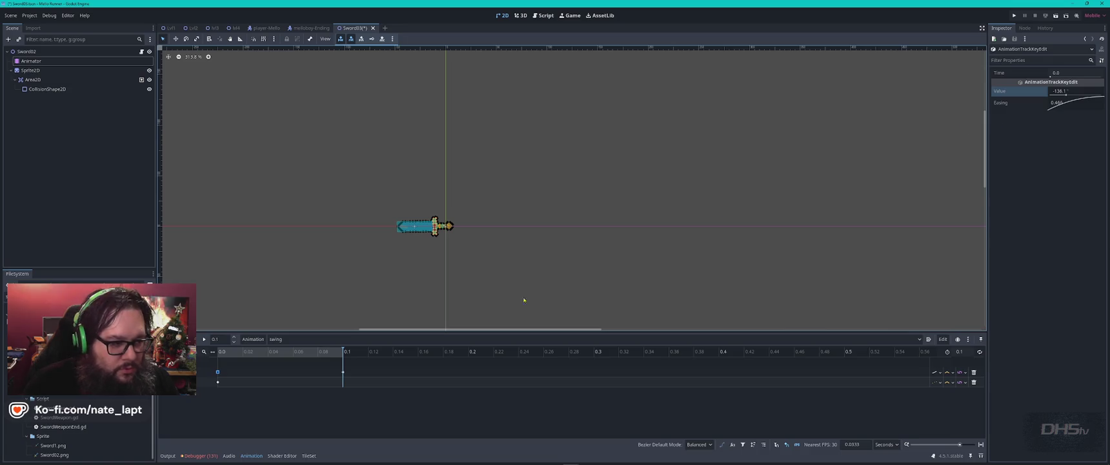
pyautogui.click(343, 373)
pyautogui.moveTo(1064, 95); pyautogui.dragTo(1093, 96)
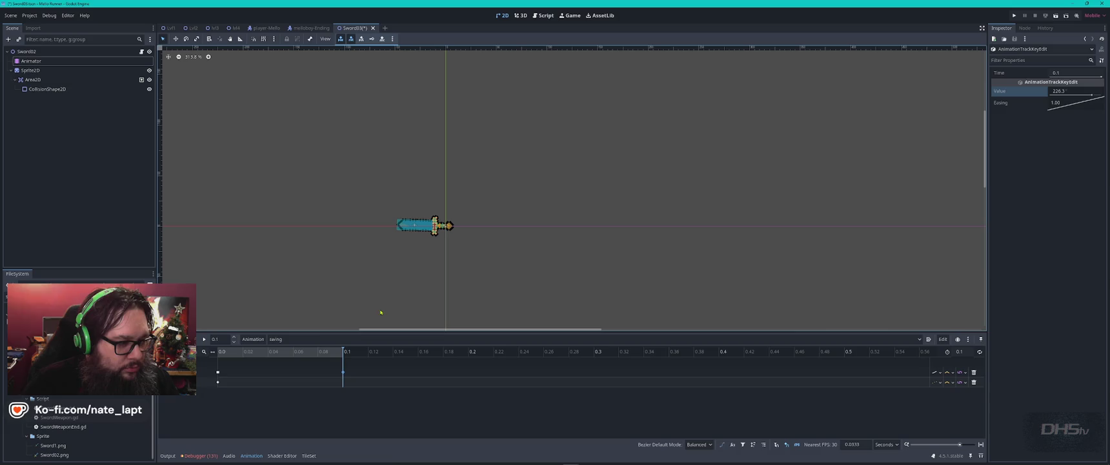
pyautogui.click(204, 340)
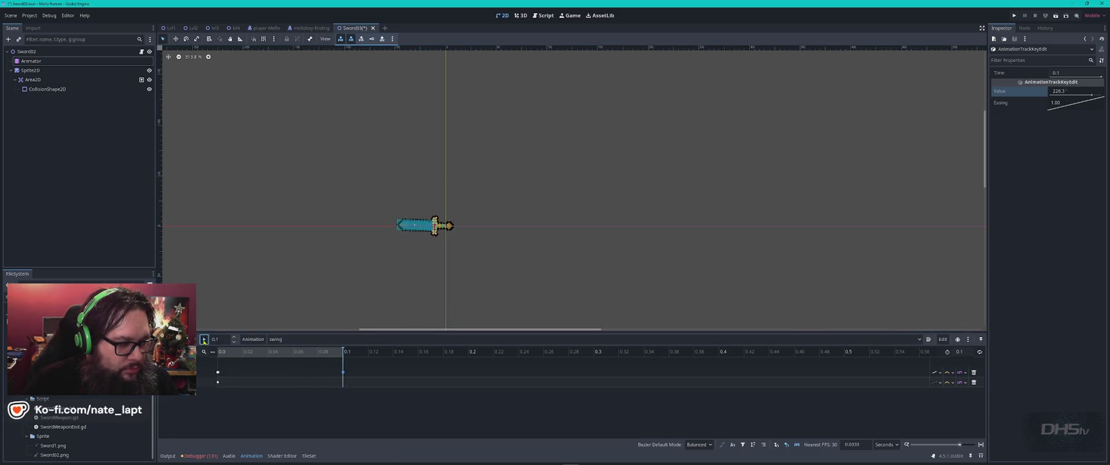
pyautogui.click(204, 339)
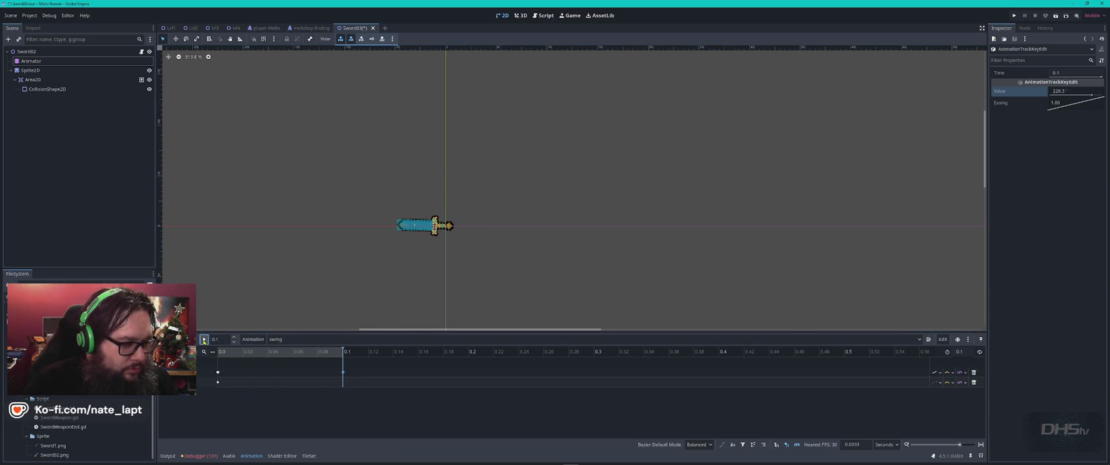
# Select the rotation key now at 0.0667 s and begin editing the animation length.
pyautogui.click(335, 373)
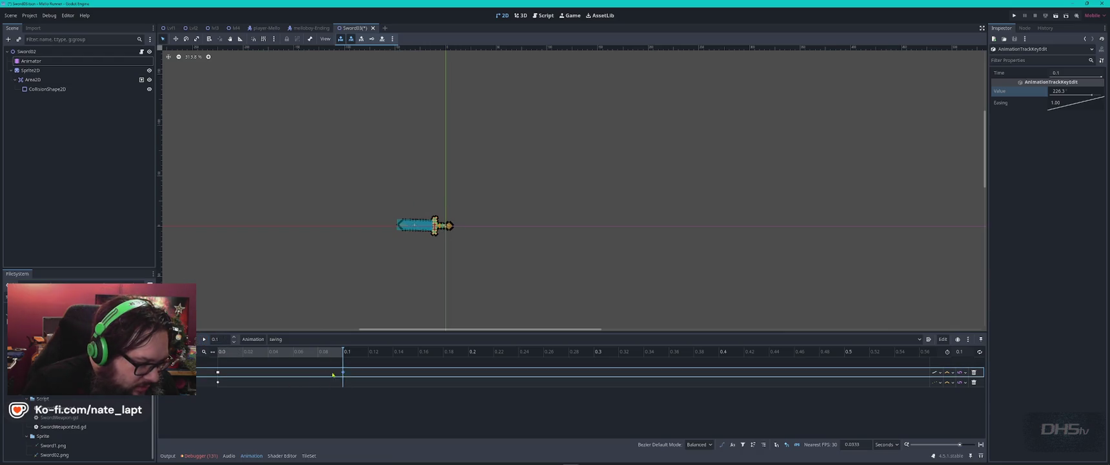
pyautogui.click(301, 372)
pyautogui.click(966, 350)
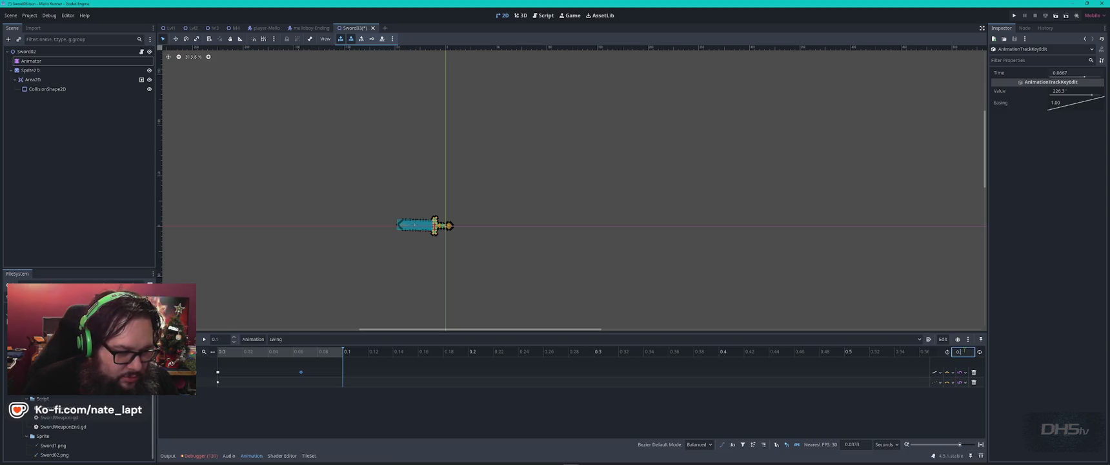
pyautogui.write('15')
# Confirm the 0.15 s swing length, check the 0.0 s start key, and reselect the Animator node.
pyautogui.press('Return')
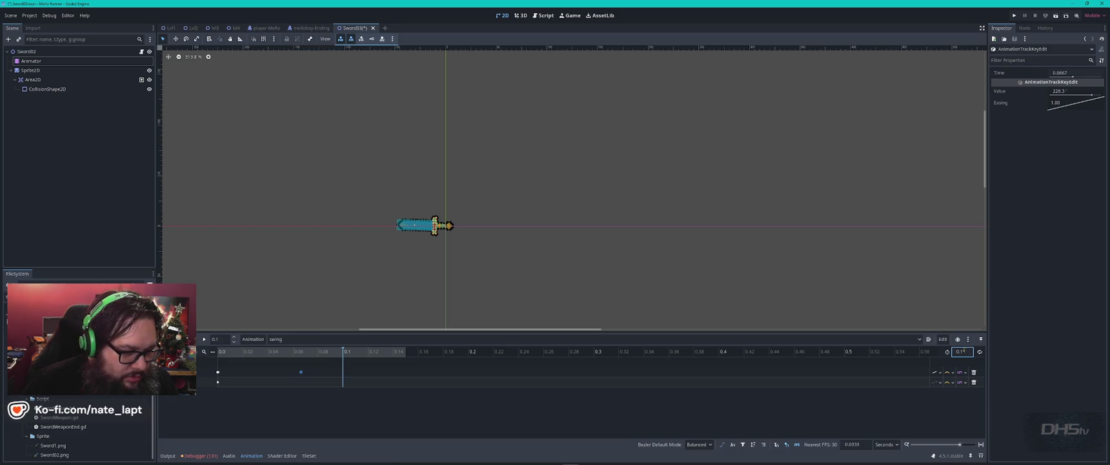
pyautogui.click(390, 352)
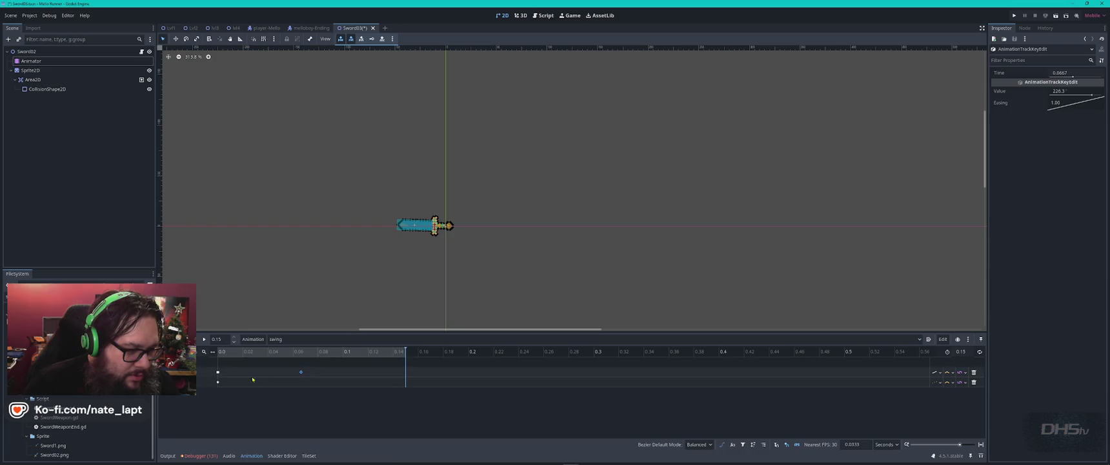
pyautogui.click(218, 372)
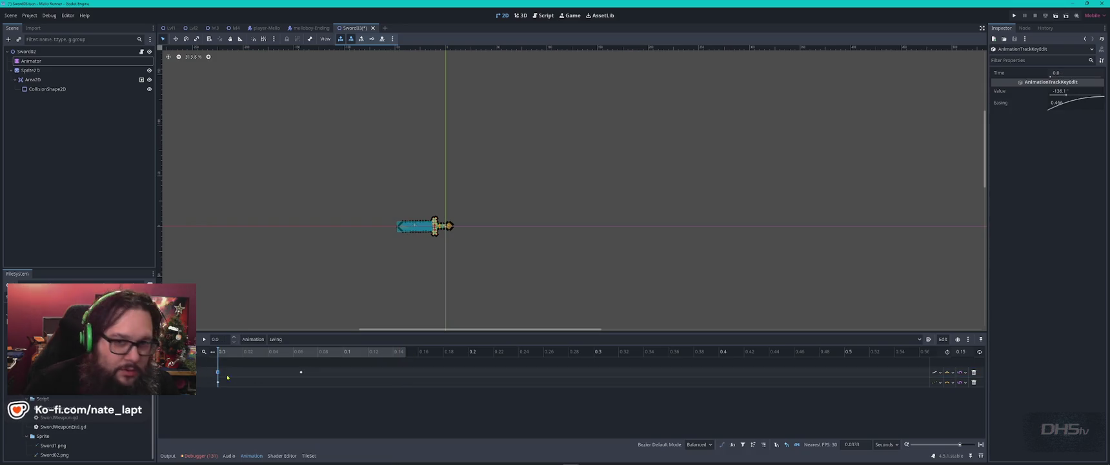
pyautogui.click(408, 373)
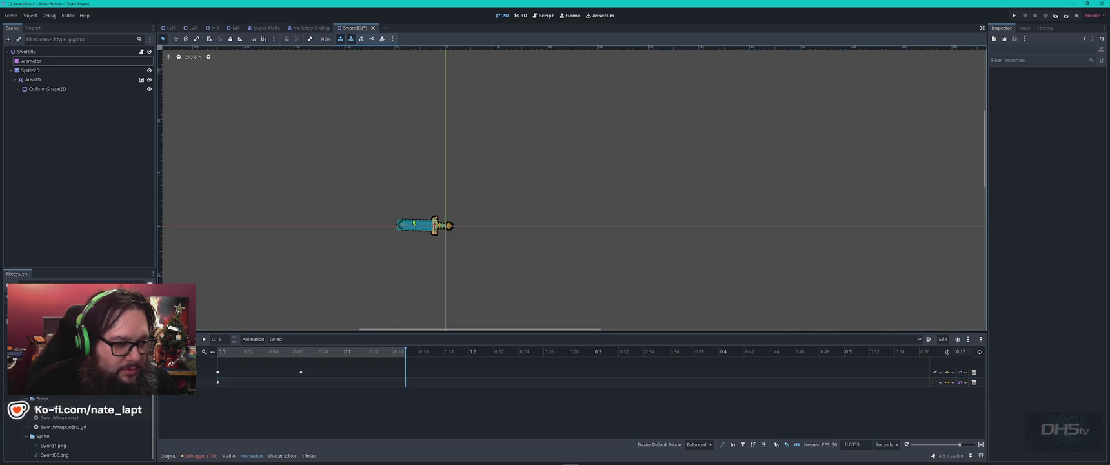
pyautogui.click(31, 61)
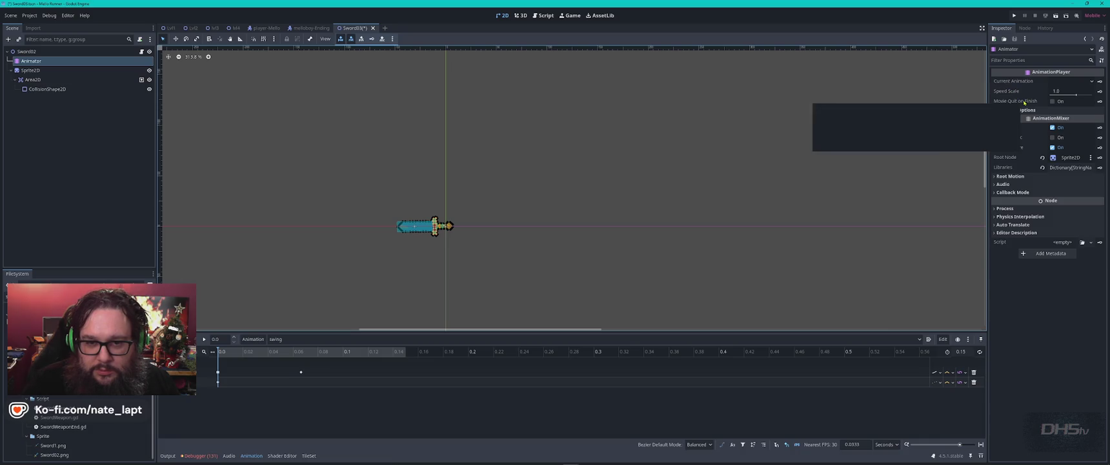
# Filter the Inspector for 'rota' and place the playhead at about 0.126 s.
pyautogui.click(1030, 59)
pyautogui.write('rot')
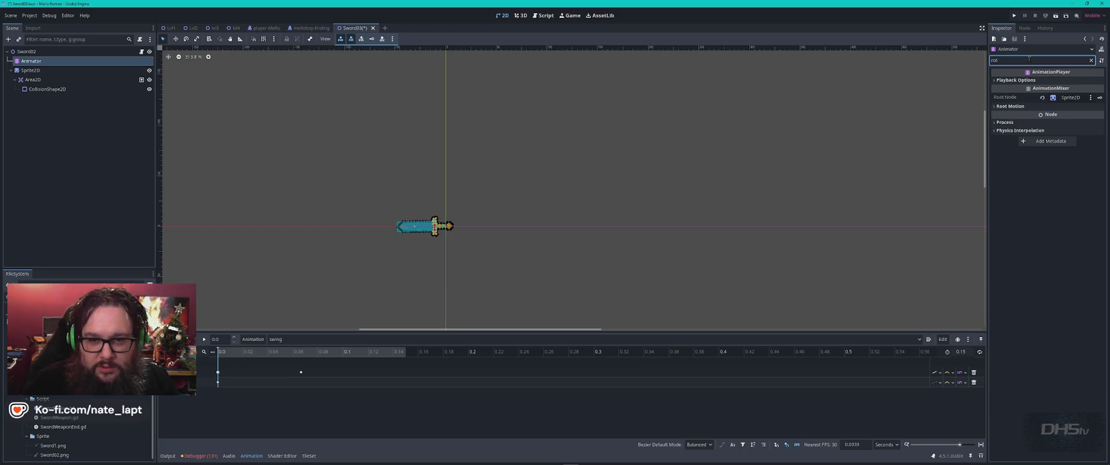
pyautogui.write('a')
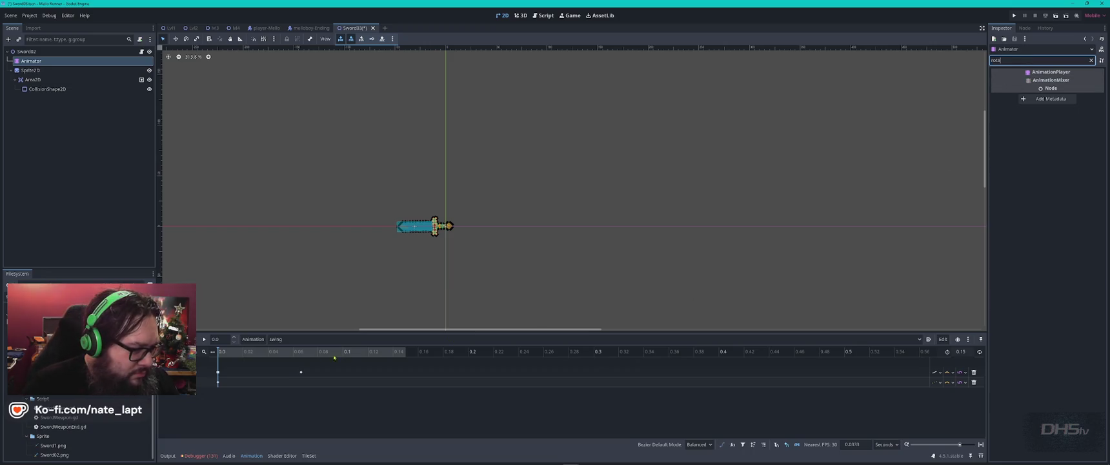
pyautogui.click(380, 348)
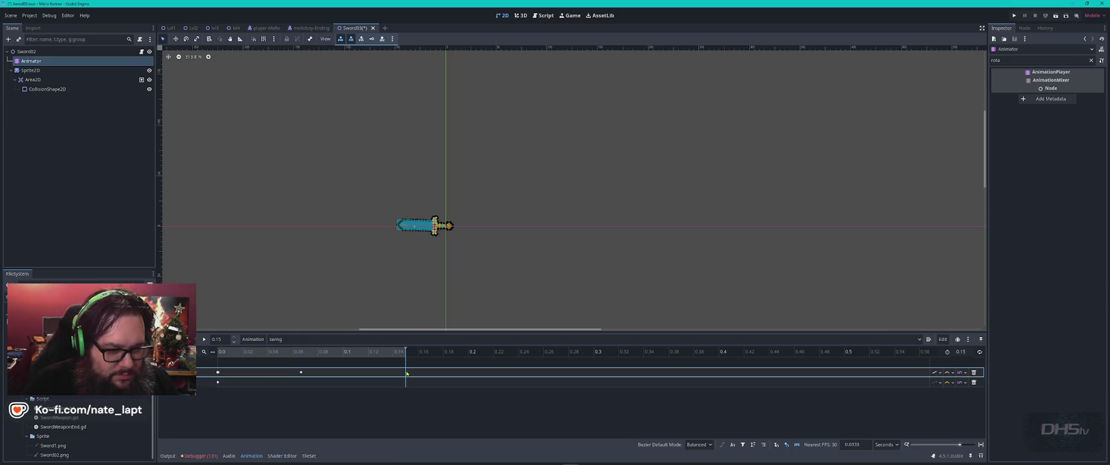
# Insert a rotation key at about 0.1333 s near the starting angle and preview the swing.
pyautogui.rightClick(407, 373)
pyautogui.click(423, 376)
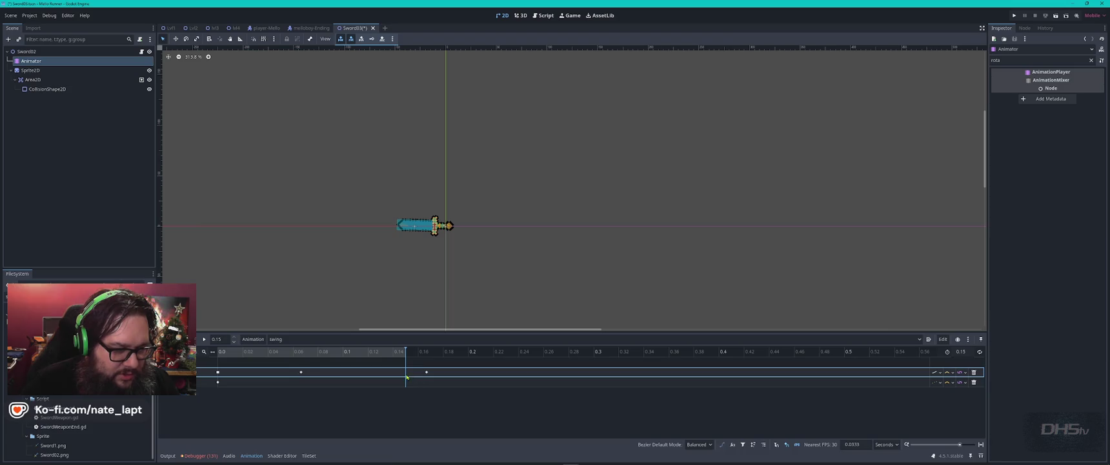
pyautogui.click(426, 372)
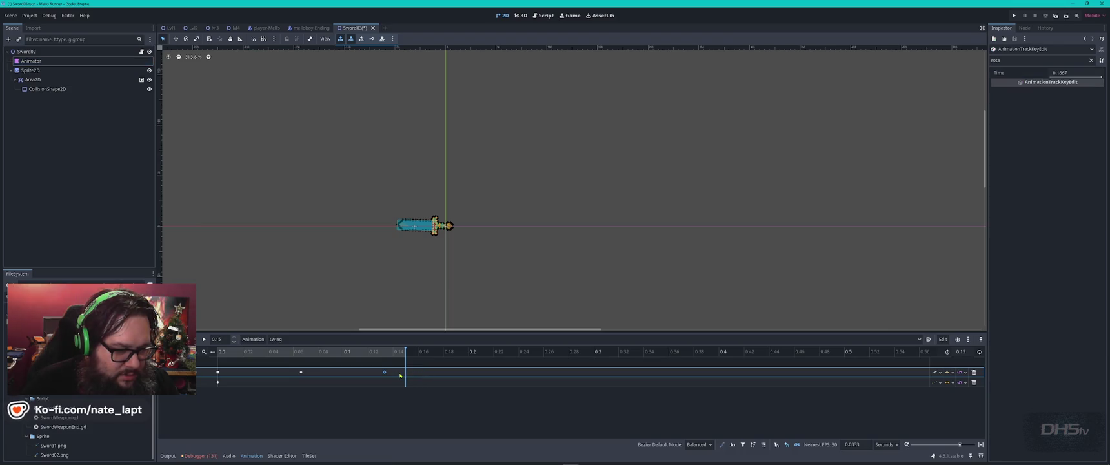
pyautogui.moveTo(1068, 73); pyautogui.dragTo(1078, 73)
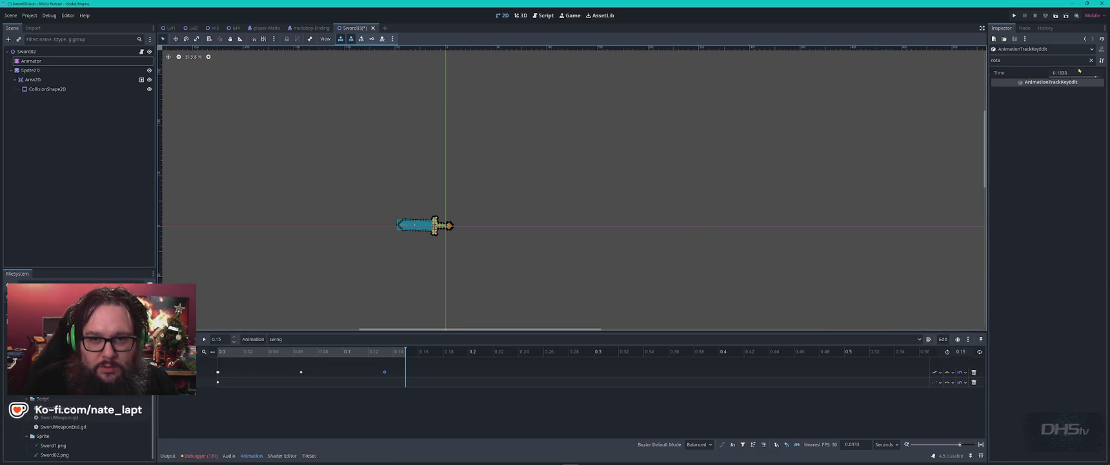
pyautogui.doubleClick(1023, 60)
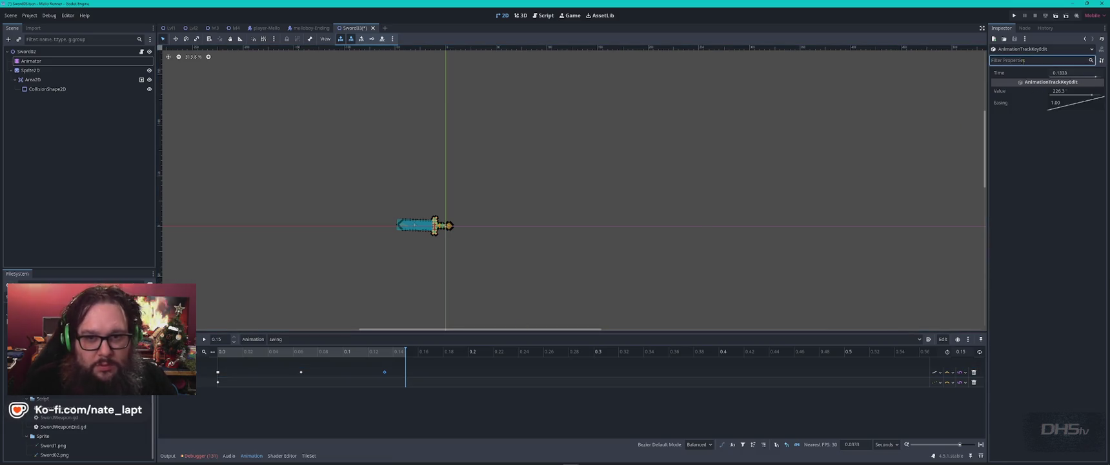
pyautogui.moveTo(1091, 94); pyautogui.dragTo(1066, 95)
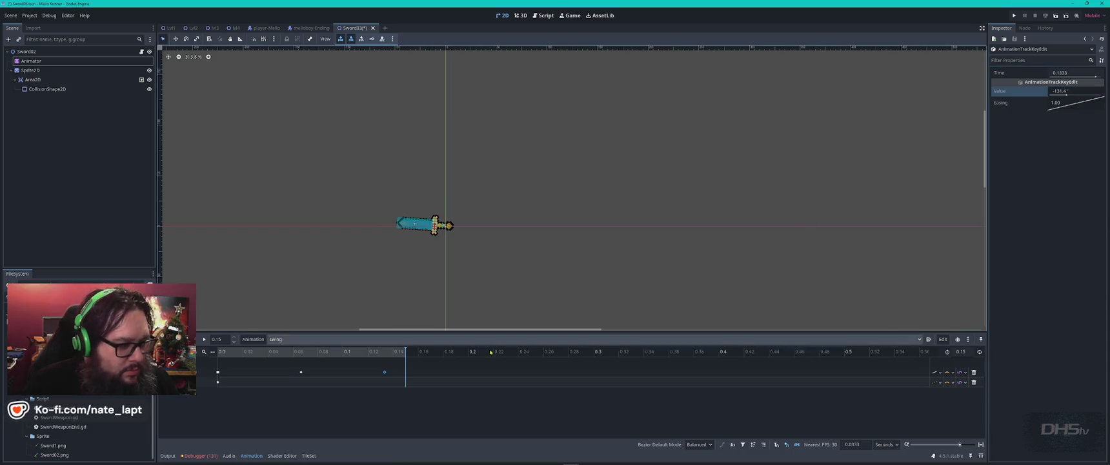
pyautogui.click(203, 339)
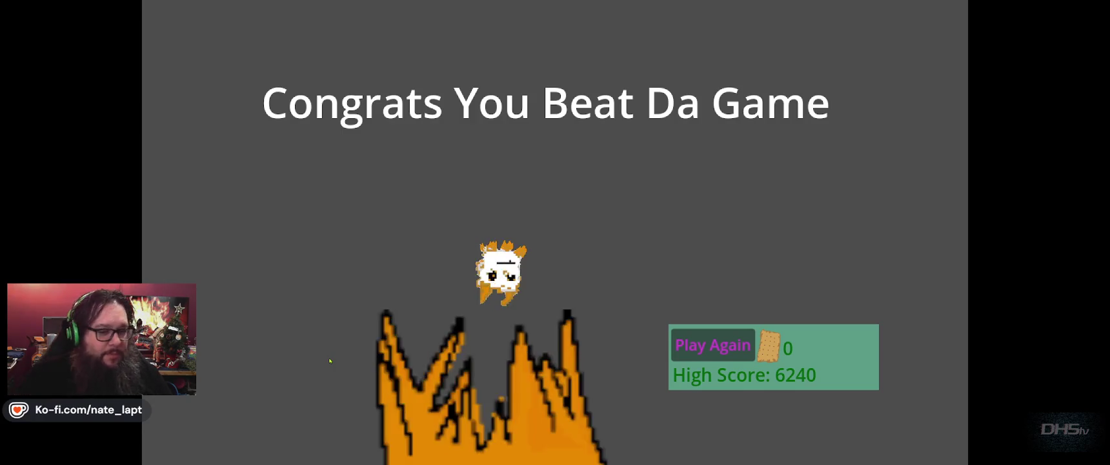
# Close the finished game run and relaunch the project with F5.
pyautogui.hotkey('alt', 'F4')
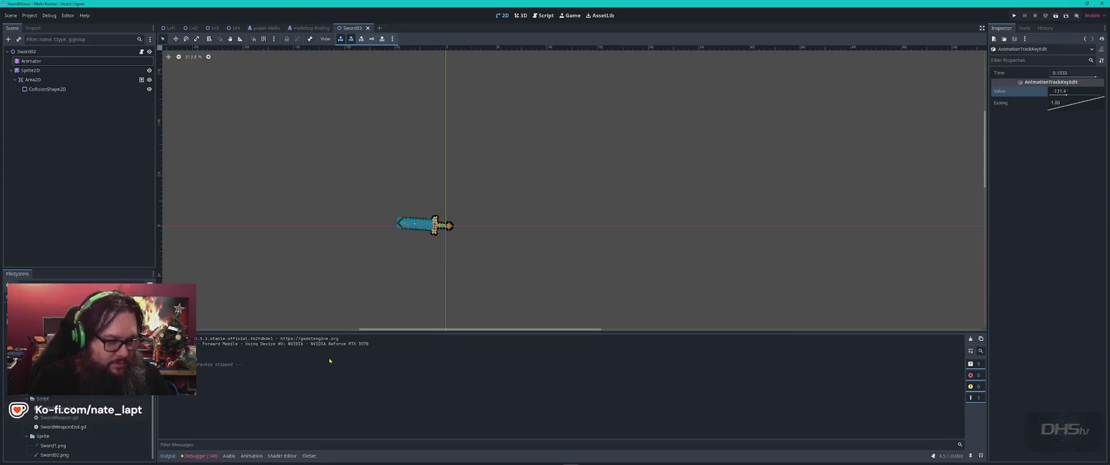
pyautogui.press('F5')
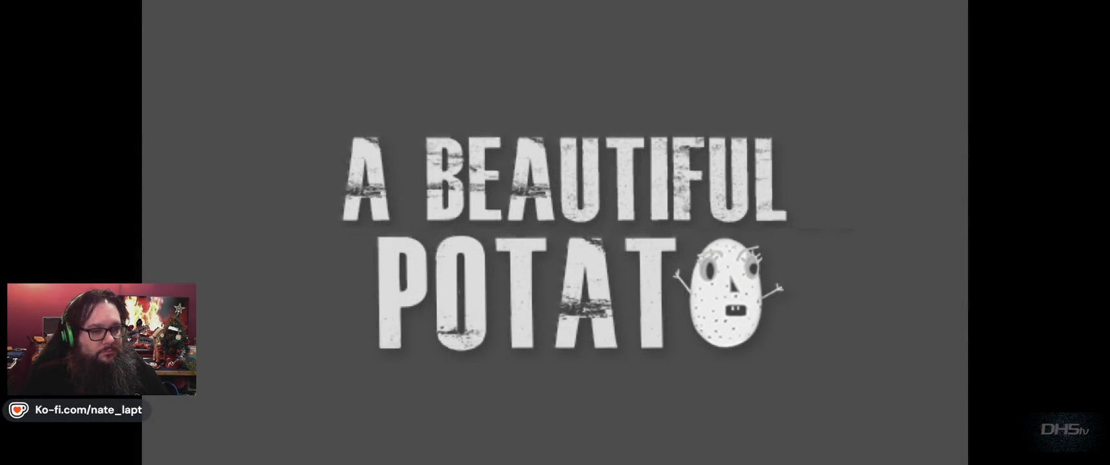
# Start from the menu, fight through the level to the end screen (High Score 9250), then stop with F8.
pyautogui.press('Return')
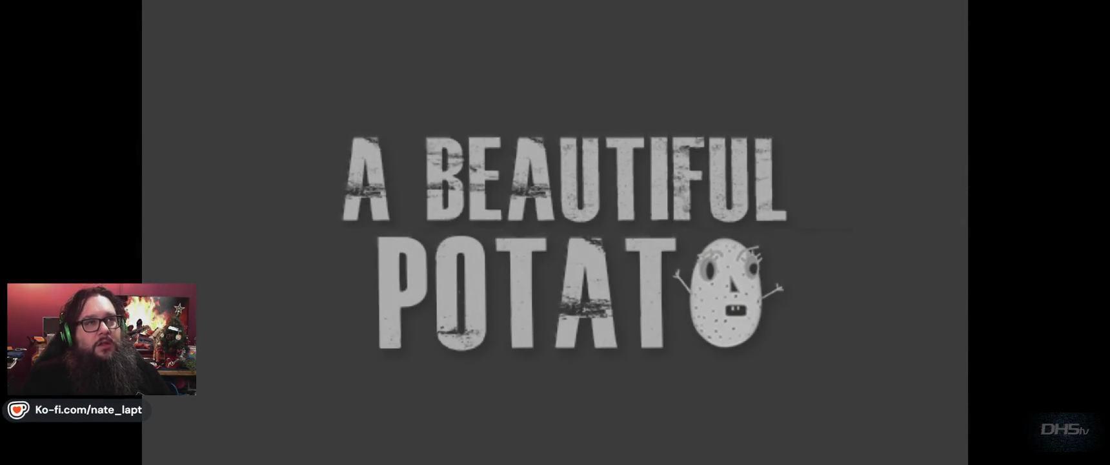
pyautogui.press('Return')
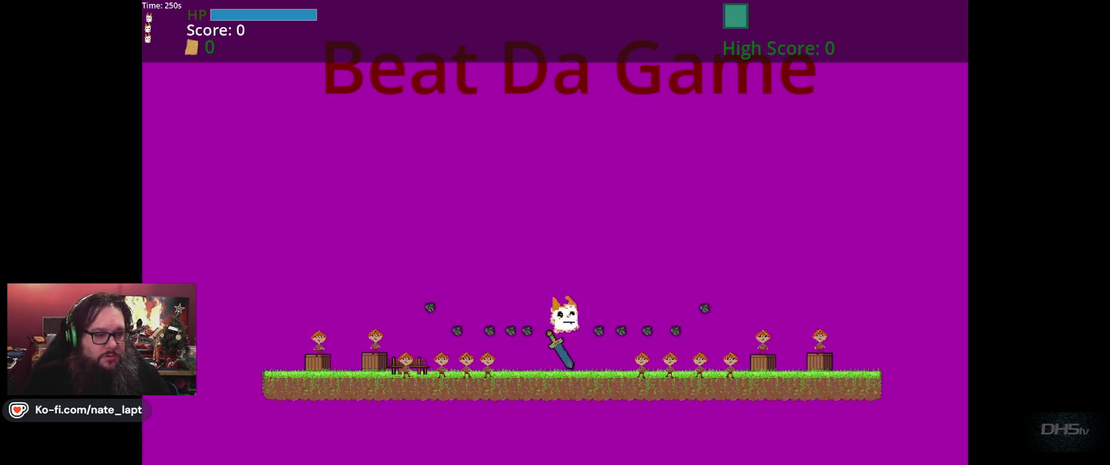
pyautogui.press('Left')
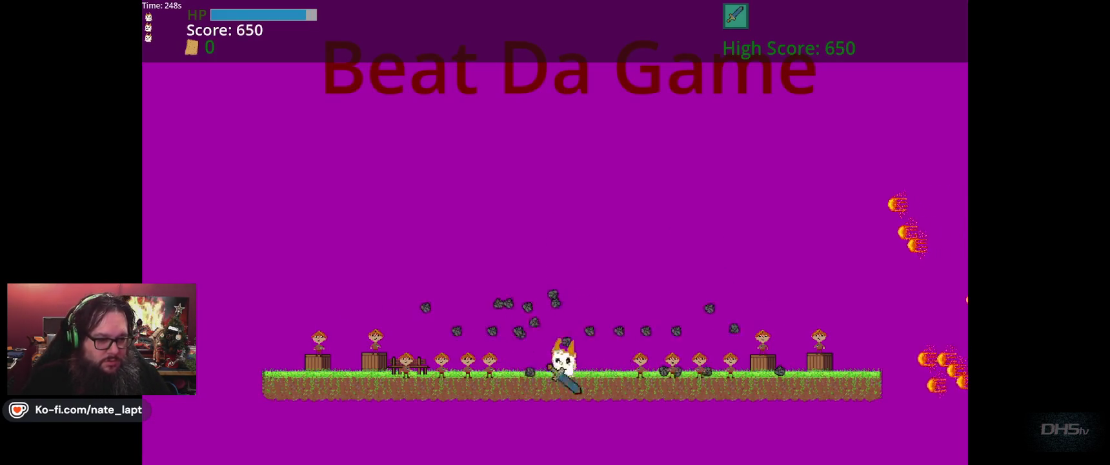
pyautogui.press('Right')
pyautogui.press('Right')
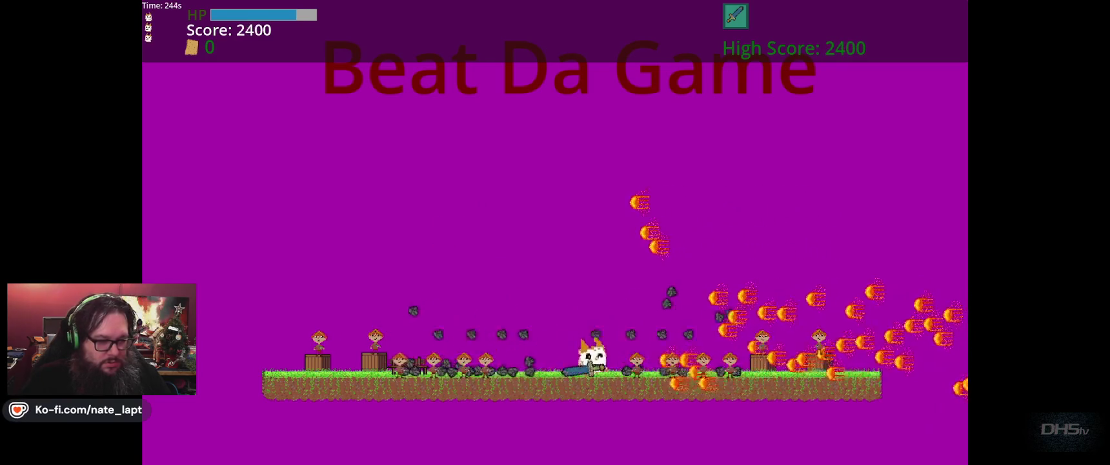
pyautogui.press('Left')
pyautogui.press('Right')
pyautogui.press('Up')
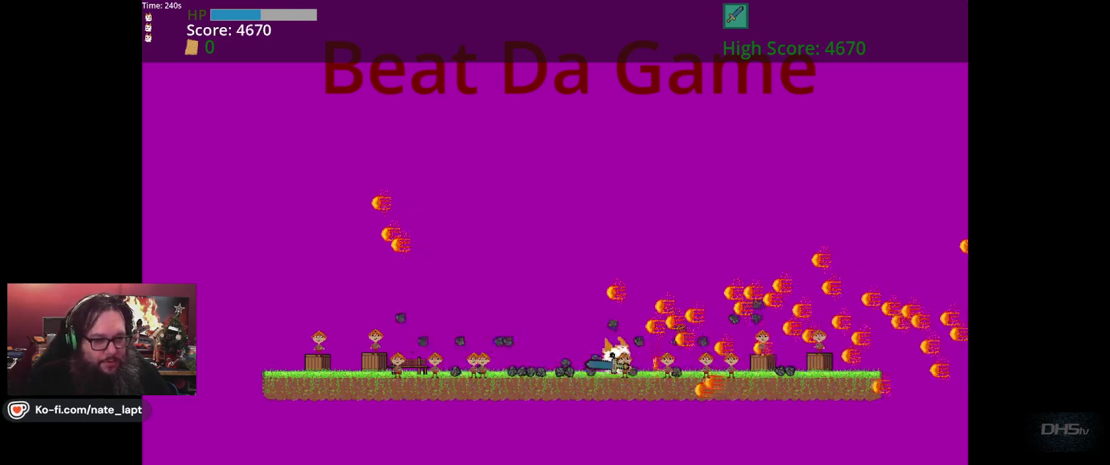
pyautogui.press('Right')
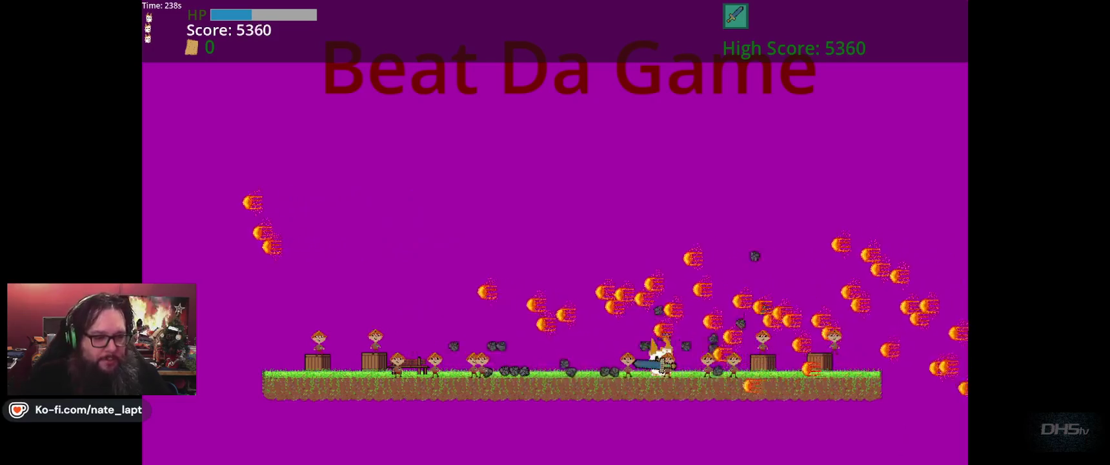
pyautogui.press('Left')
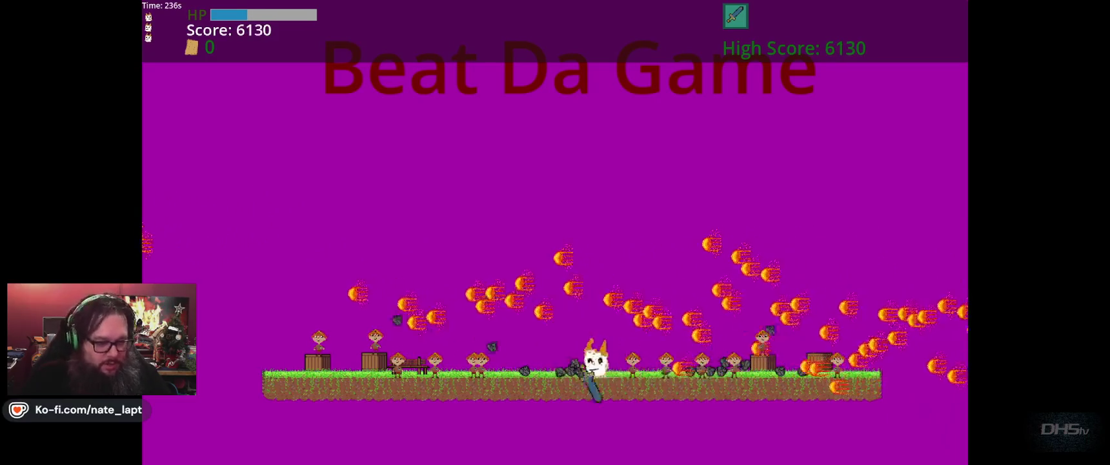
pyautogui.press('Right')
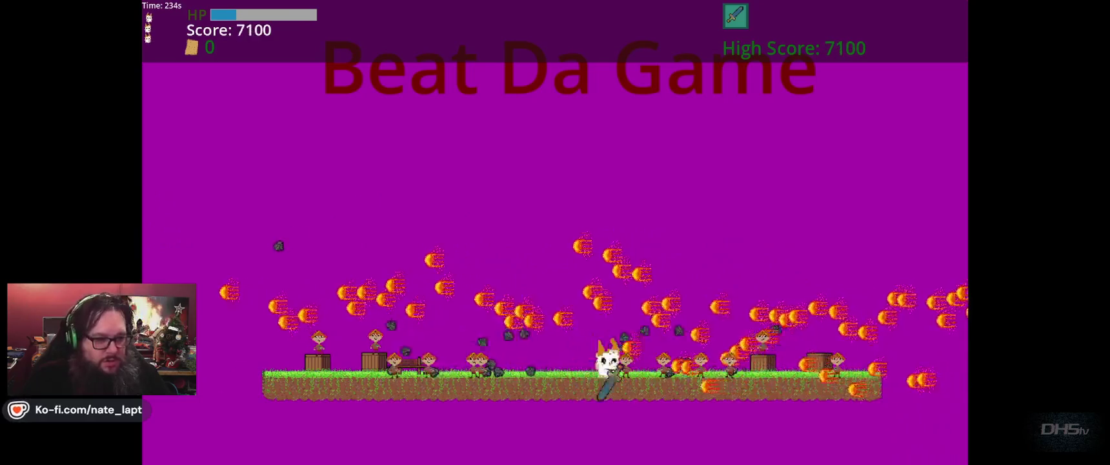
pyautogui.press('Right')
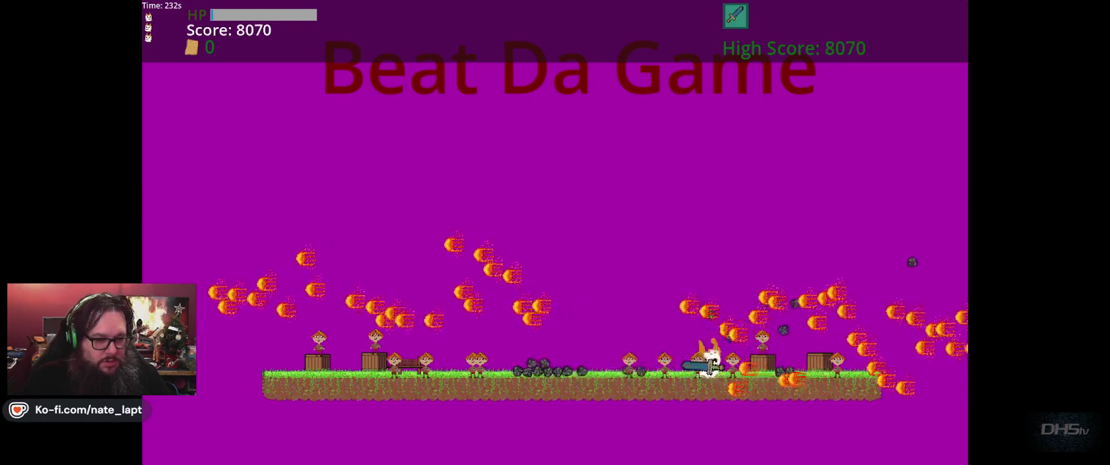
pyautogui.press('Left')
pyautogui.press('Left')
pyautogui.press('Right')
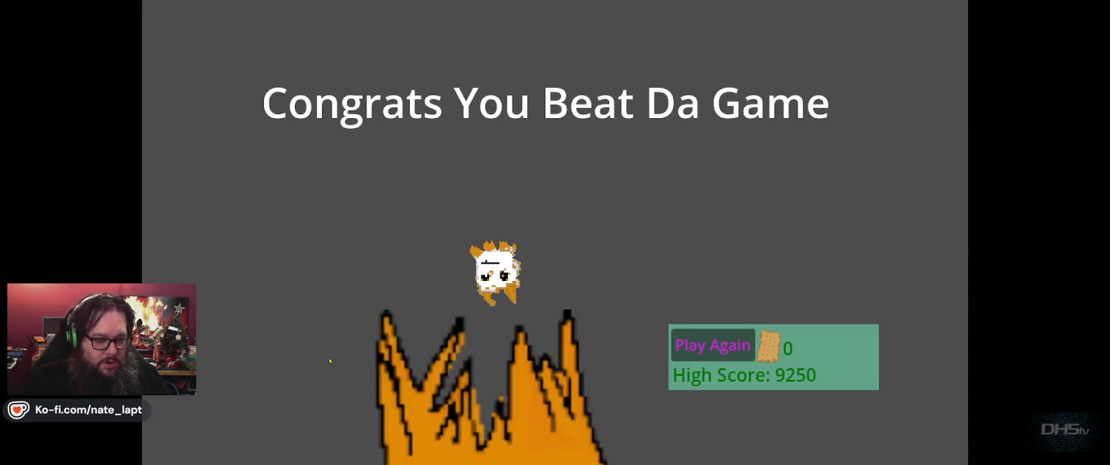
pyautogui.press('F8')
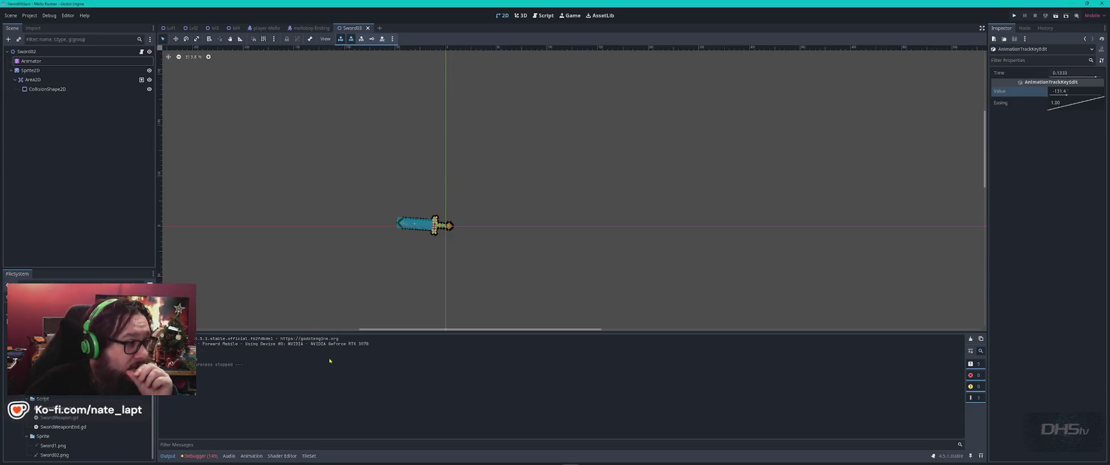
# Retime the swing's last rotation key in the Inspector and preview the animation.
pyautogui.click(31, 60)
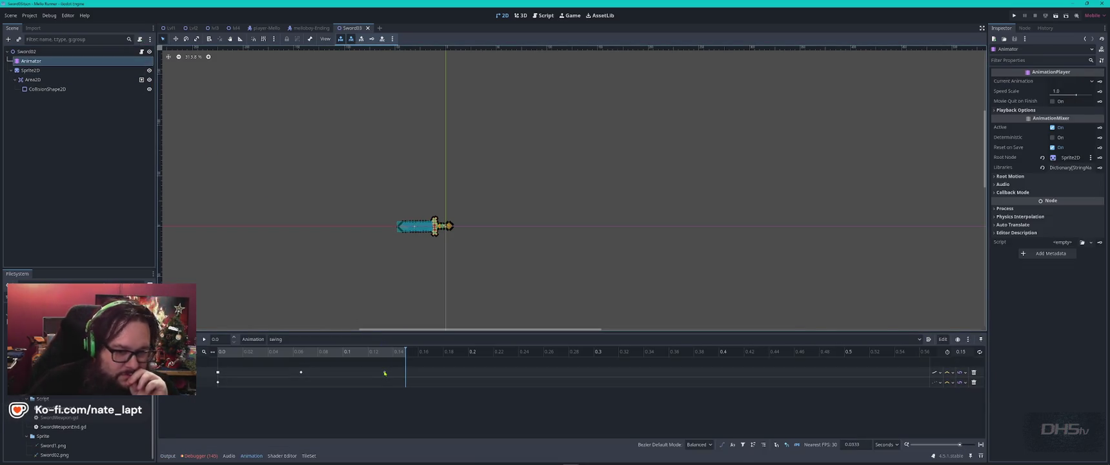
pyautogui.click(964, 352)
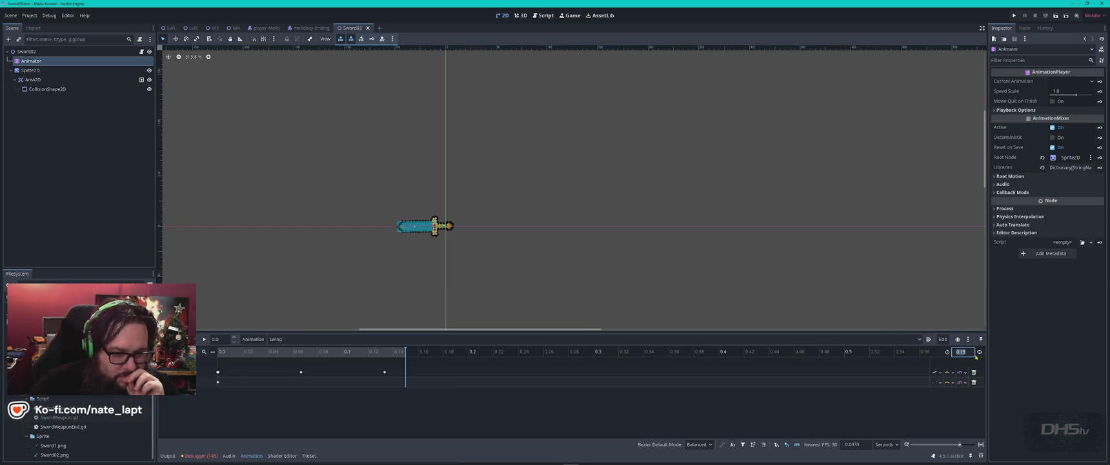
pyautogui.write('0')
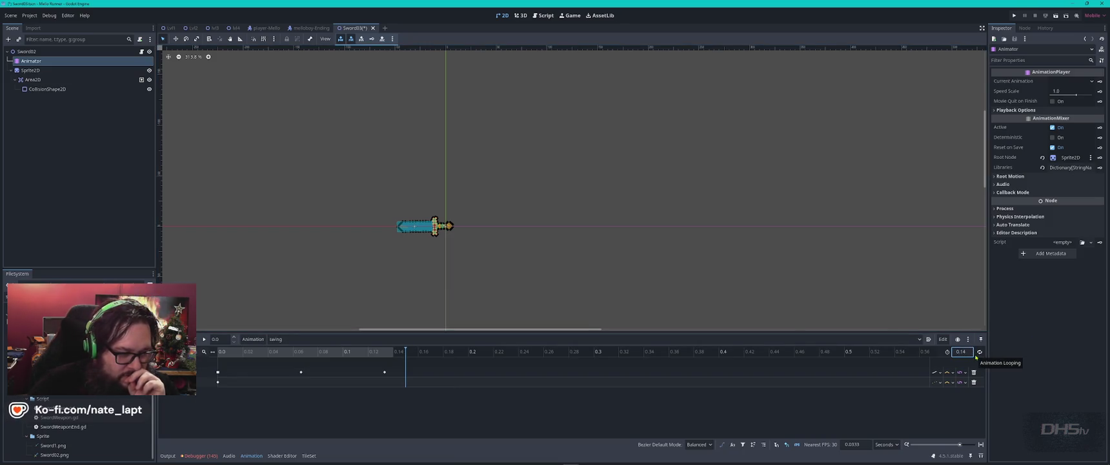
pyautogui.click(386, 372)
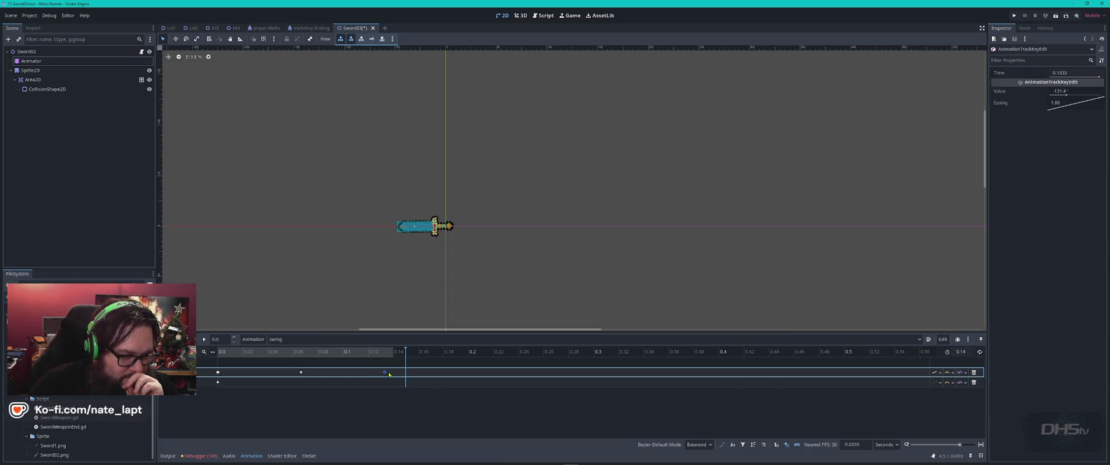
pyautogui.rightClick(385, 374)
pyautogui.click(1062, 113)
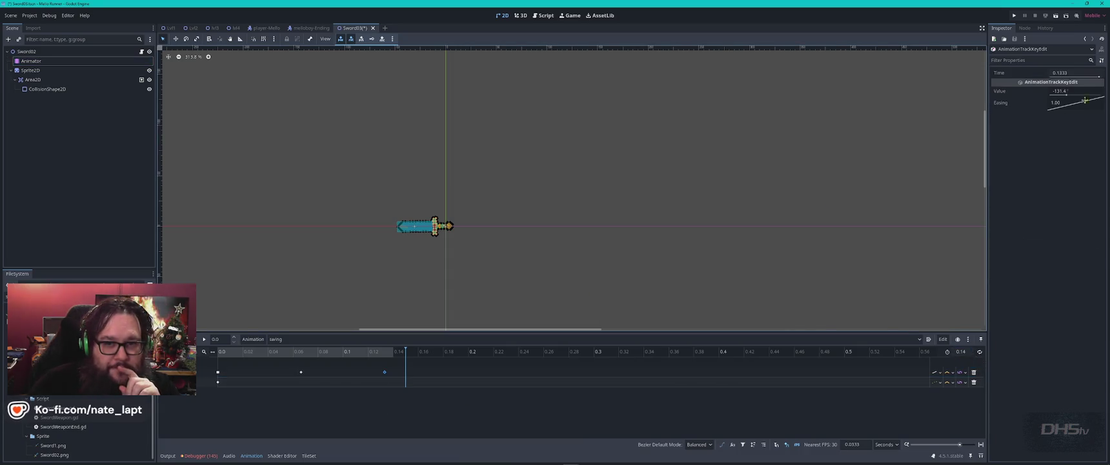
pyautogui.click(1069, 73)
pyautogui.click(556, 239)
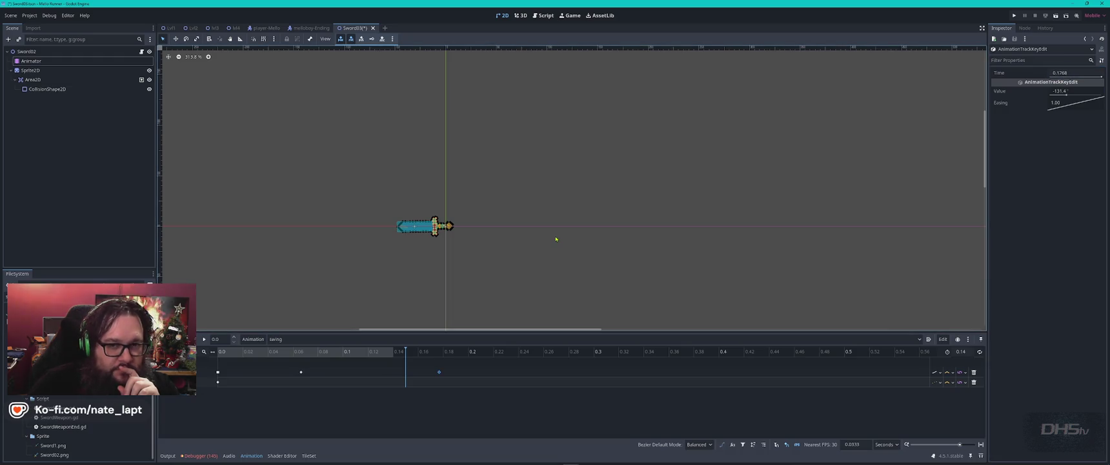
pyautogui.click(1074, 73)
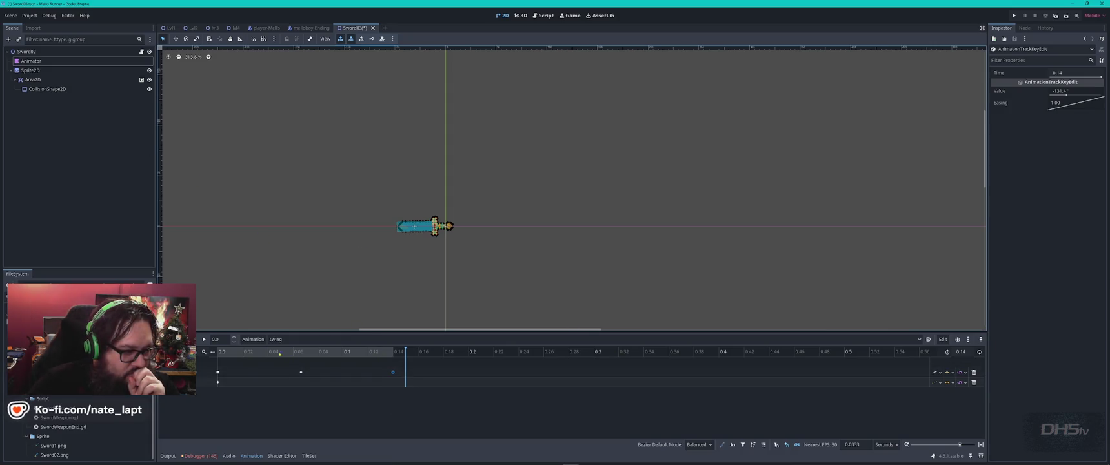
pyautogui.click(204, 339)
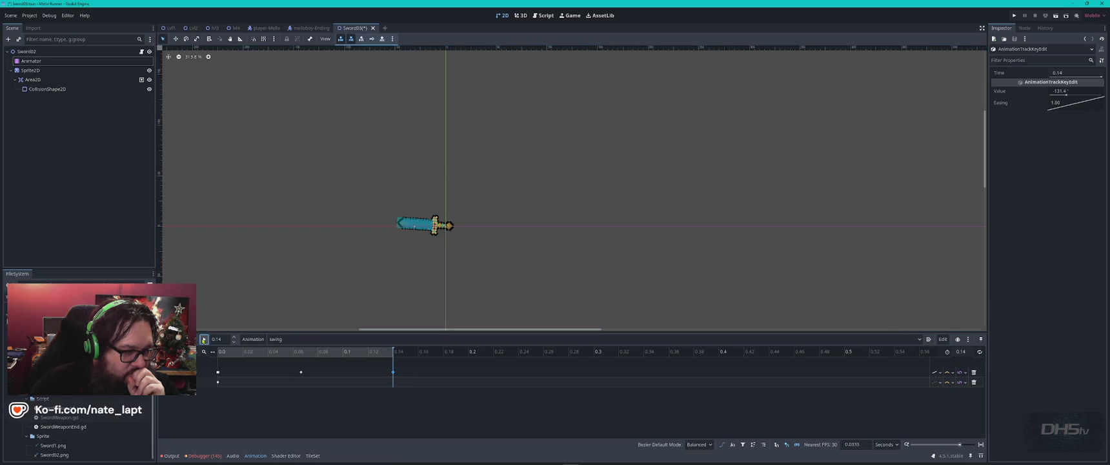
pyautogui.click(204, 340)
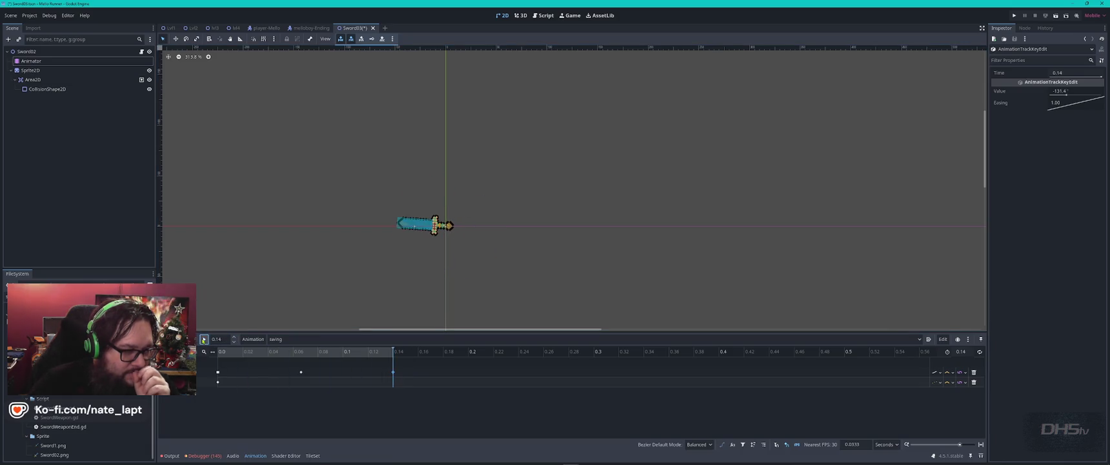
# Move the earlier rotation key to 0.0333 s, set the length to 0.11 s, and save Sword03.
pyautogui.click(301, 373)
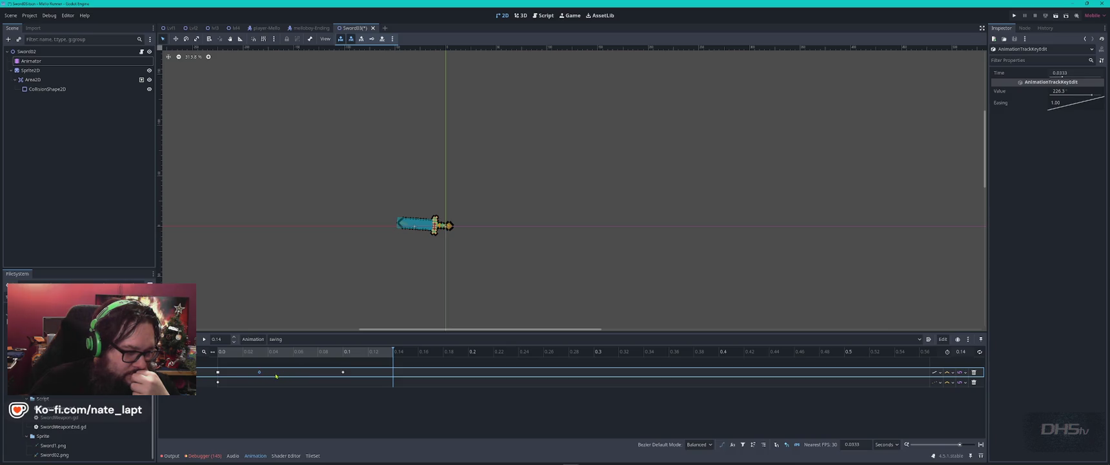
pyautogui.click(1062, 73)
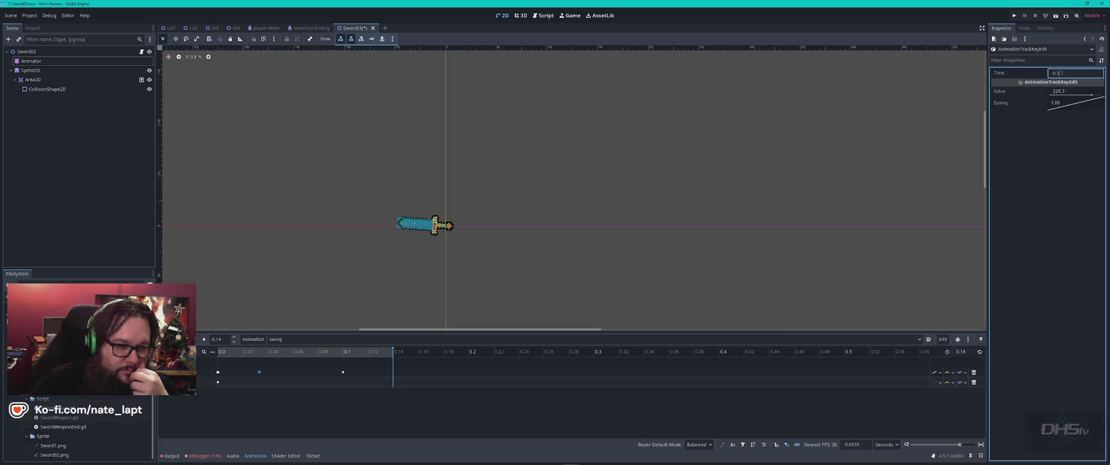
pyautogui.write('1')
pyautogui.press('Return')
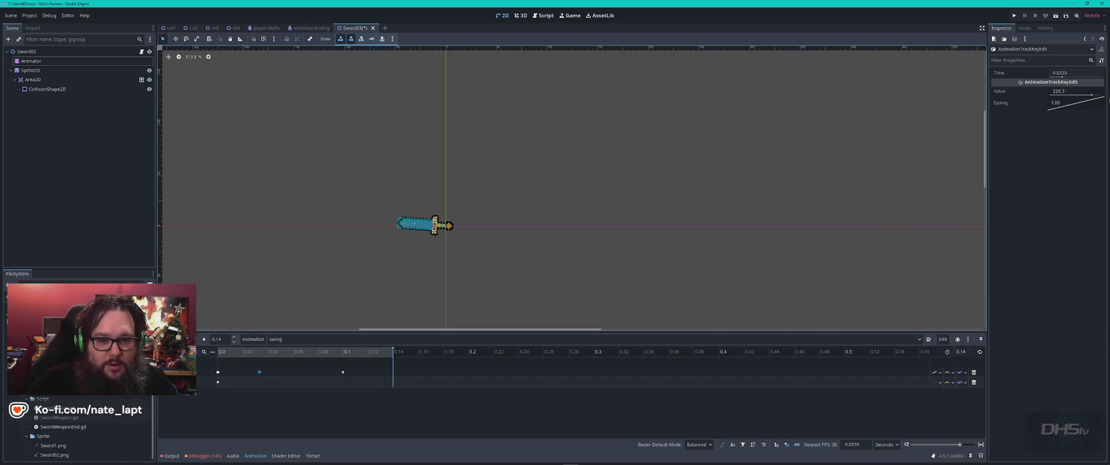
pyautogui.click(962, 353)
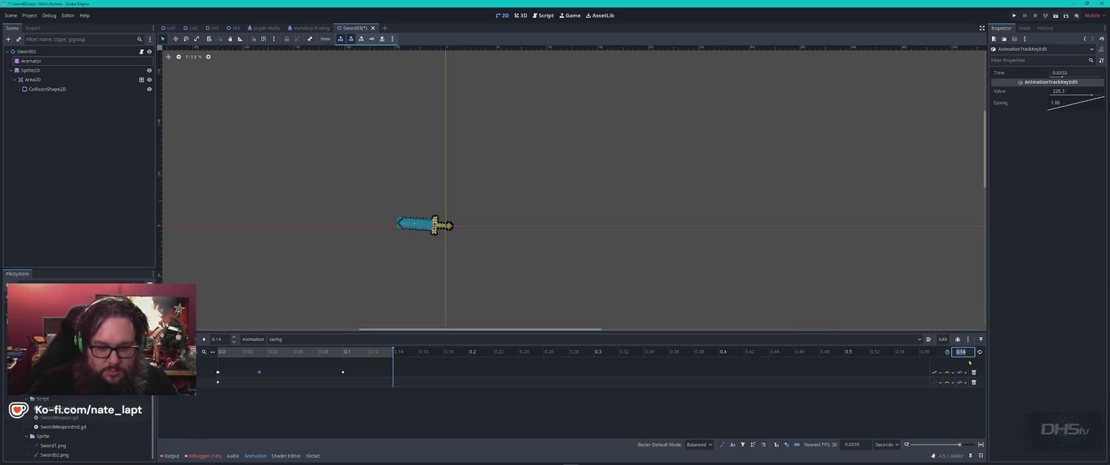
pyautogui.write('0.15')
pyautogui.write('0.11')
pyautogui.press('Return')
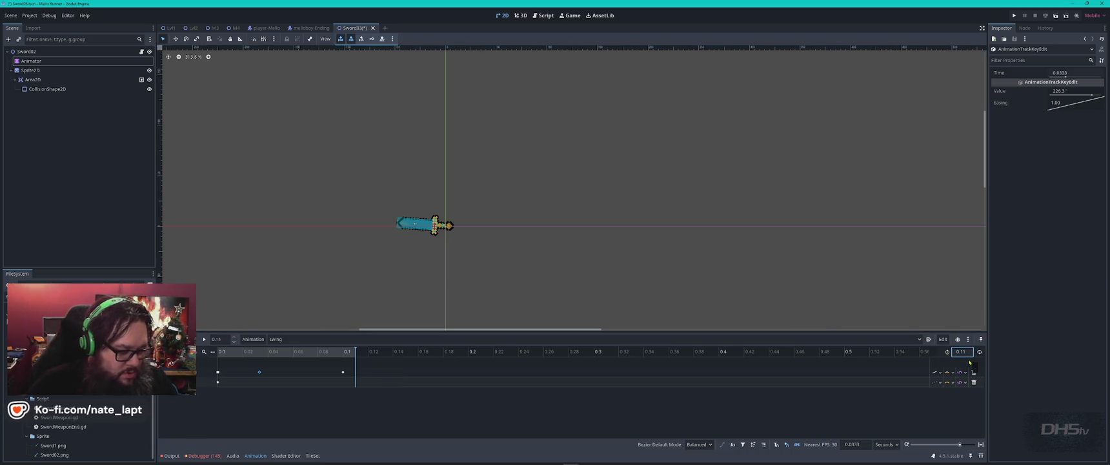
pyautogui.hotkey('ctrl', 's')
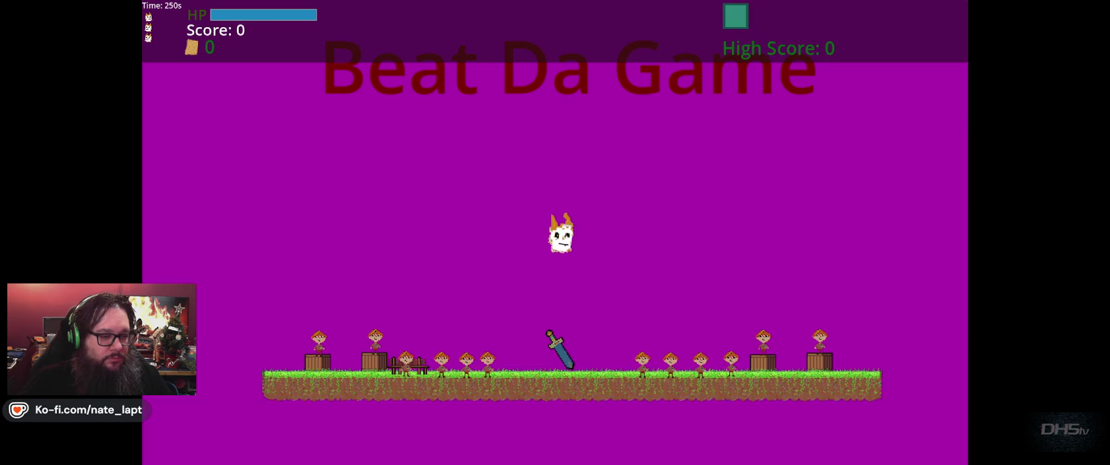
pyautogui.press('Right')
pyautogui.press('Left')
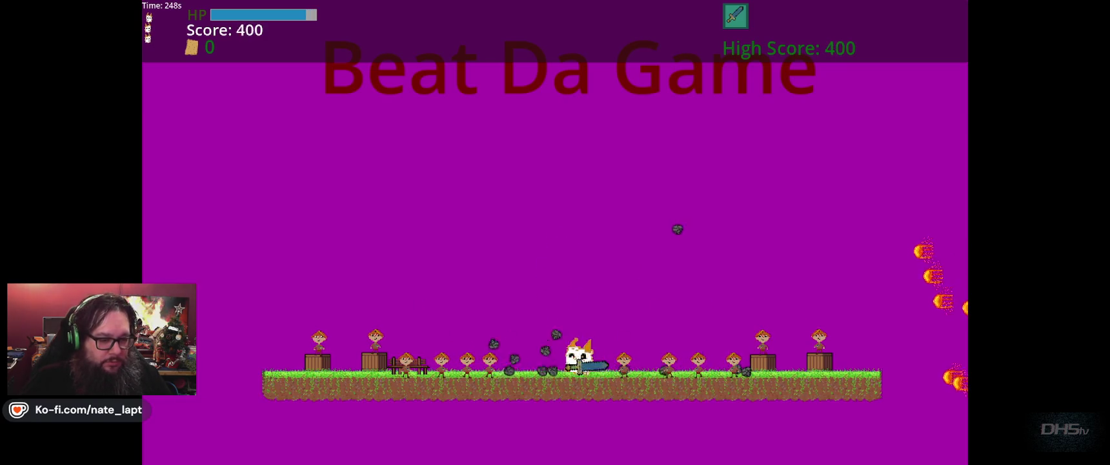
pyautogui.press('Right')
pyautogui.press('Left')
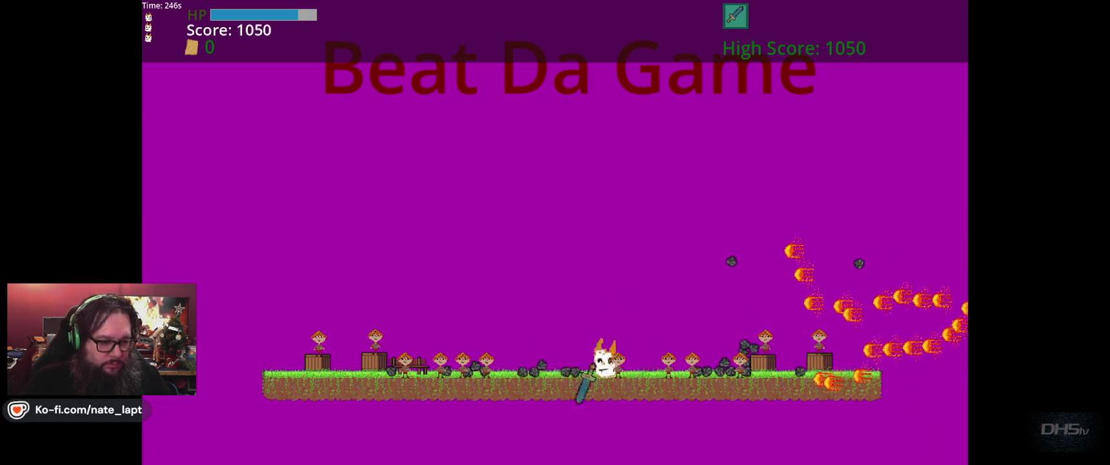
pyautogui.press('Right')
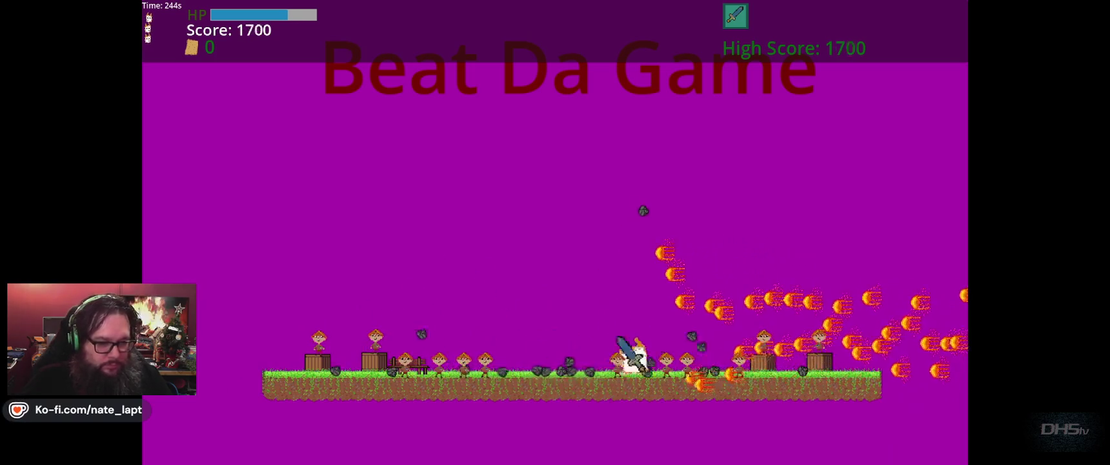
pyautogui.press('Right')
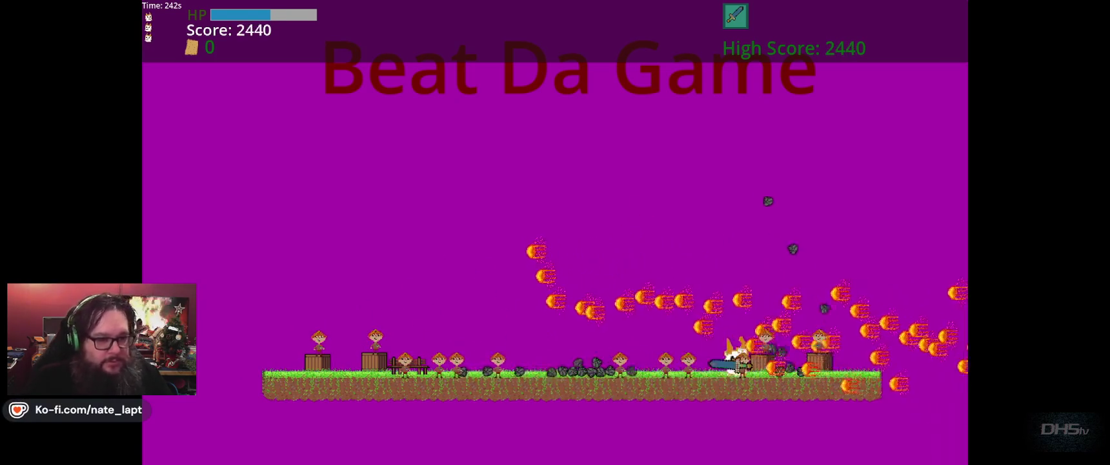
pyautogui.press('Left')
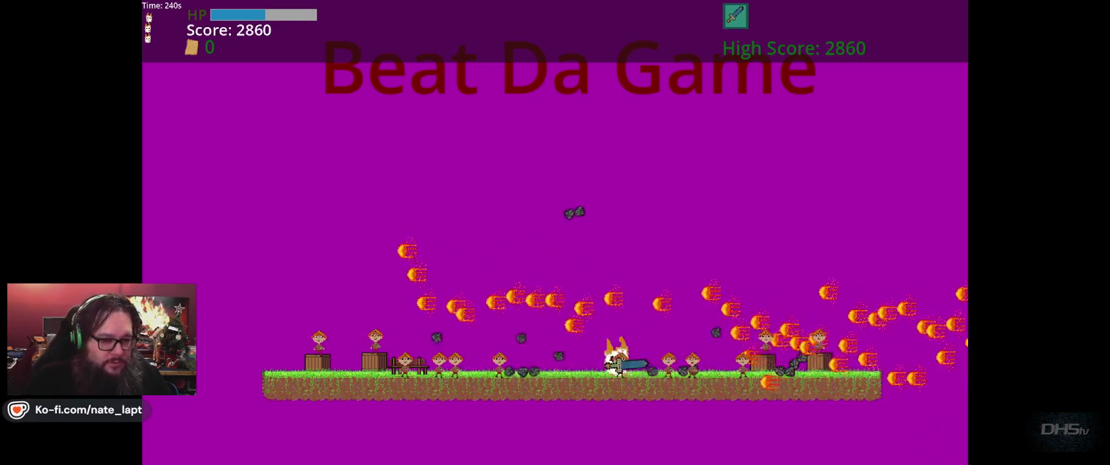
pyautogui.press('Right')
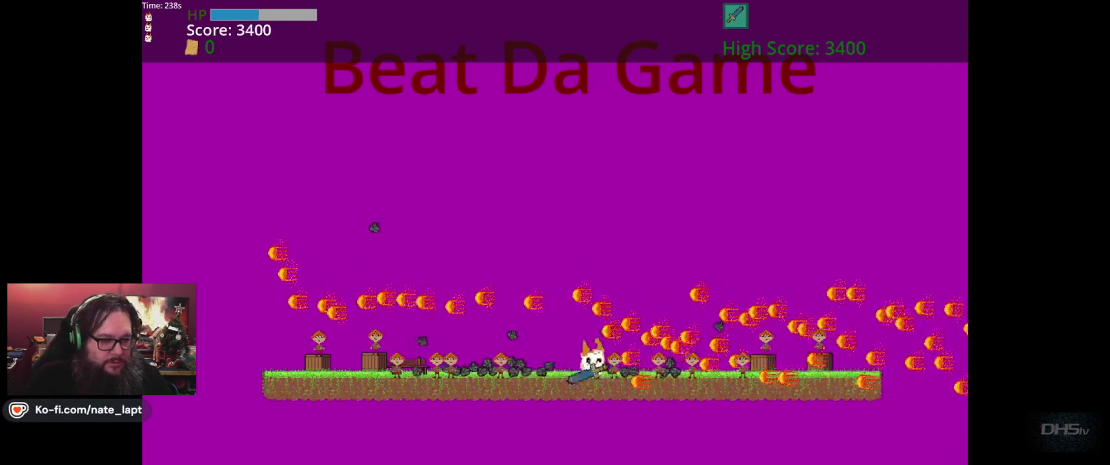
pyautogui.press('Right')
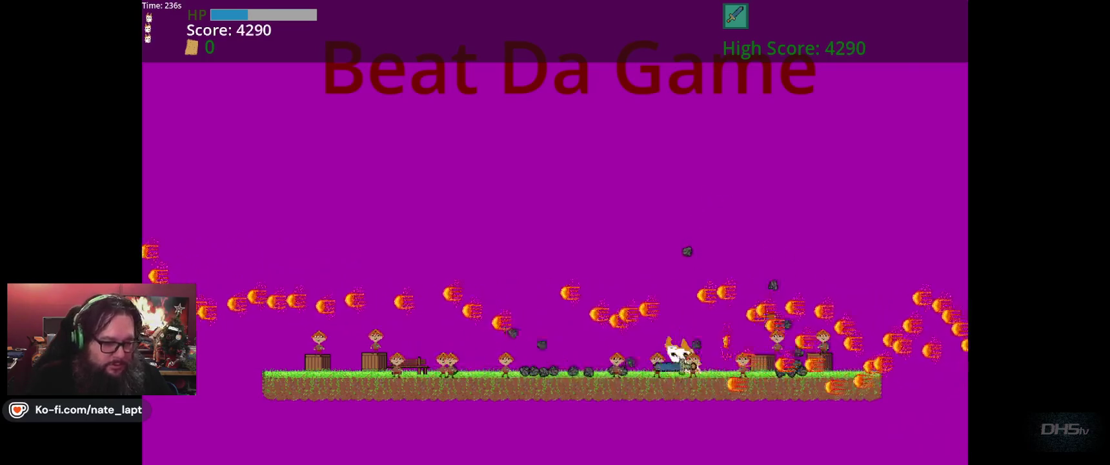
pyautogui.press('Left')
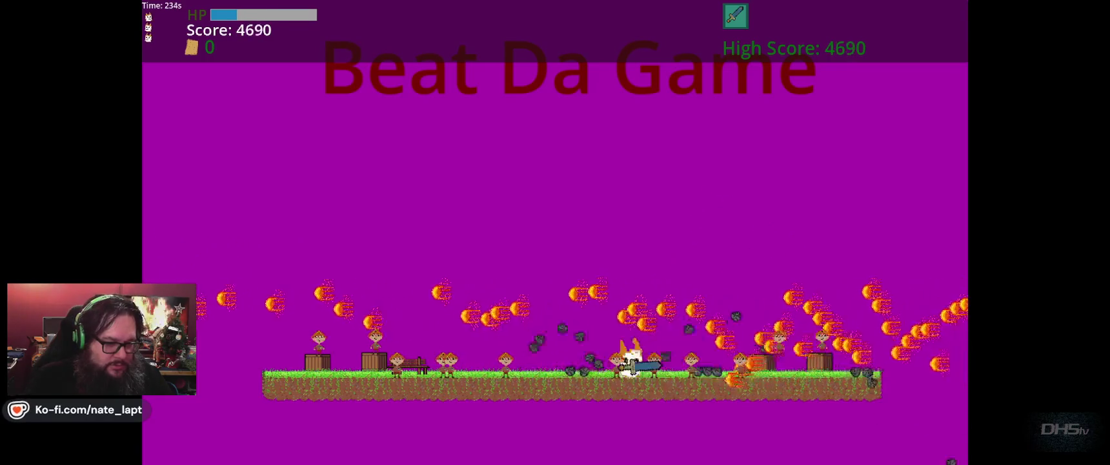
pyautogui.press('Left')
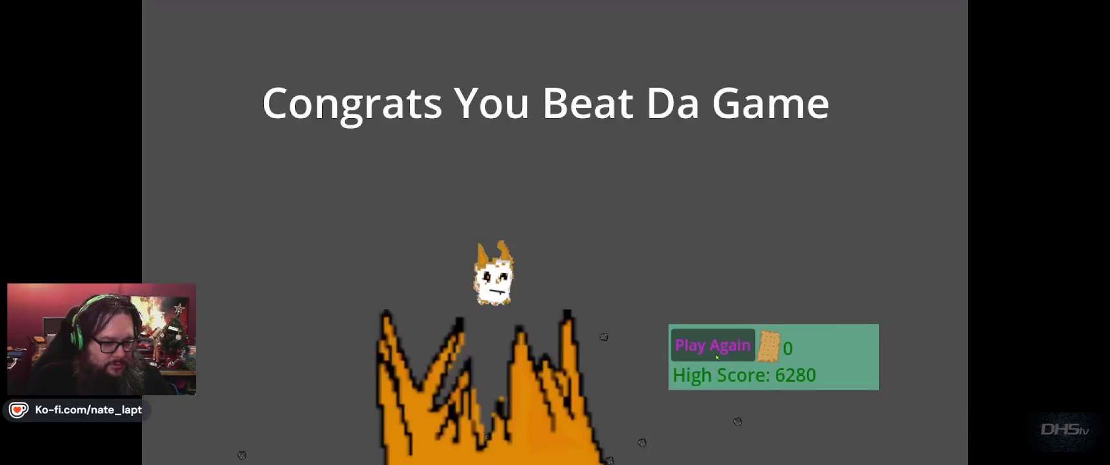
pyautogui.press('F8')
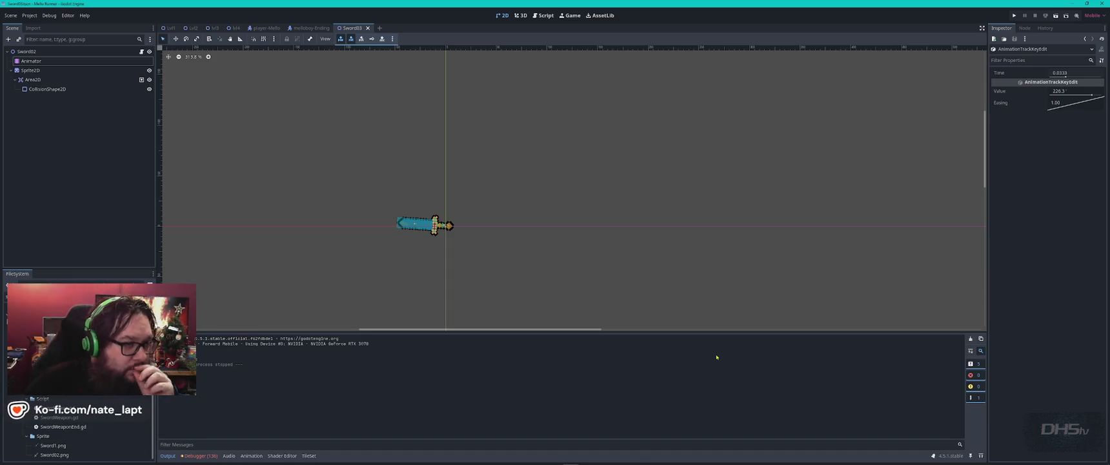
# Open SwordWeaponEnd.gd in the script editor and search it for 'press'.
pyautogui.click(543, 16)
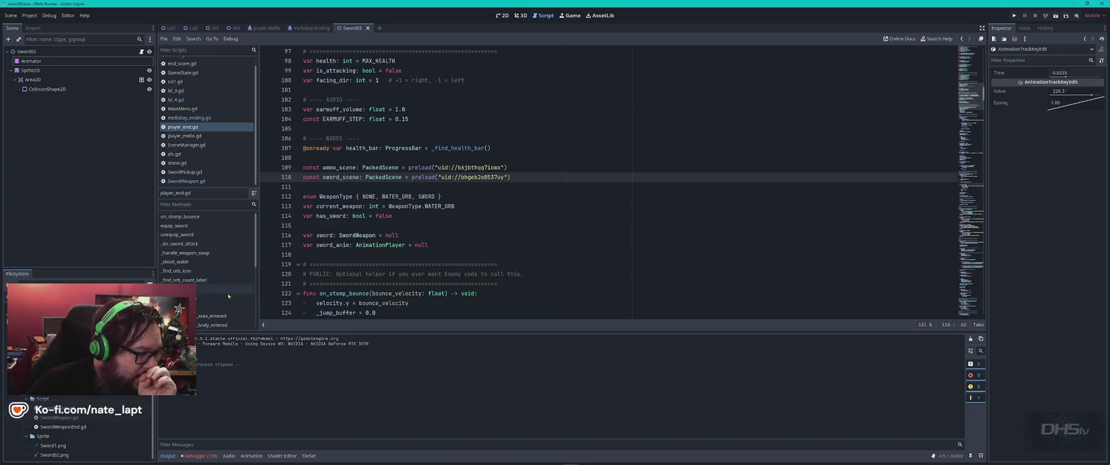
pyautogui.doubleClick(90, 425)
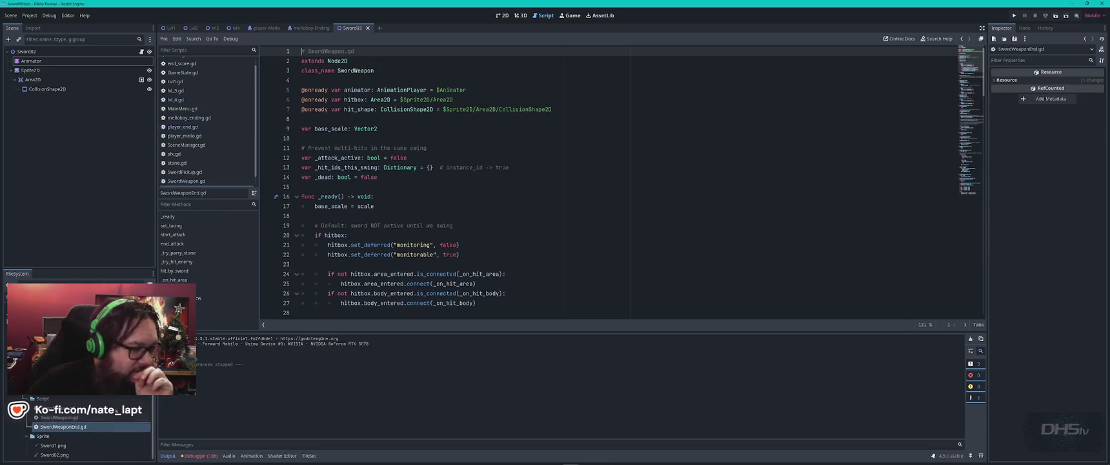
pyautogui.hotkey('ctrl', 'f')
pyautogui.write('press')
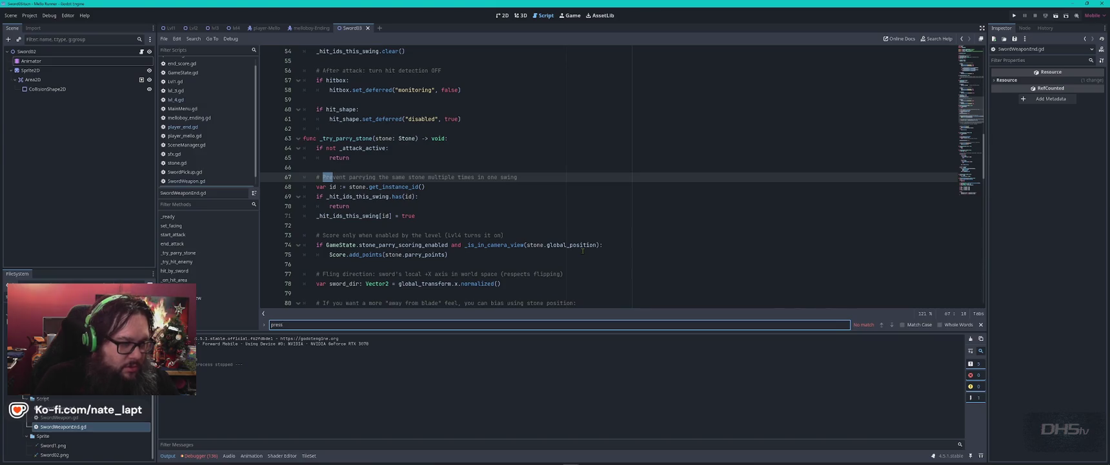
pyautogui.press('Escape')
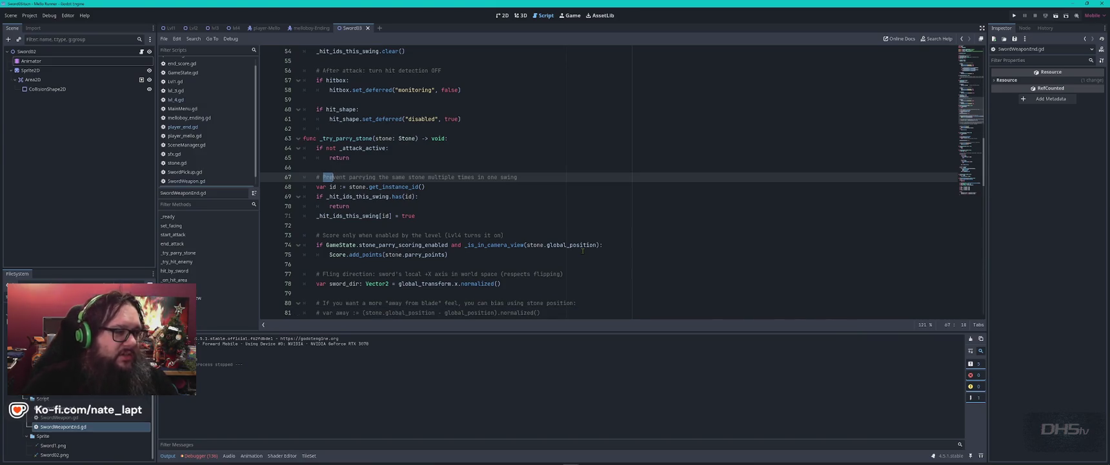
# In player_end.gd, change is_action_just_pressed("attack") to is_action_pressed, then run the game.
pyautogui.click(183, 127)
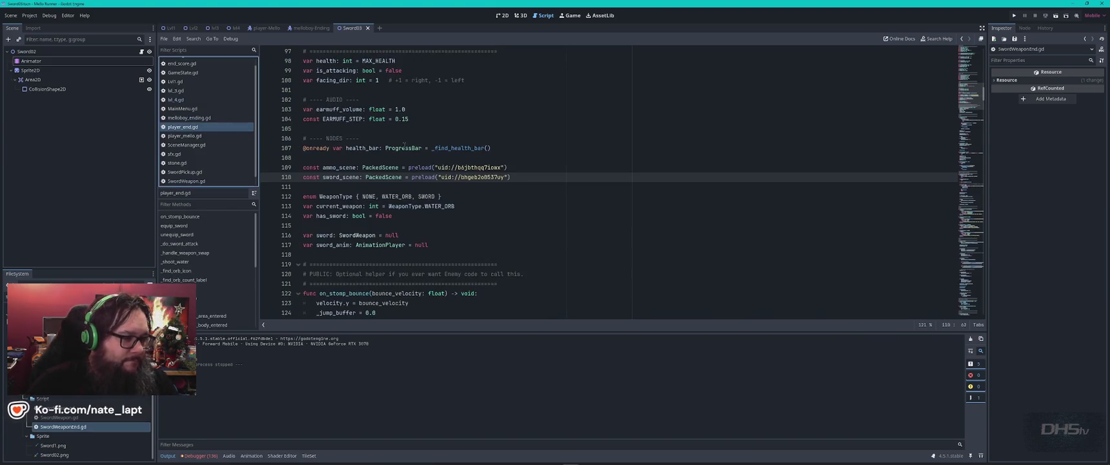
pyautogui.hotkey('ctrl', 'f')
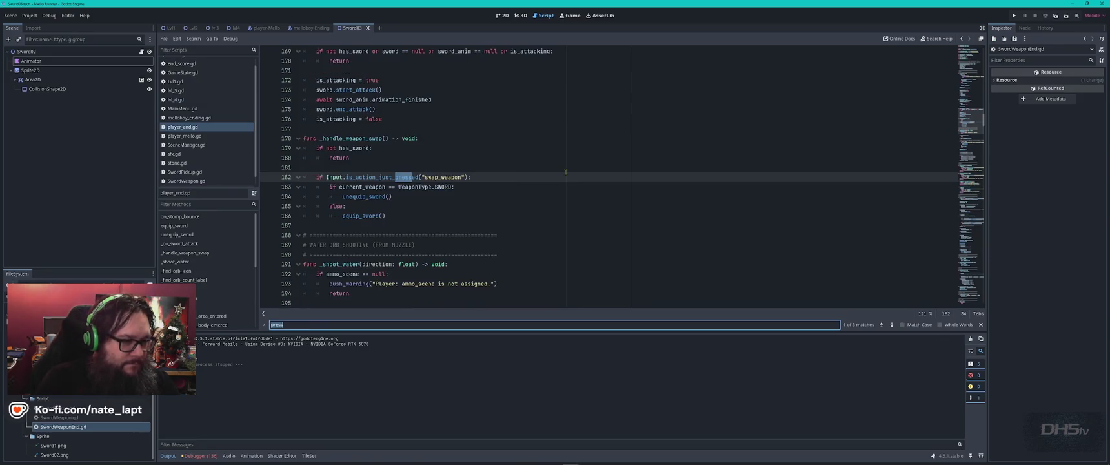
pyautogui.press('Return')
pyautogui.press('Return')
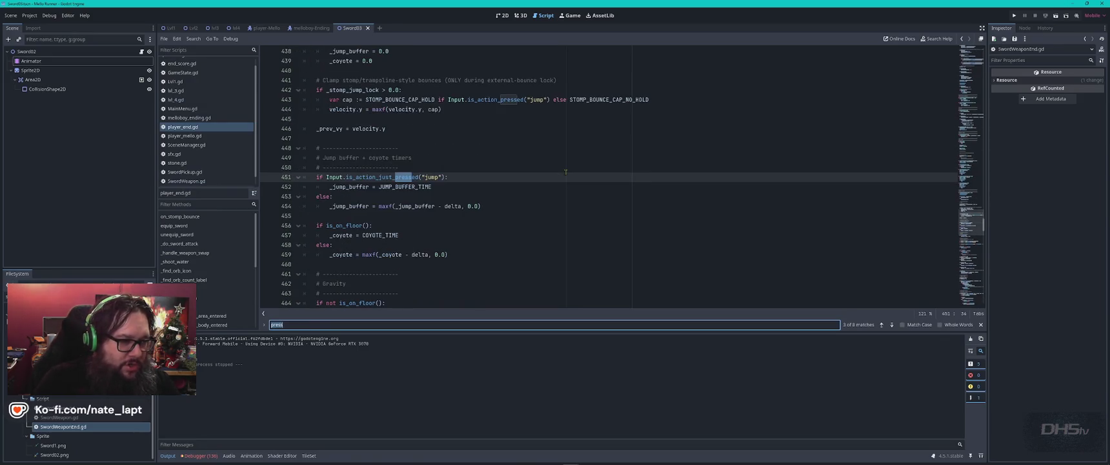
pyautogui.press('Return')
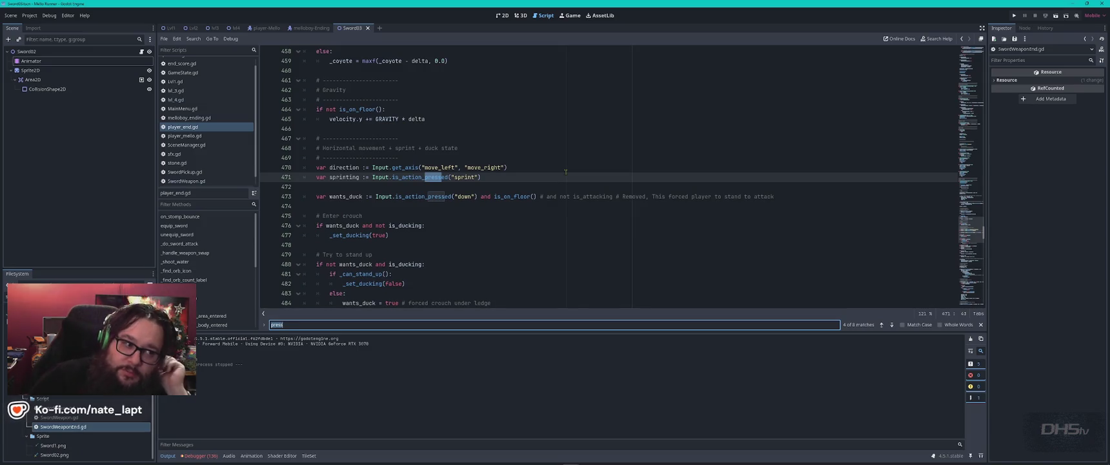
pyautogui.press('Return')
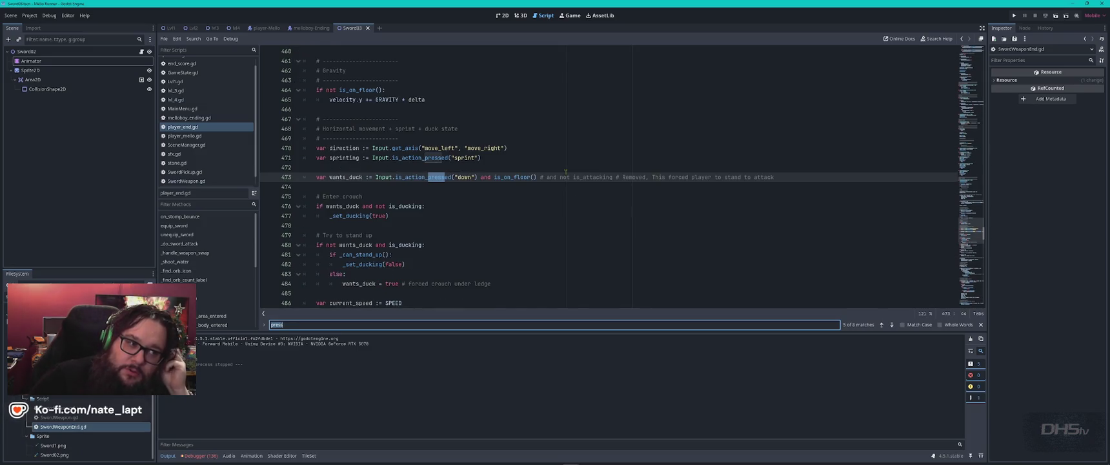
pyautogui.press('Return')
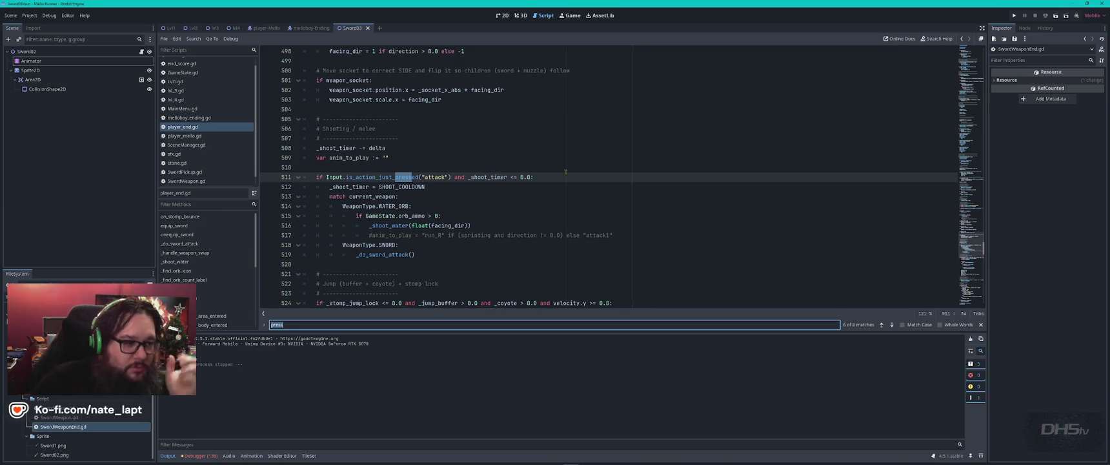
pyautogui.click(390, 177)
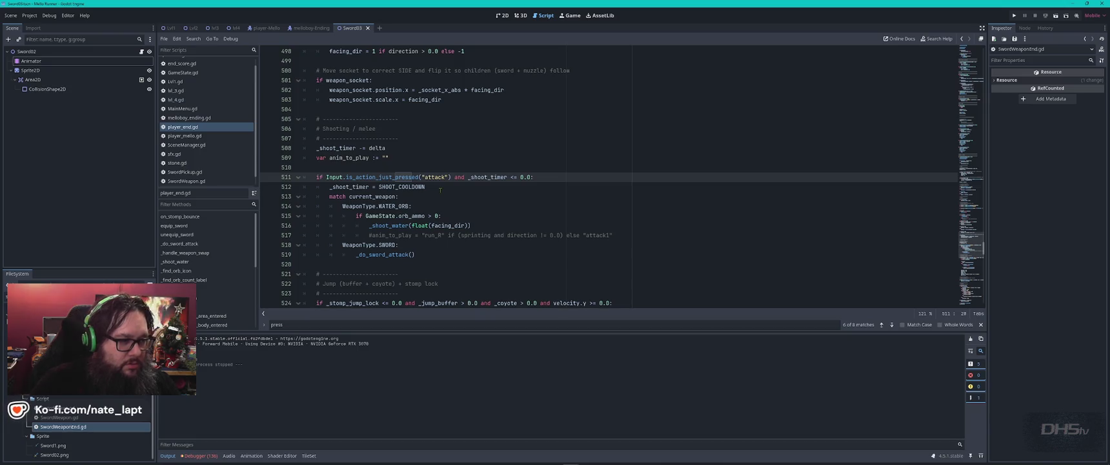
pyautogui.press('BackSpace')
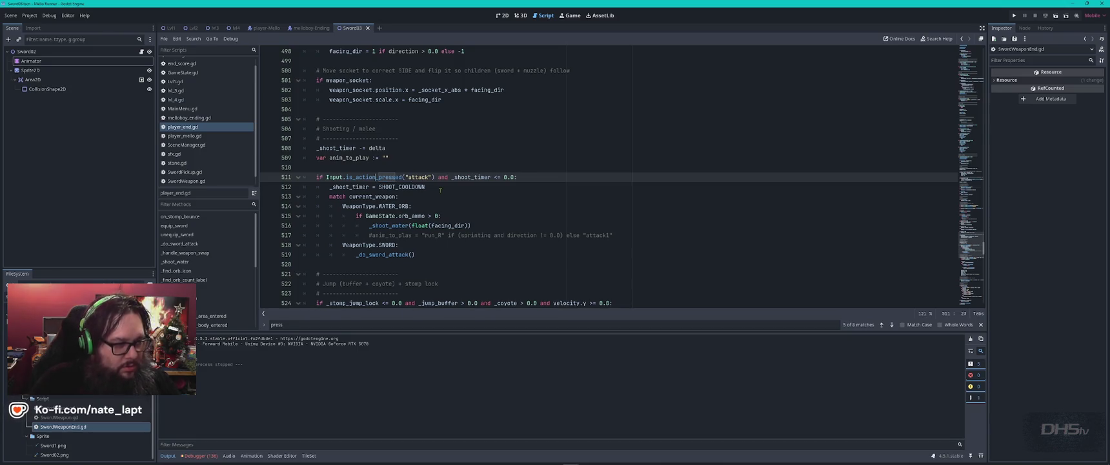
pyautogui.press('Escape')
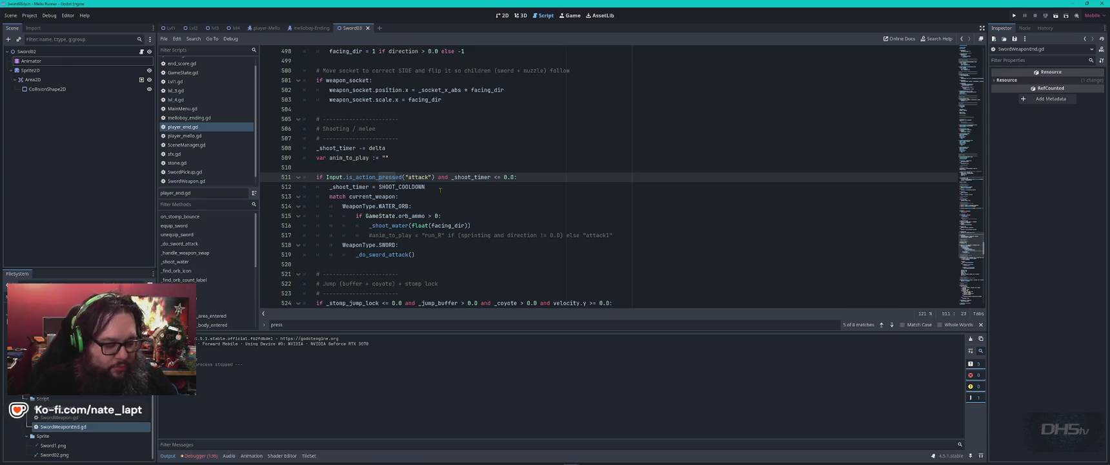
pyautogui.press('F5')
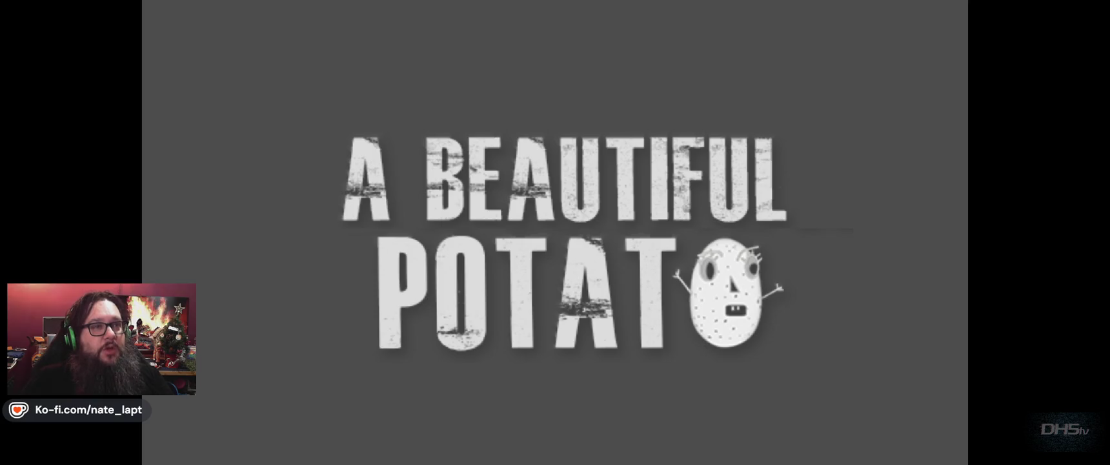
# Start from the title menu and fight enemies, running, jumping and swinging the sword.
pyautogui.press('Return')
pyautogui.press('Right')
pyautogui.press('Left')
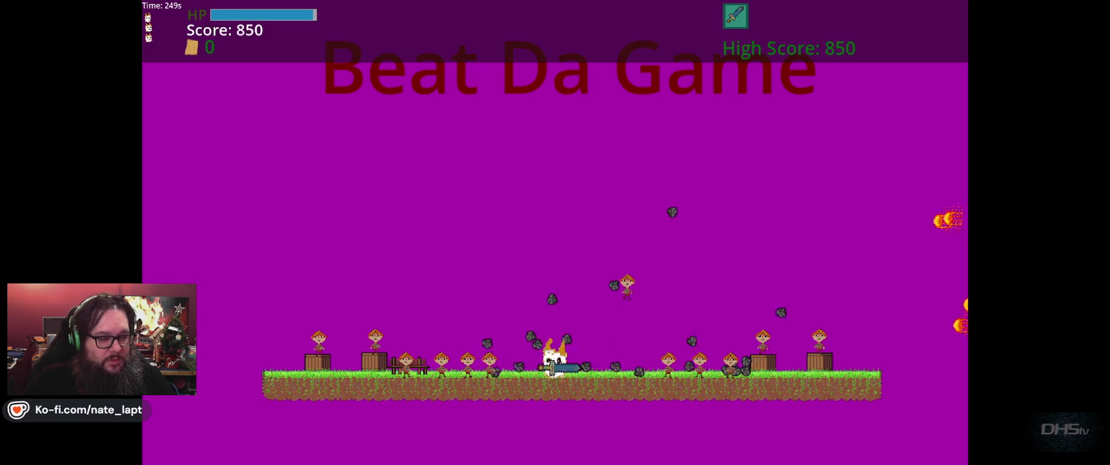
pyautogui.press('Right')
pyautogui.press('Up')
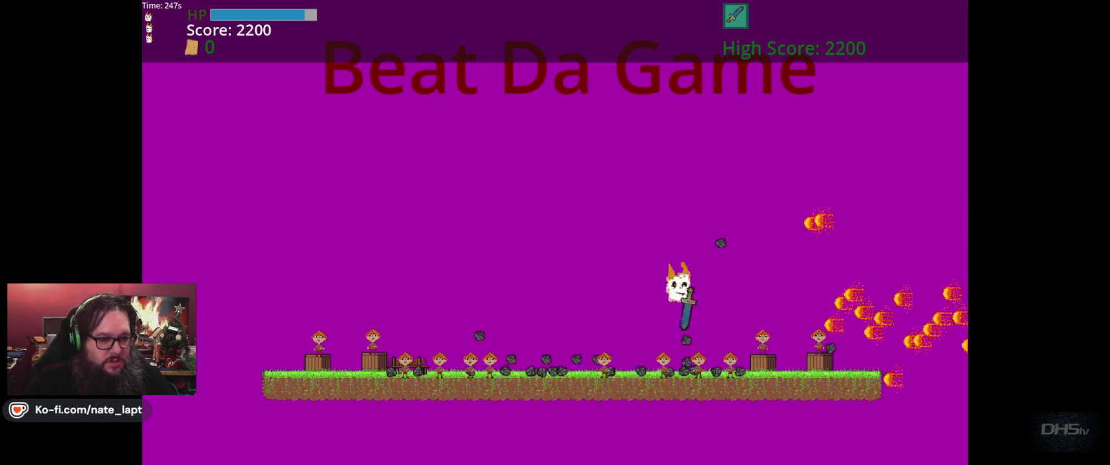
pyautogui.press('Up')
pyautogui.press('Right')
pyautogui.press('Left')
pyautogui.press('Left')
pyautogui.press('Up')
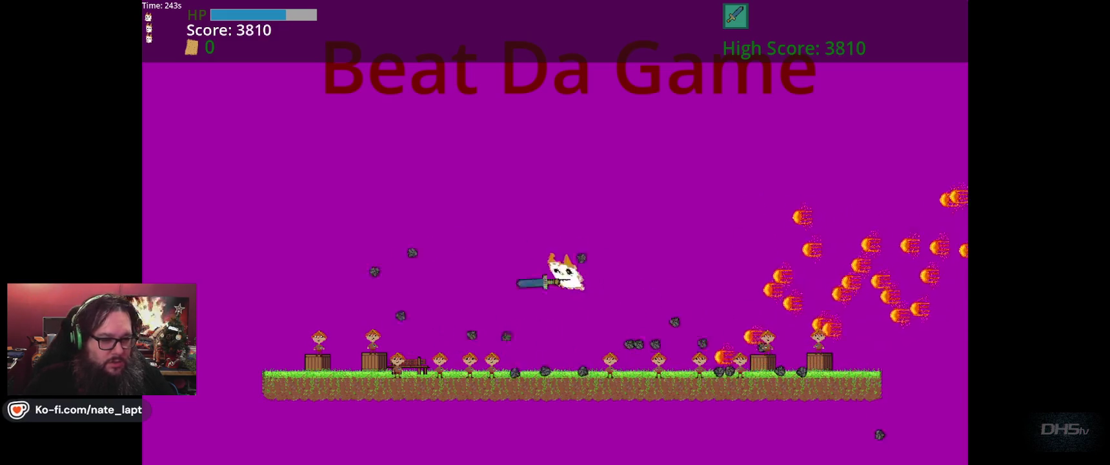
pyautogui.press('Up')
pyautogui.press('Left')
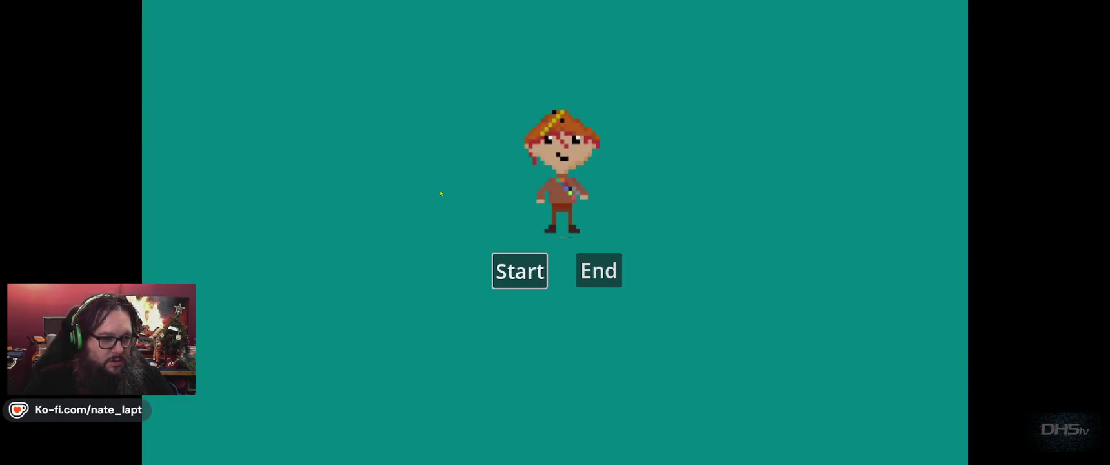
# Jump over the fireballs to the congrats screen (High Score 2940), then quit with F8.
pyautogui.press('space')
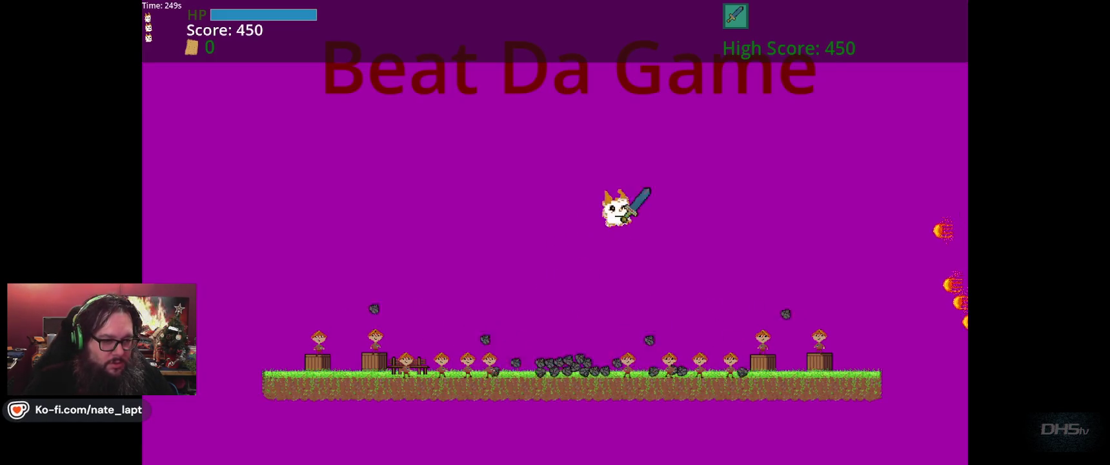
pyautogui.press('Right')
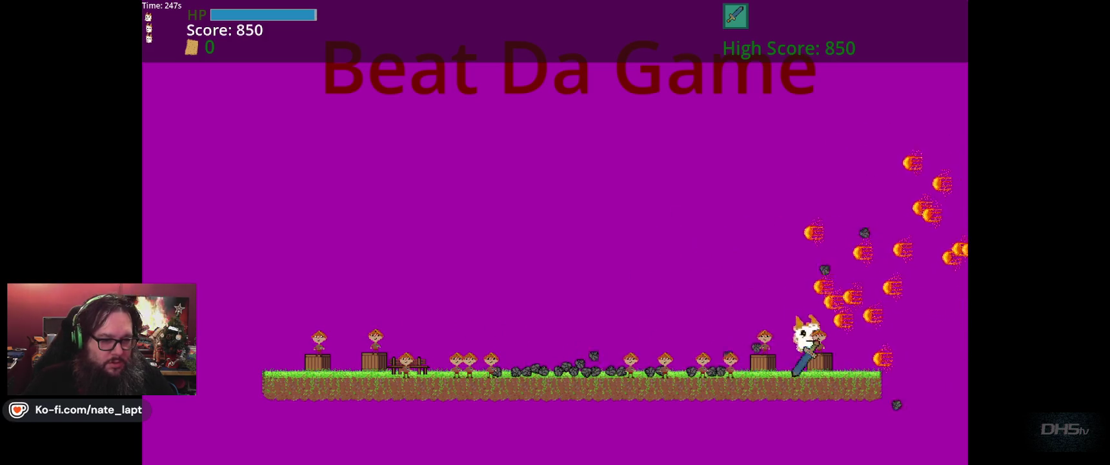
pyautogui.press('space')
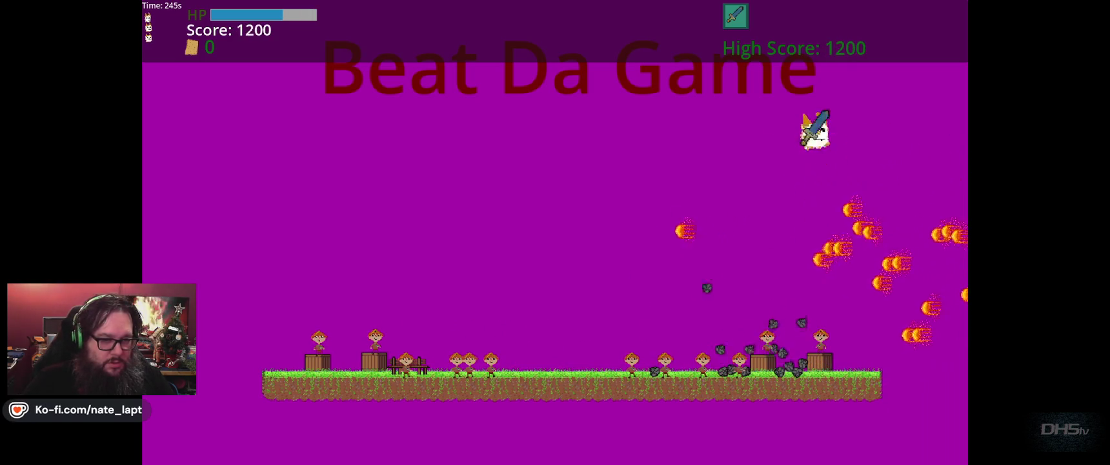
pyautogui.press('space')
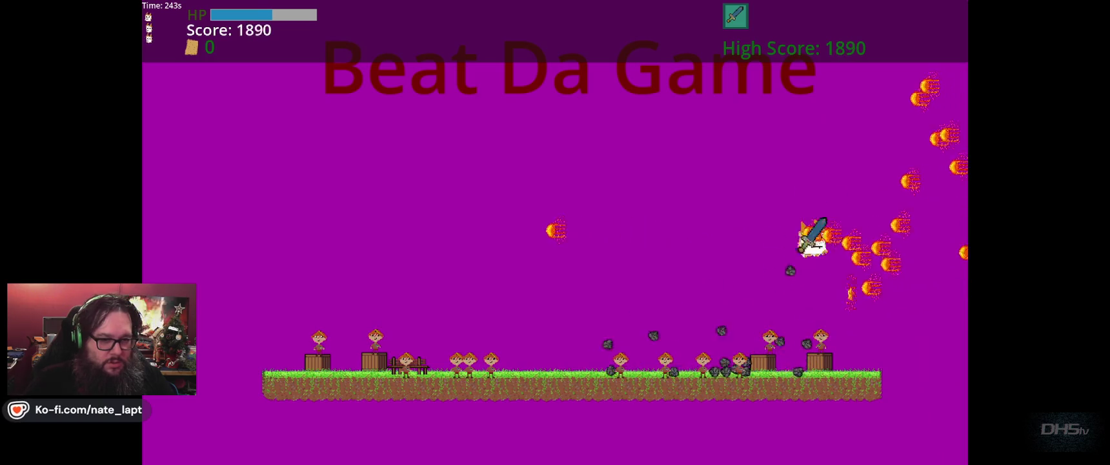
pyautogui.press('space')
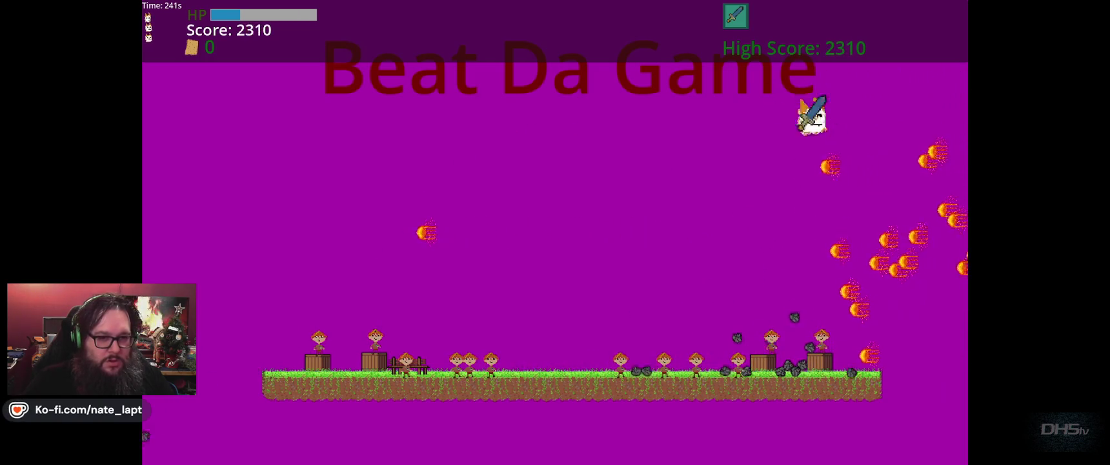
pyautogui.press('space')
pyautogui.press('space')
pyautogui.press('space')
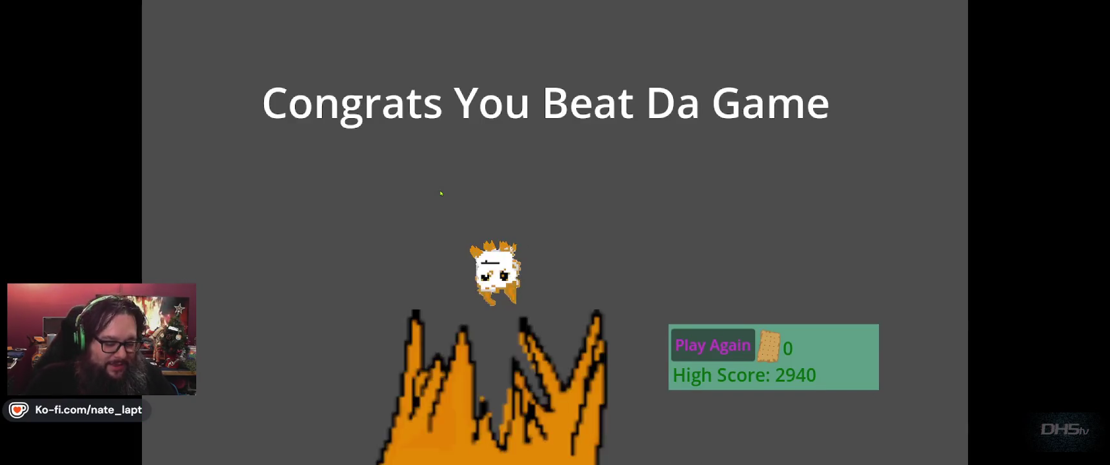
pyautogui.press('F8')
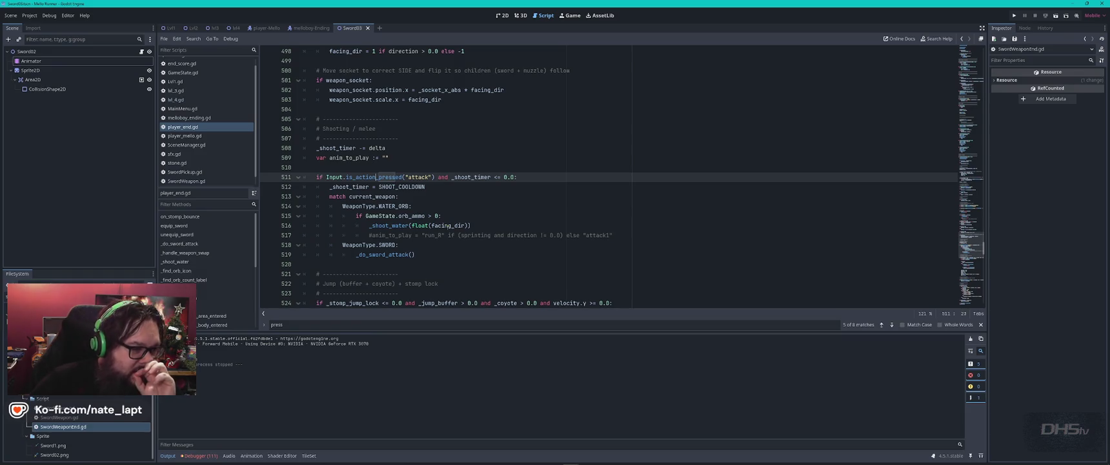
# Search player_end.gd from the top for the 'j' jump matches.
pyautogui.scroll(-5, 480, 218)
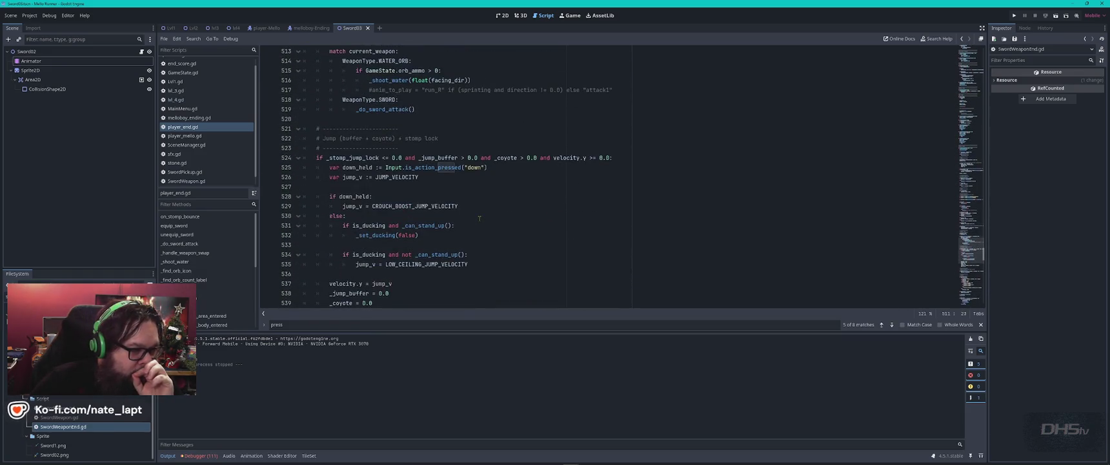
pyautogui.scroll(20, 480, 218)
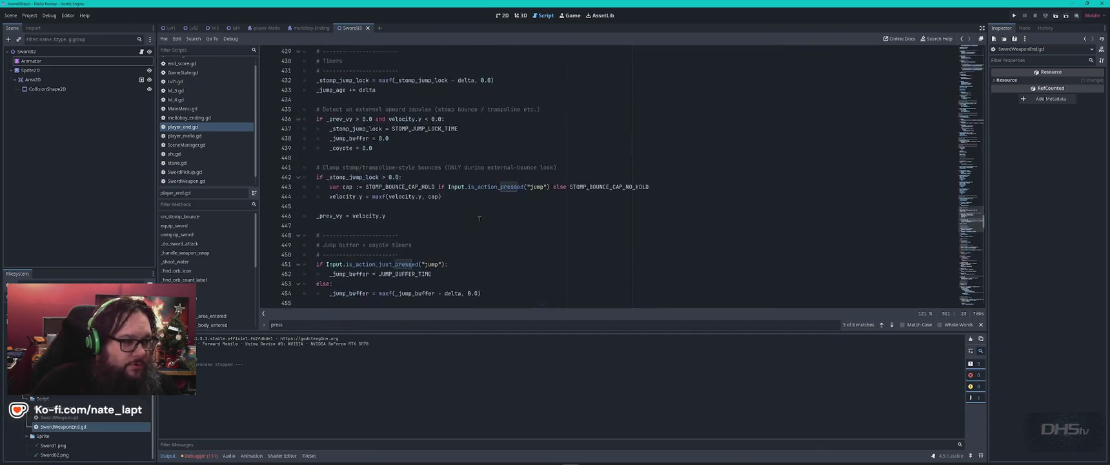
pyautogui.scroll(1, 479, 219)
pyautogui.click(480, 218)
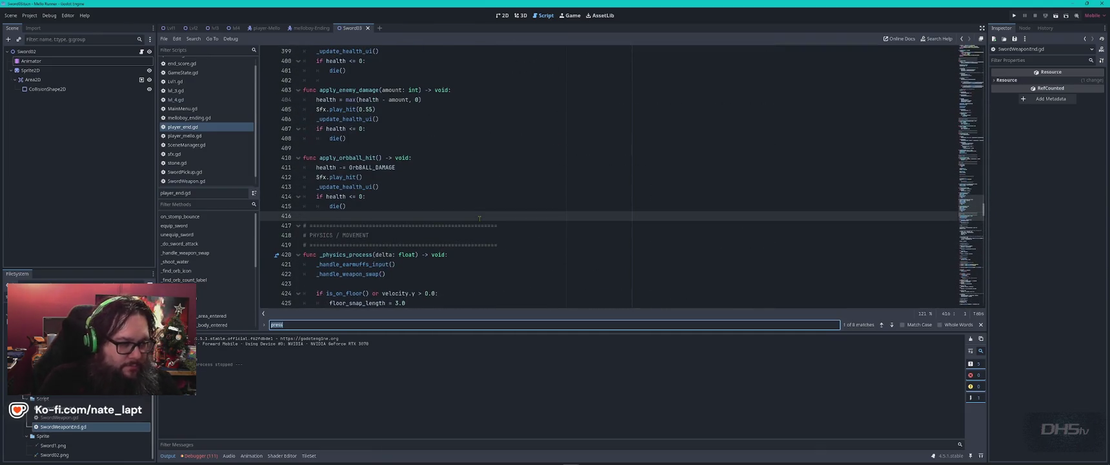
pyautogui.write('j')
pyautogui.press('Return')
pyautogui.press('Return')
pyautogui.press('Return')
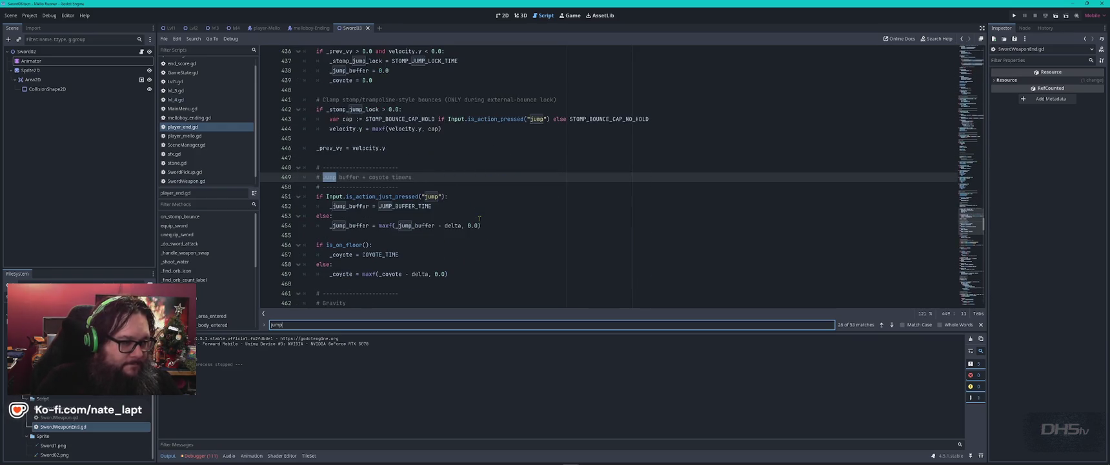
pyautogui.press('Escape')
pyautogui.hotkey('ctrl', 'Home')
pyautogui.hotkey('ctrl', 'f')
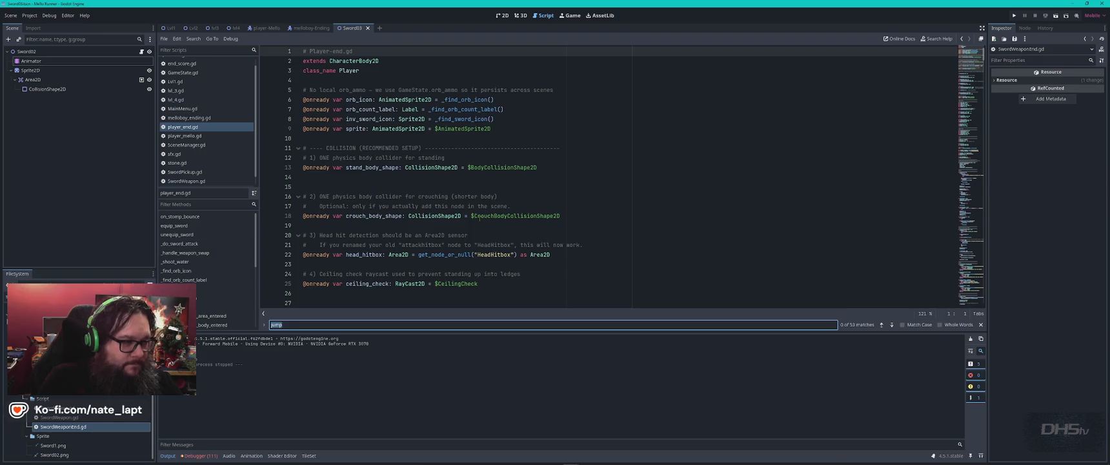
pyautogui.press('Return')
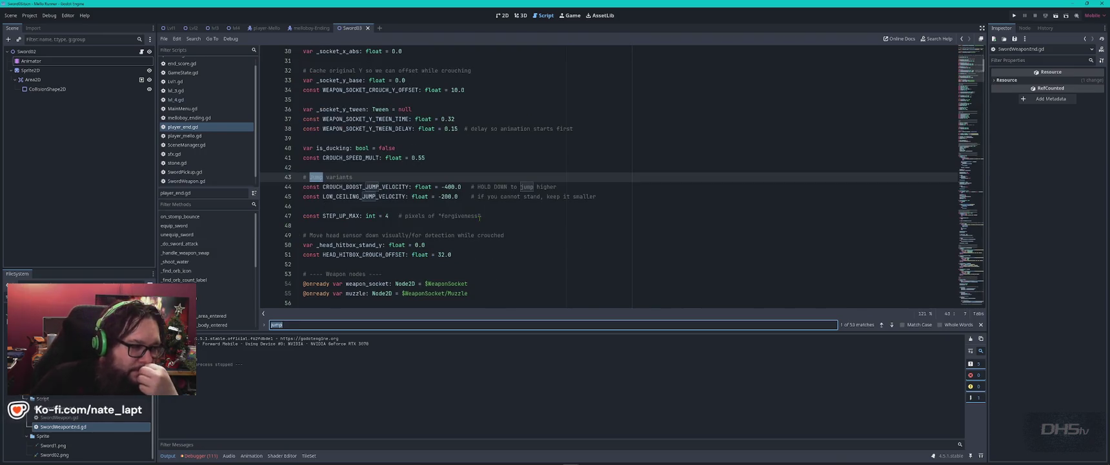
pyautogui.press('Return')
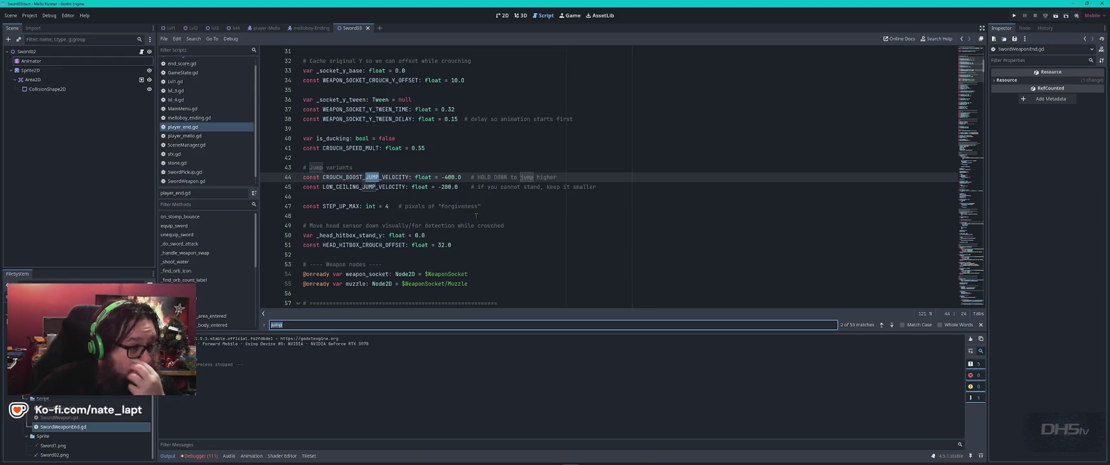
pyautogui.press('Return')
pyautogui.press('Return')
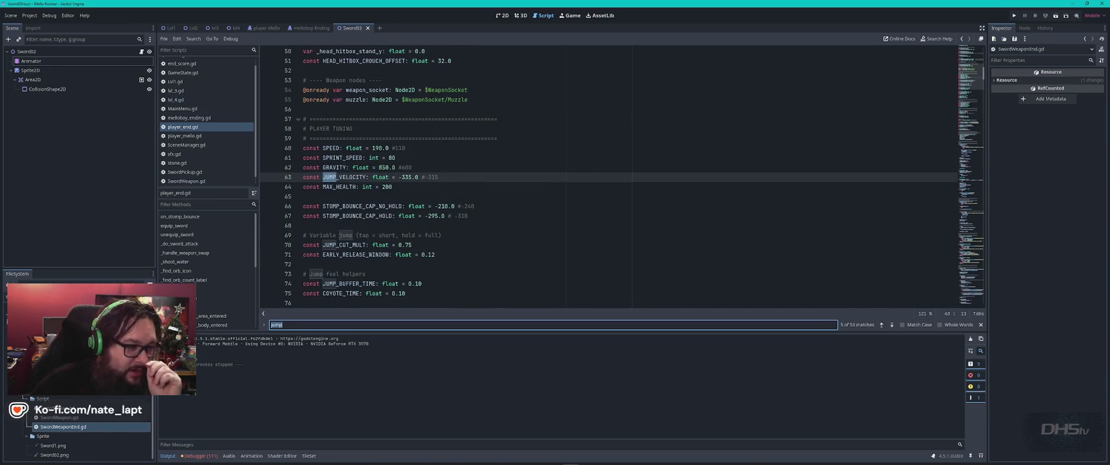
# Check the old gravity 600 and jump velocity 315 comments, save player_end.gd, and run the game.
pyautogui.doubleClick(408, 167)
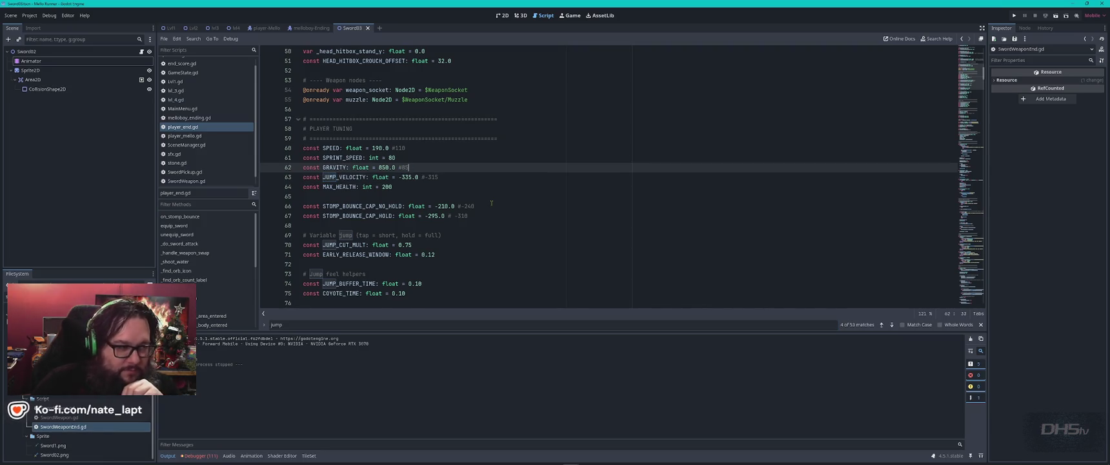
pyautogui.doubleClick(436, 177)
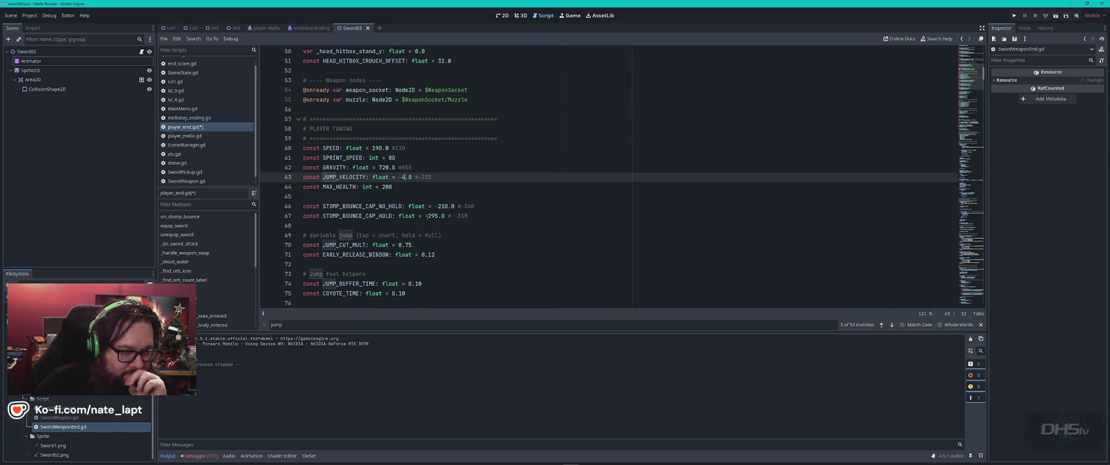
pyautogui.write('20')
pyautogui.click(384, 187)
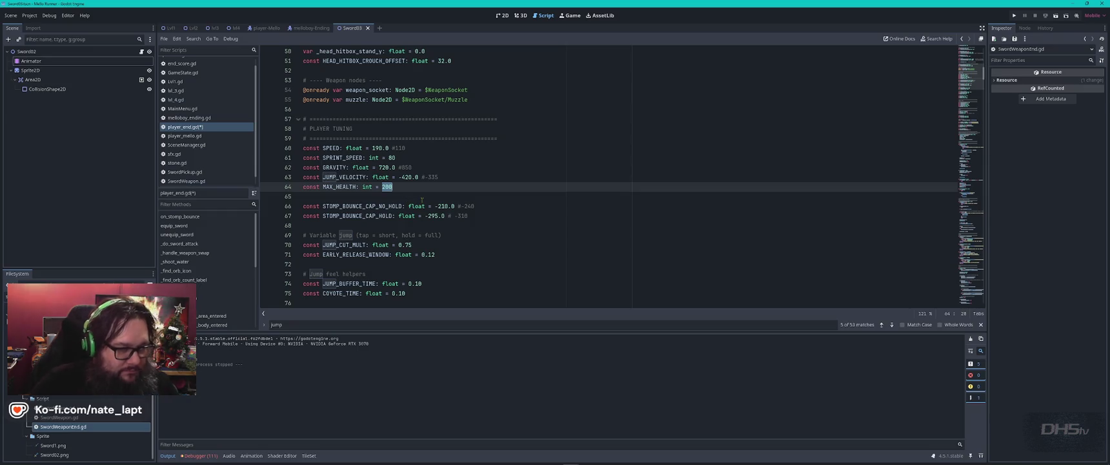
pyautogui.hotkey('ctrl', 's')
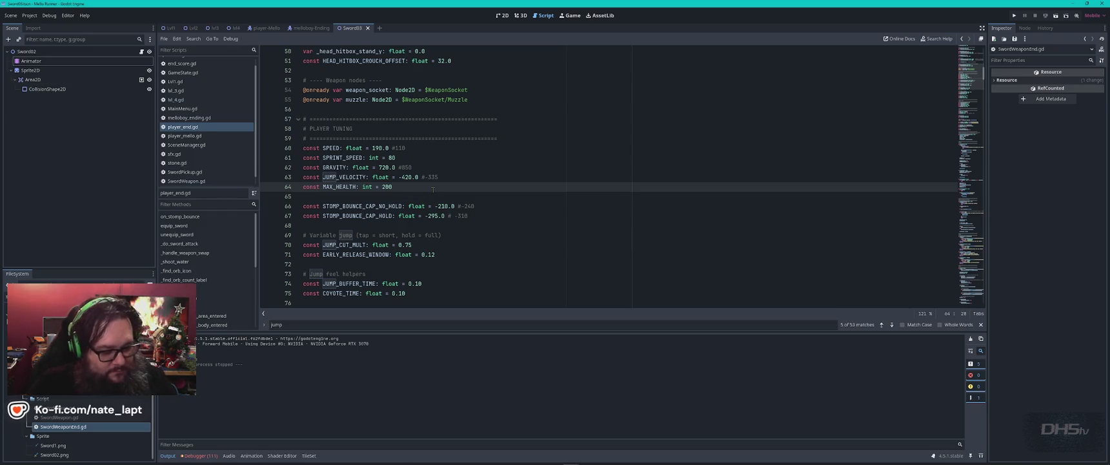
pyautogui.press('F5')
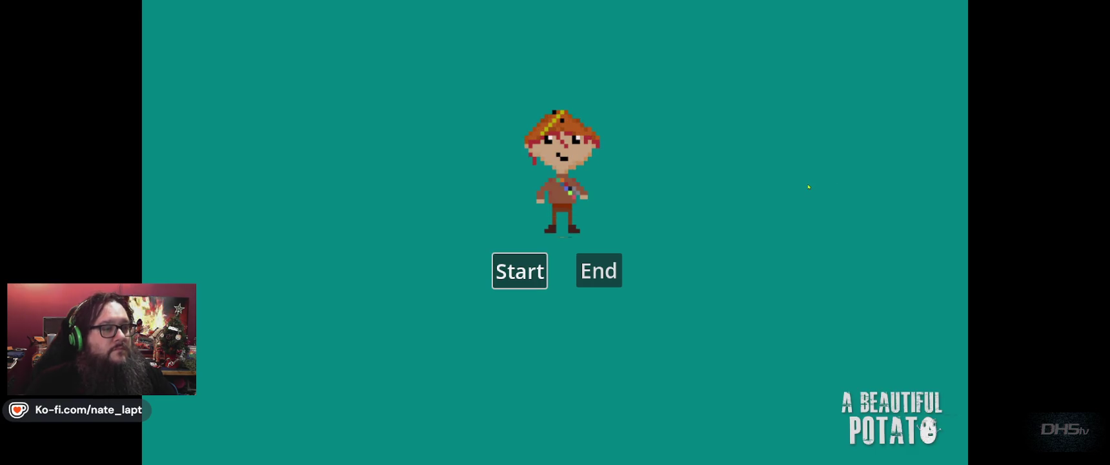
# Play the level with the d/a/w keys to the congrats screen (High Score 7910), then close the game.
pyautogui.press('Return')
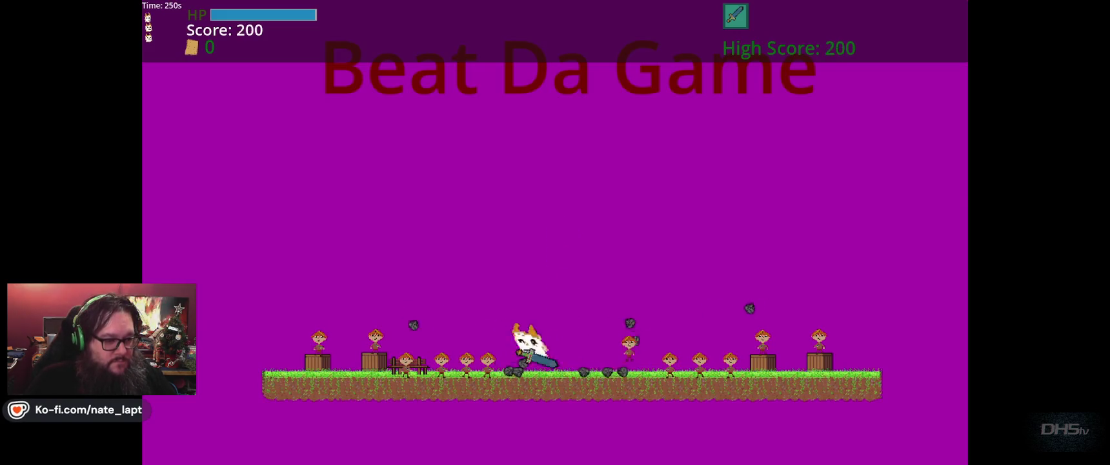
pyautogui.press('d')
pyautogui.press('d')
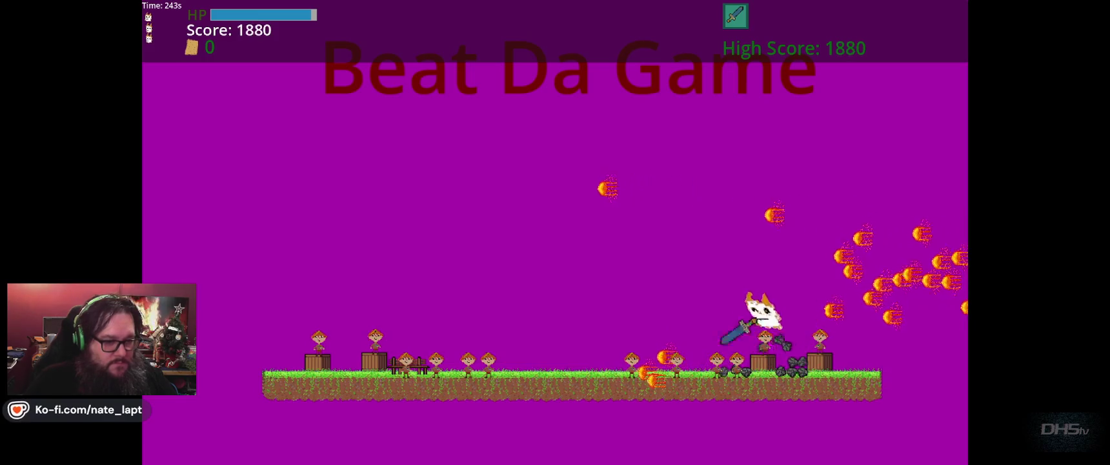
pyautogui.press('a')
pyautogui.press('d')
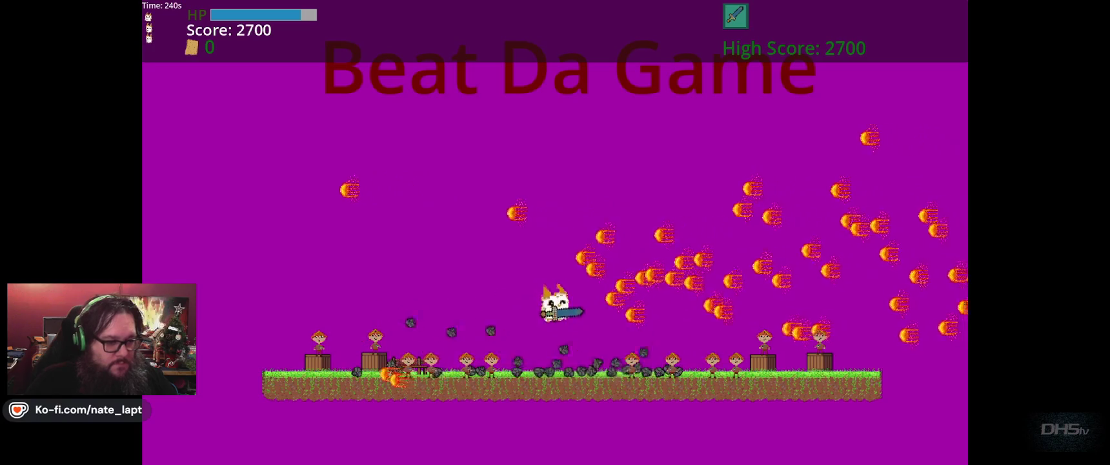
pyautogui.press('a')
pyautogui.press('d')
pyautogui.press('a')
pyautogui.press('d')
pyautogui.press('w')
pyautogui.press('d')
pyautogui.press('w')
pyautogui.press('a')
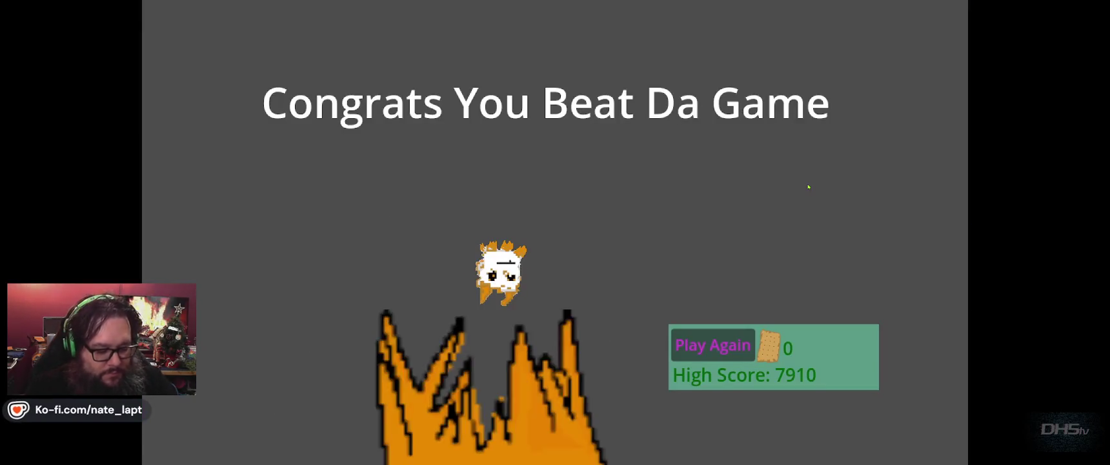
pyautogui.press('Escape')
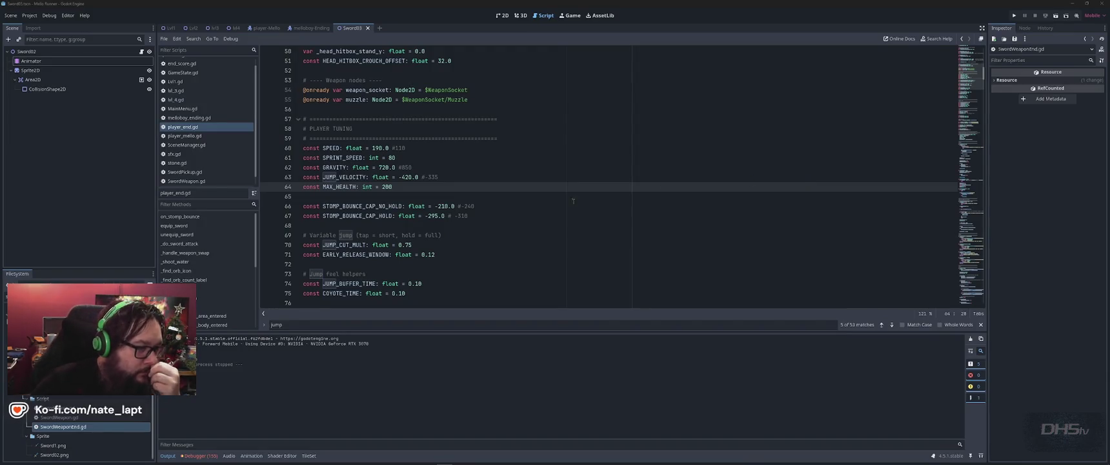
# Change JUMP_VELOCITY from -420 to -800 and start a new game to test it.
pyautogui.doubleClick(408, 176)
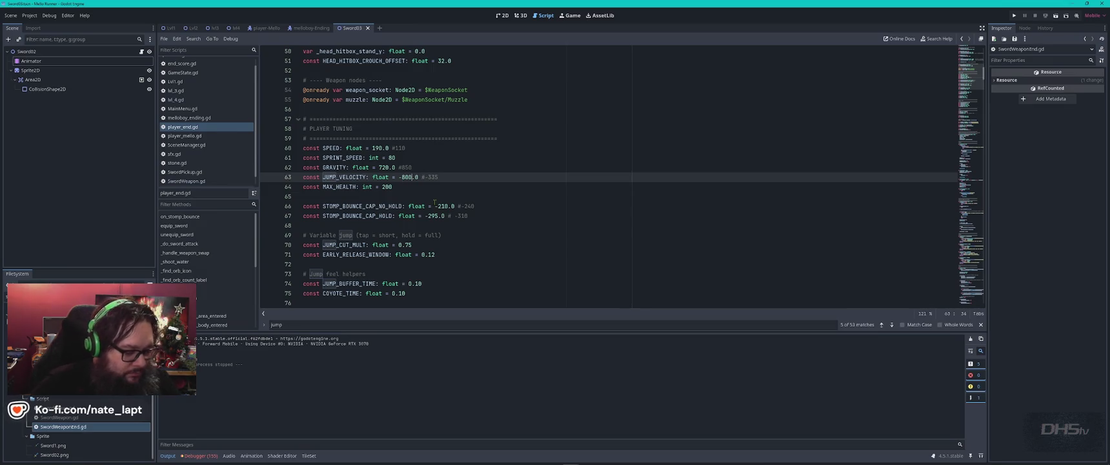
pyautogui.press('F5')
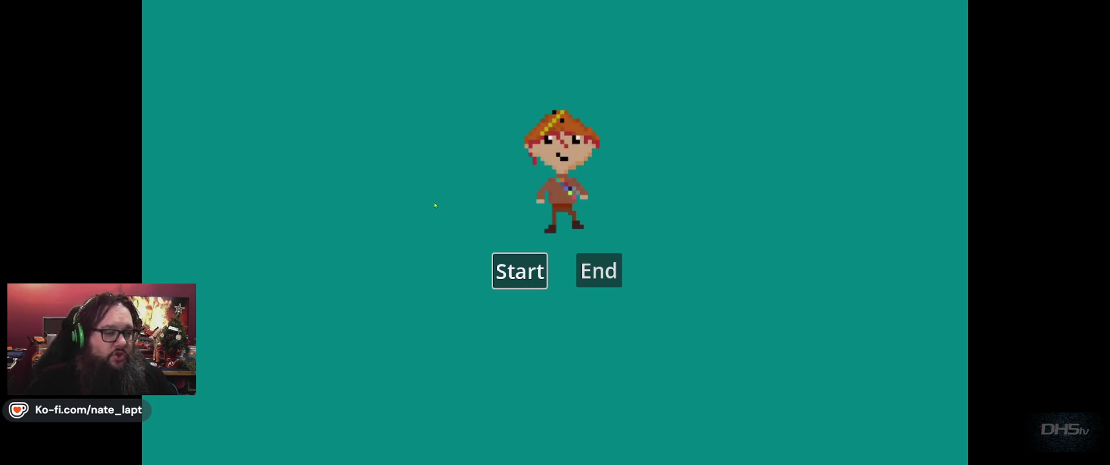
pyautogui.click(520, 271)
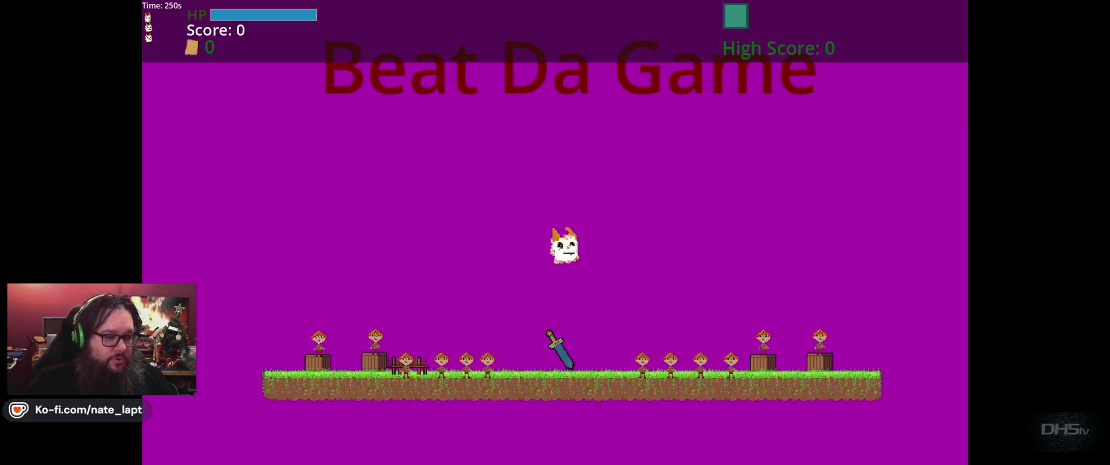
# Test the higher jump, then stop and relaunch the game with the revised jump value.
pyautogui.press('space')
pyautogui.press('Right')
pyautogui.press('space')
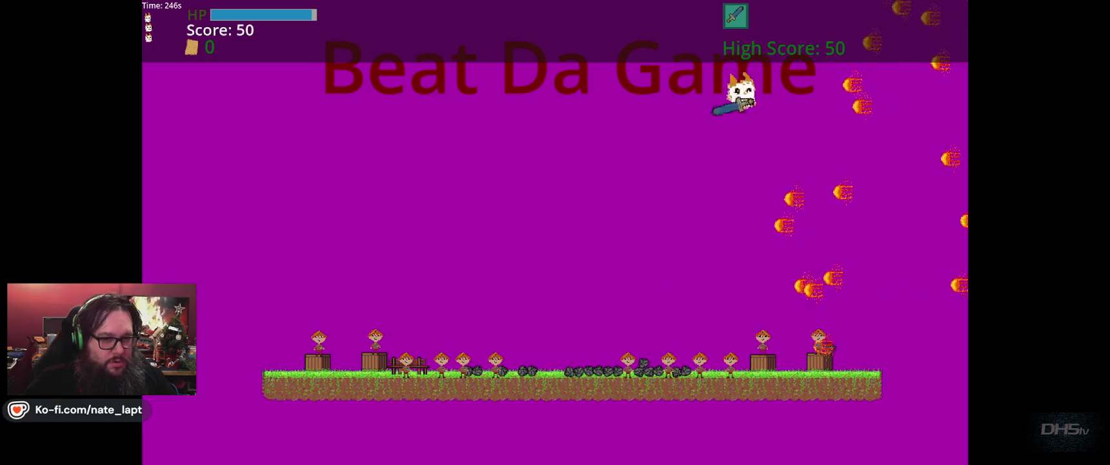
pyautogui.press('space')
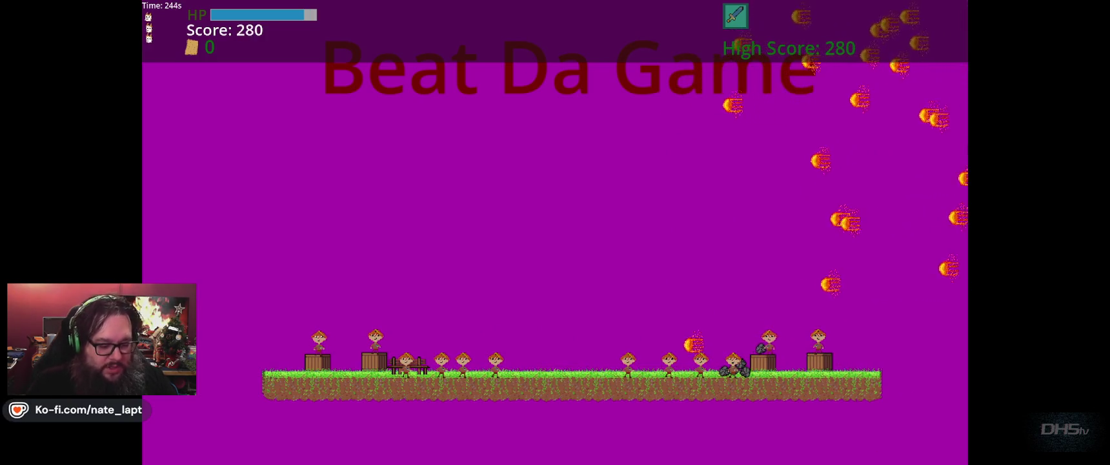
pyautogui.press('F8')
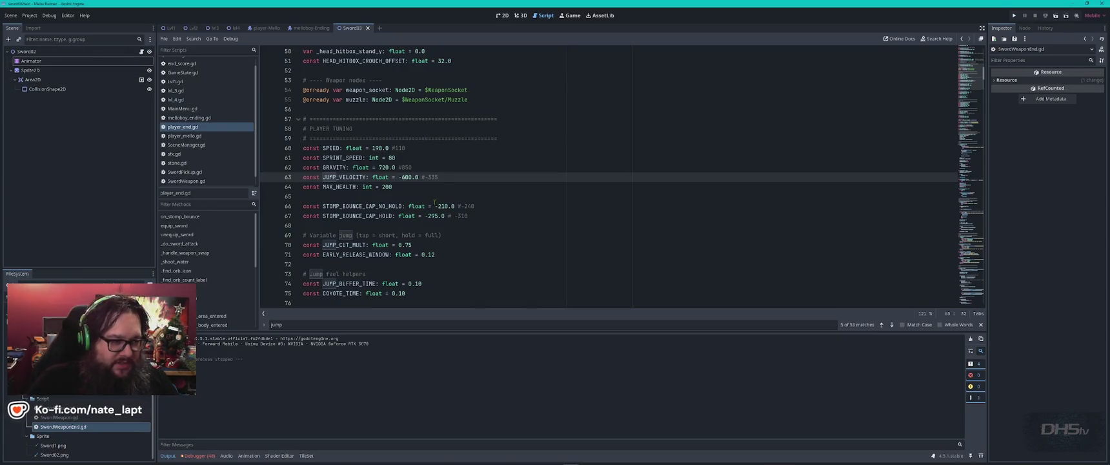
pyautogui.press('F5')
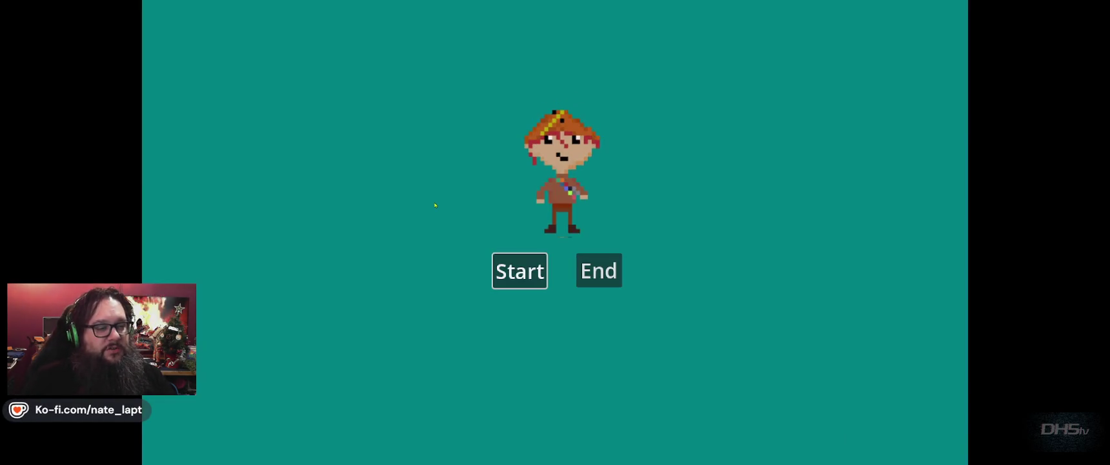
# Start a new game and jump across the crates among the fireballs with the -680 jump.
pyautogui.click(520, 271)
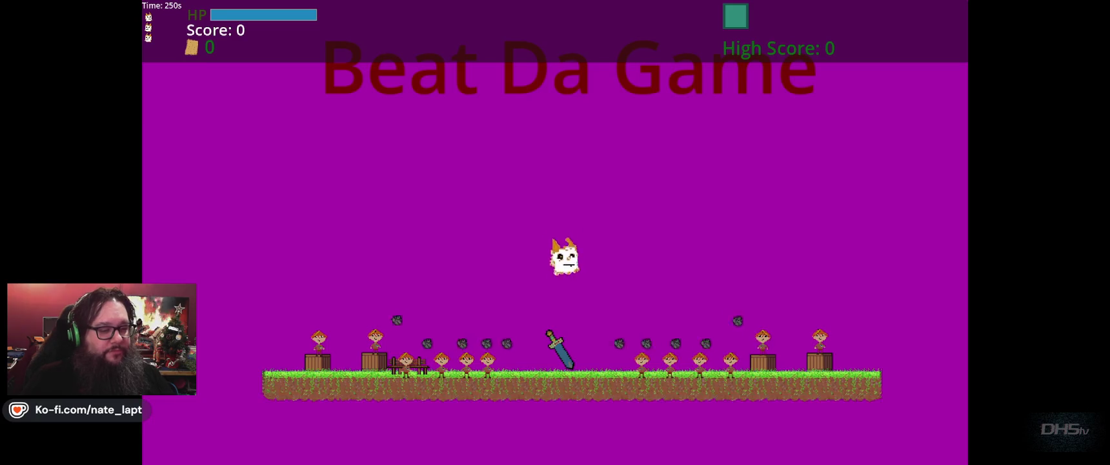
pyautogui.press('space')
pyautogui.press('Right')
pyautogui.press('space')
pyautogui.press('Right')
pyautogui.press('space')
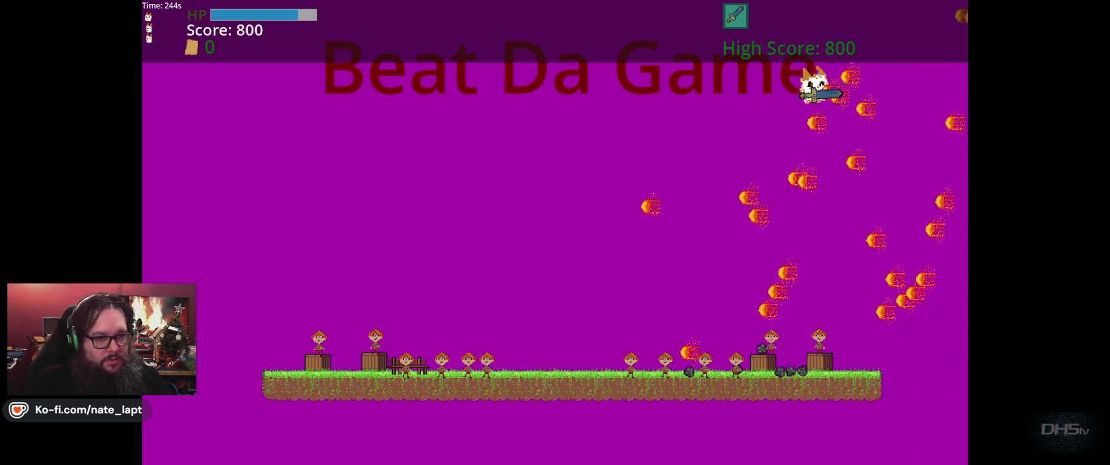
pyautogui.press('space')
pyautogui.press('Left')
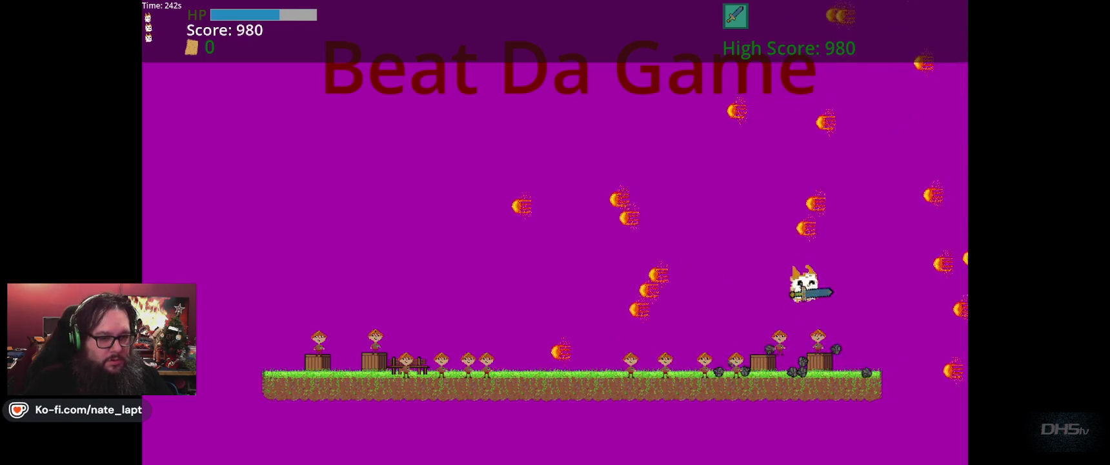
pyautogui.press('Right')
pyautogui.press('space')
pyautogui.press('Left')
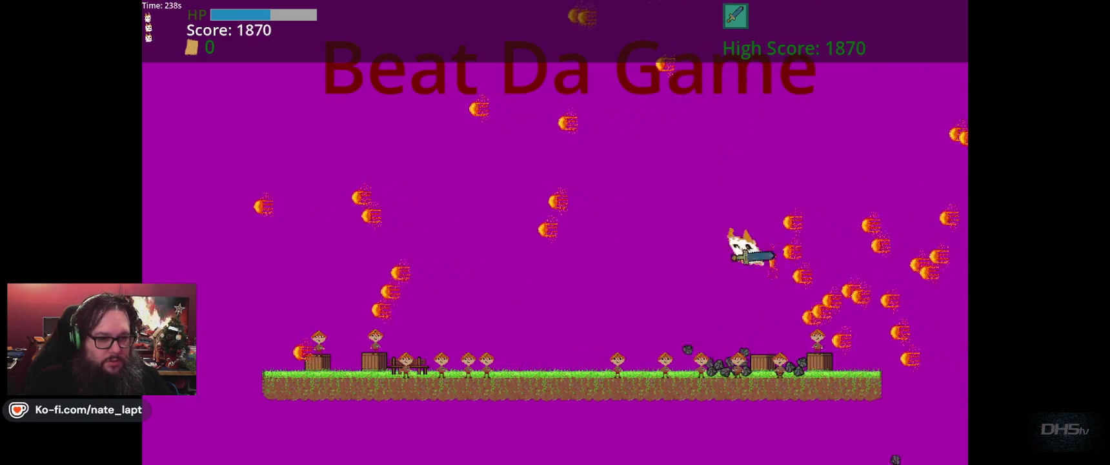
pyautogui.press('space')
# Finish the level to the Congrats screen at High Score 9330, then stop the game.
pyautogui.press('Left')
pyautogui.press('space')
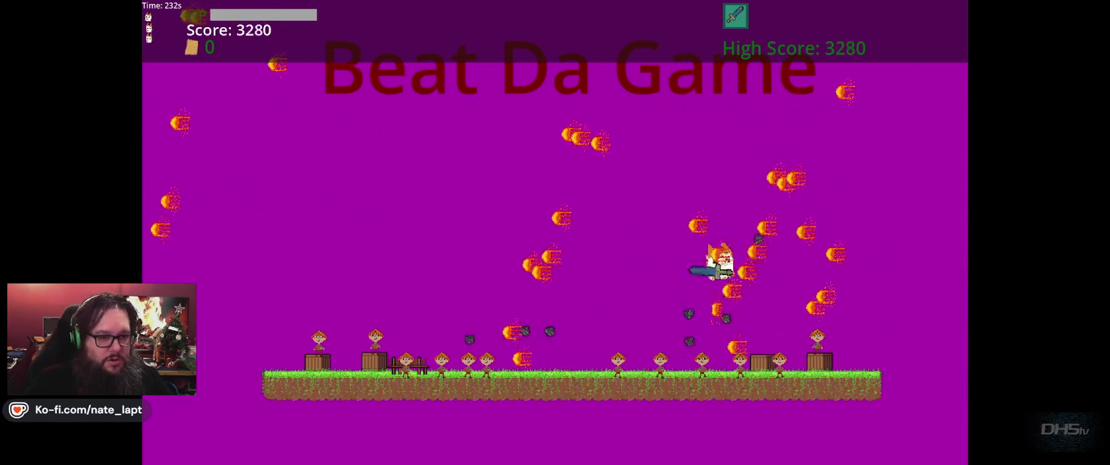
pyautogui.press('Left')
pyautogui.press('space')
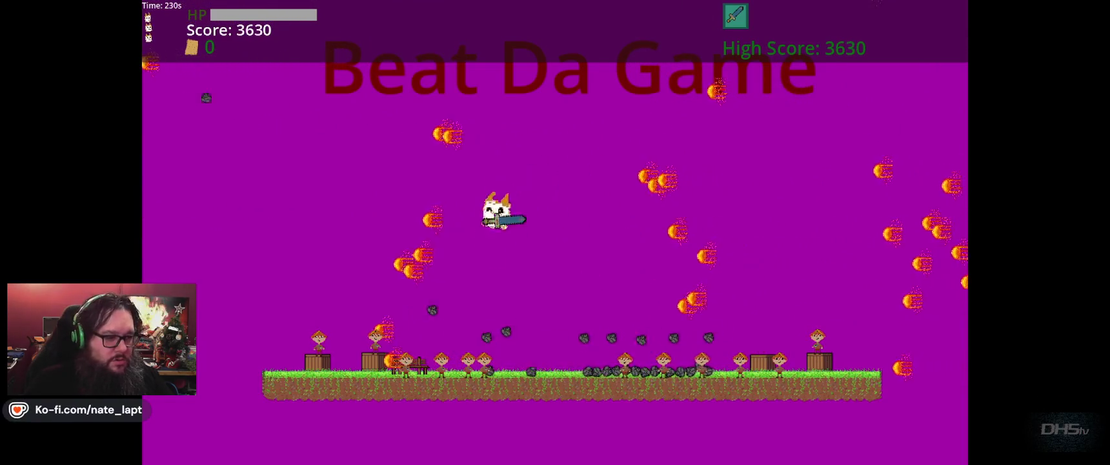
pyautogui.press('space')
pyautogui.press('Left')
pyautogui.press('Right')
pyautogui.press('space')
pyautogui.press('space')
pyautogui.press('space')
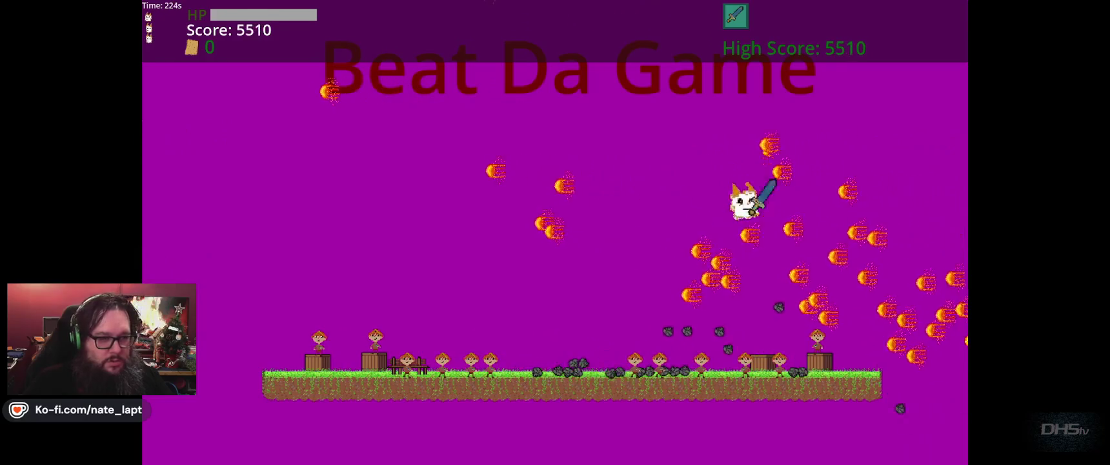
pyautogui.press('space')
pyautogui.press('space')
pyautogui.press('space')
pyautogui.press('Right')
pyautogui.press('space')
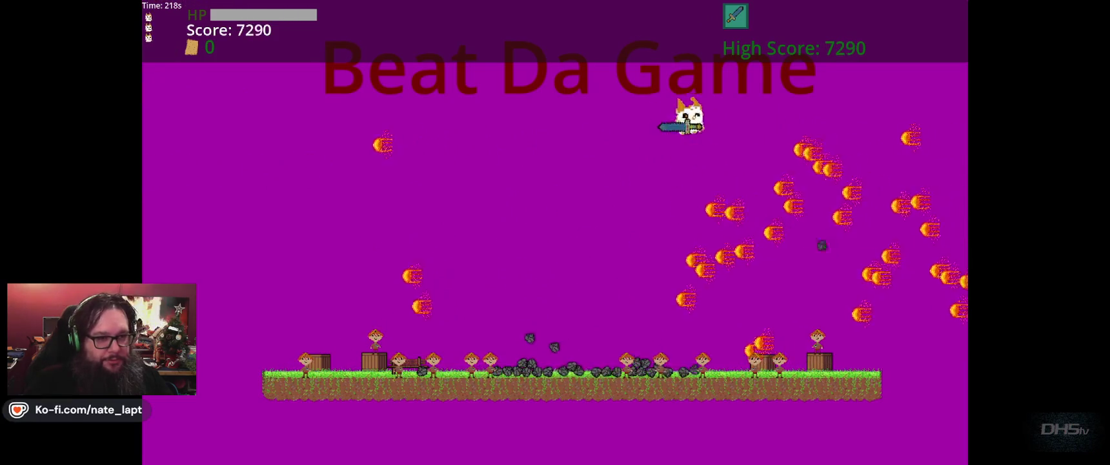
pyautogui.press('space')
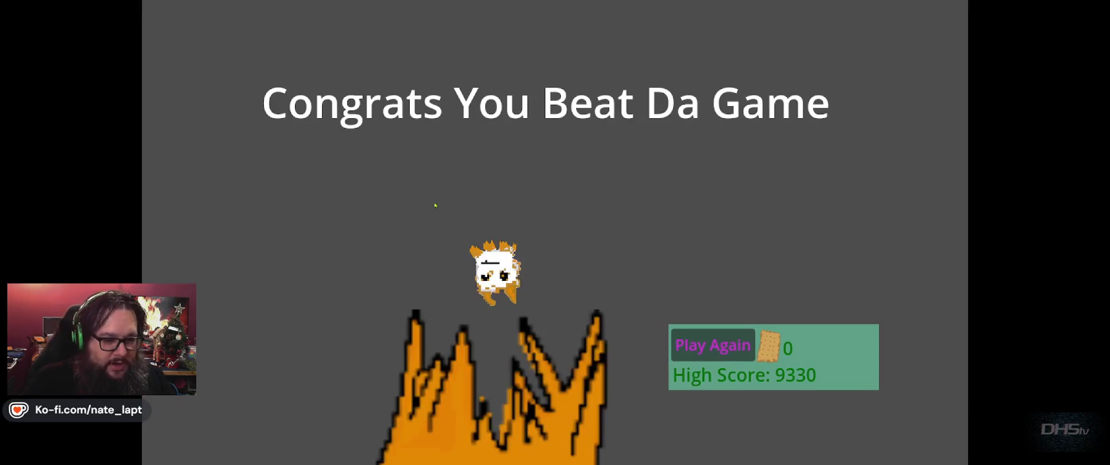
pyautogui.press('F8')
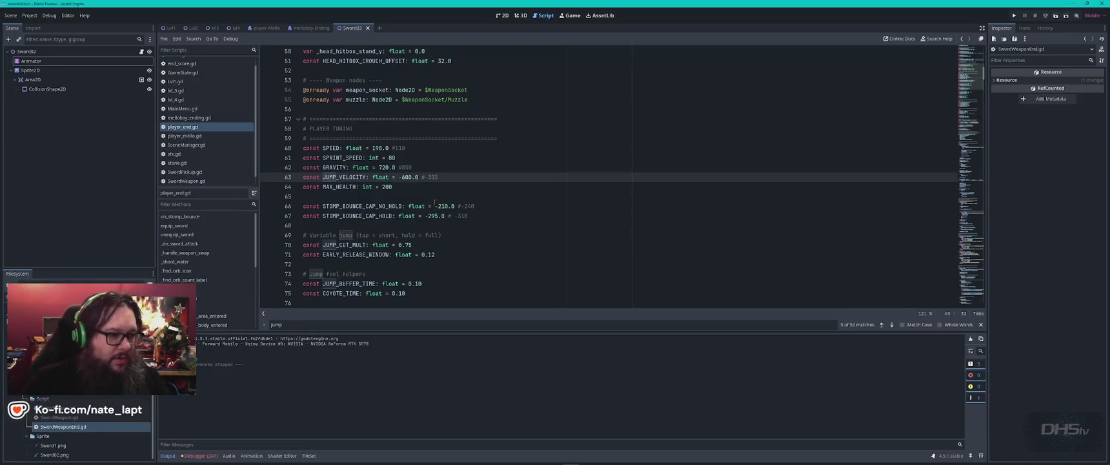
# Change the GRAVITY value of 720, run the game and start the level.
pyautogui.doubleClick(384, 167)
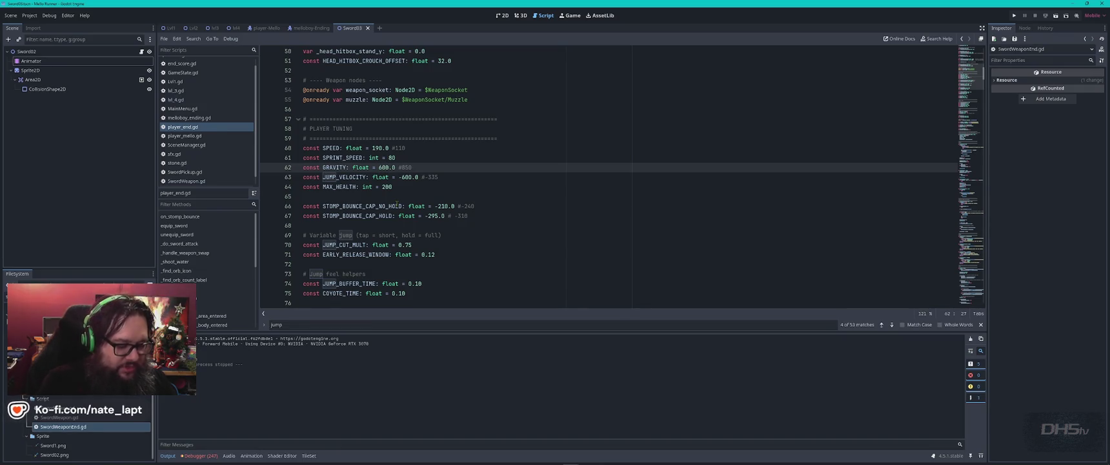
pyautogui.press('F5')
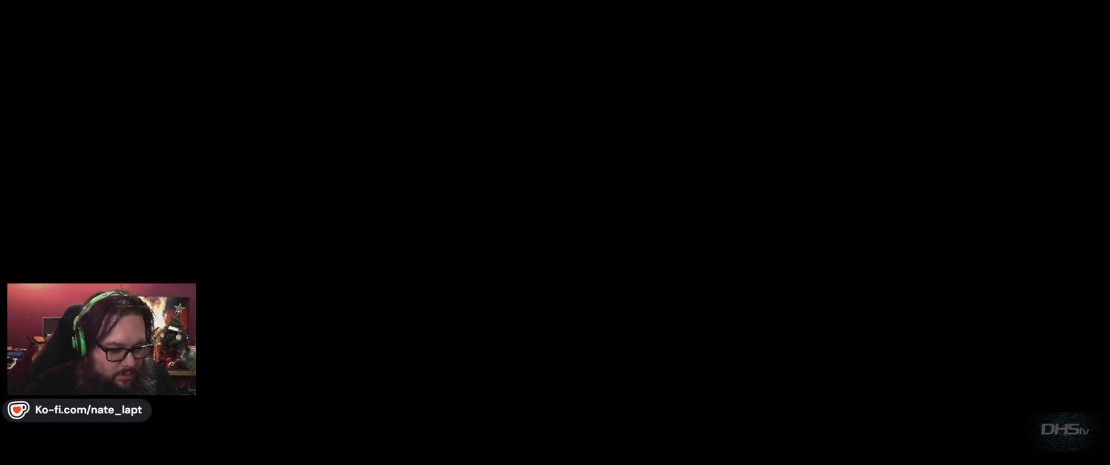
pyautogui.press('Return')
# Jump left and right, striking down at the enemies with the sword.
pyautogui.press('space')
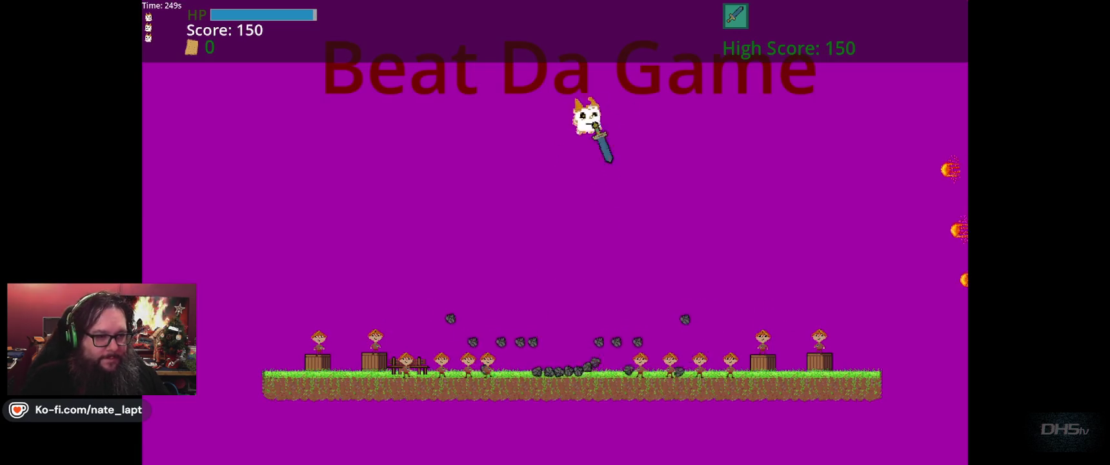
pyautogui.press('Left')
pyautogui.press('space')
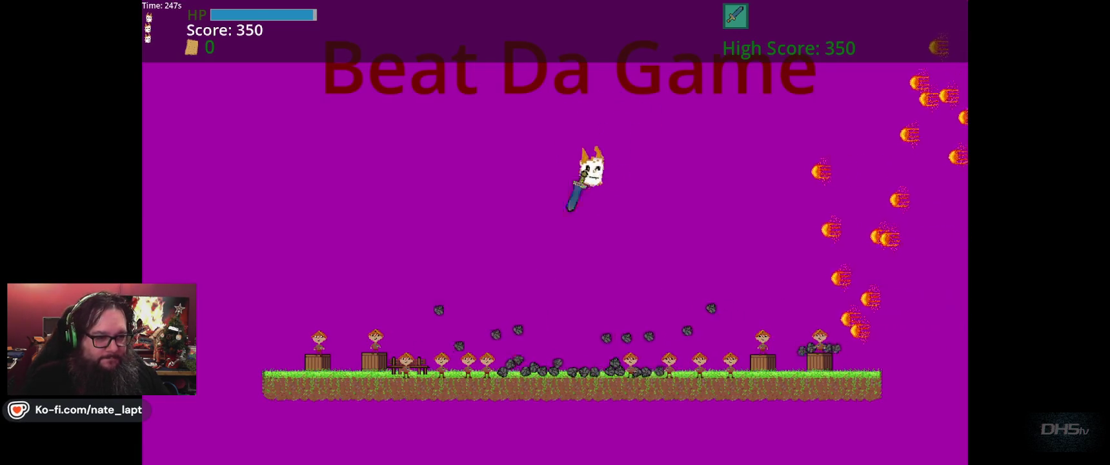
pyautogui.press('Right')
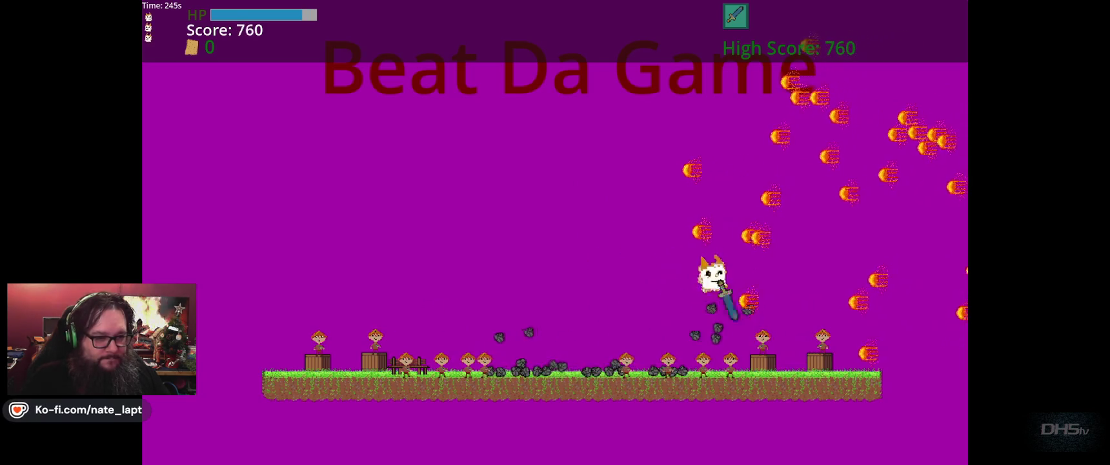
pyautogui.press('Left')
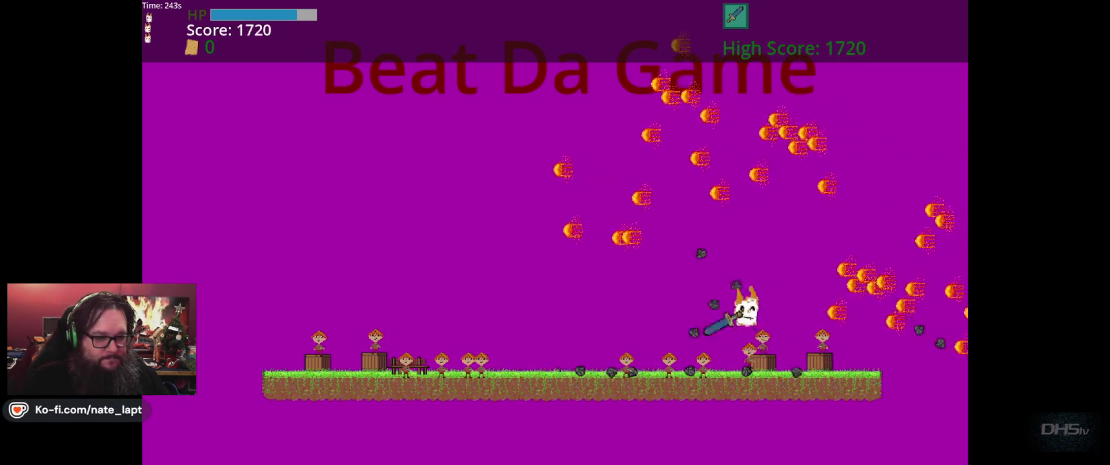
pyautogui.press('space')
pyautogui.press('space')
pyautogui.press('space')
pyautogui.press('Left')
pyautogui.press('space')
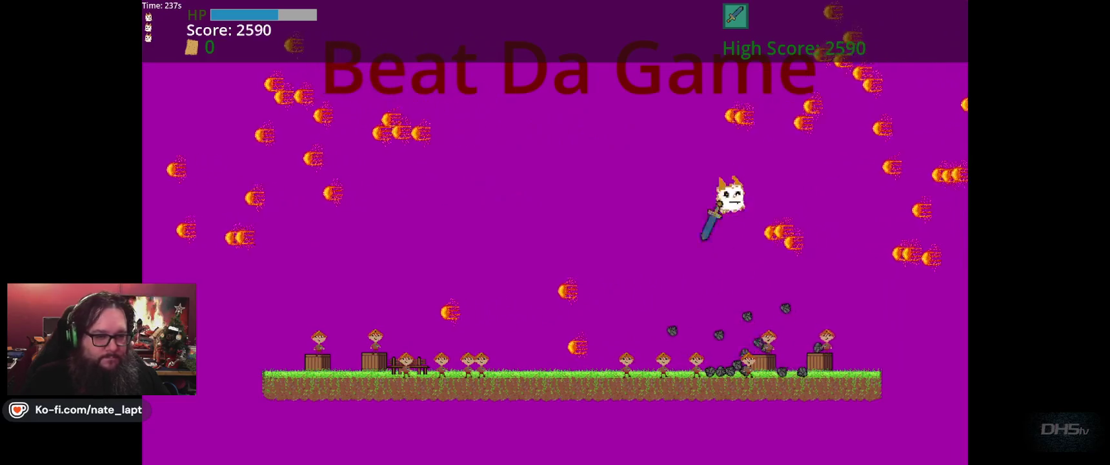
pyautogui.press('space')
pyautogui.press('space')
pyautogui.press('Left')
# Finish the level to the Congrats screen at High Score 5360, then stop the game.
pyautogui.press('space')
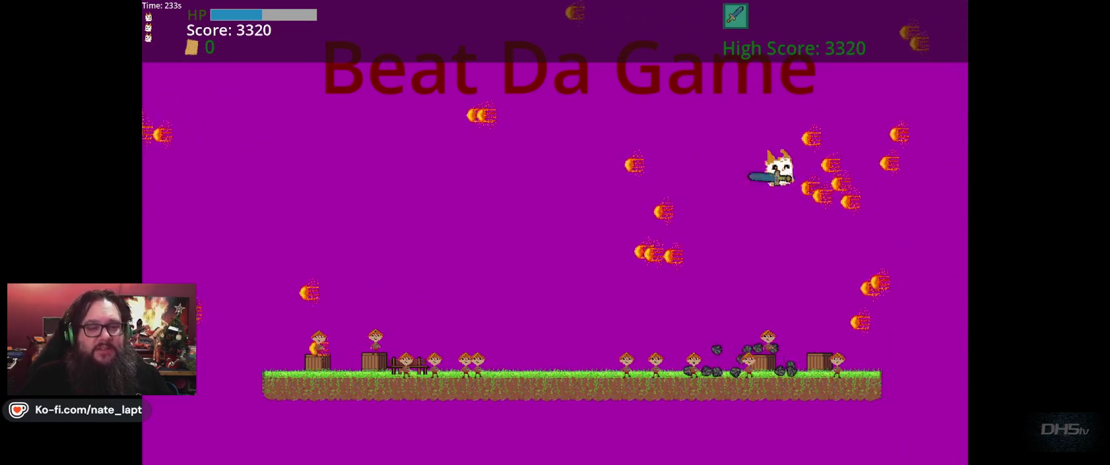
pyautogui.press('Right')
pyautogui.press('space')
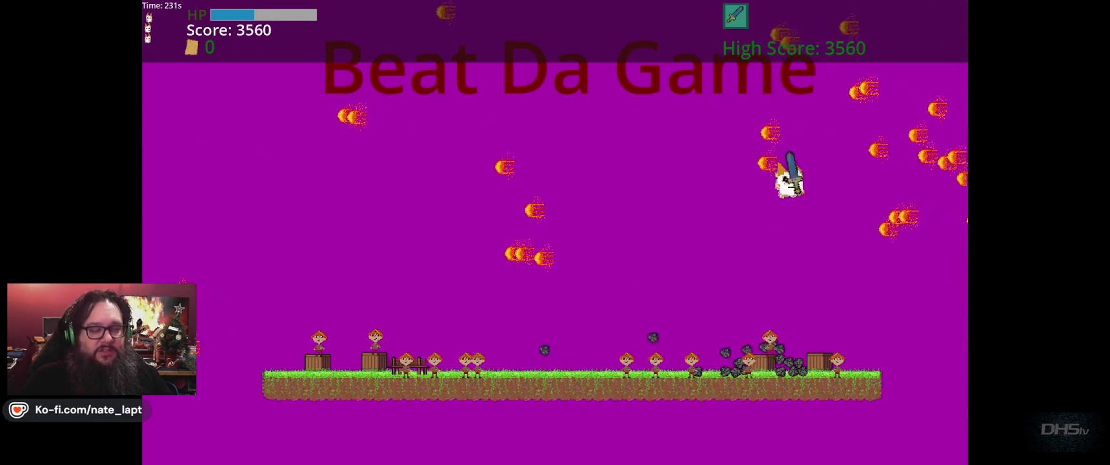
pyautogui.press('Down')
pyautogui.press('space')
pyautogui.press('Right')
pyautogui.press('Down')
pyautogui.press('space')
pyautogui.press('Left')
pyautogui.press('Down')
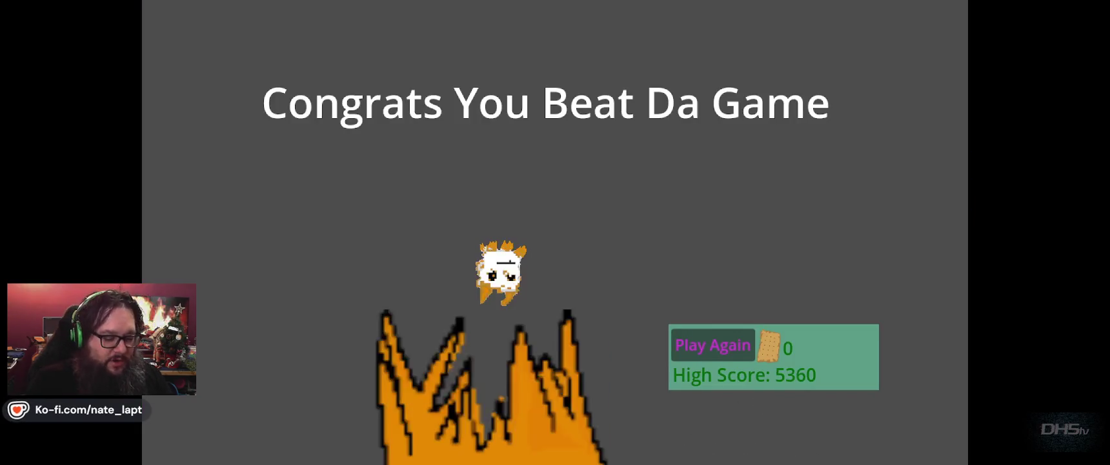
pyautogui.press('F8')
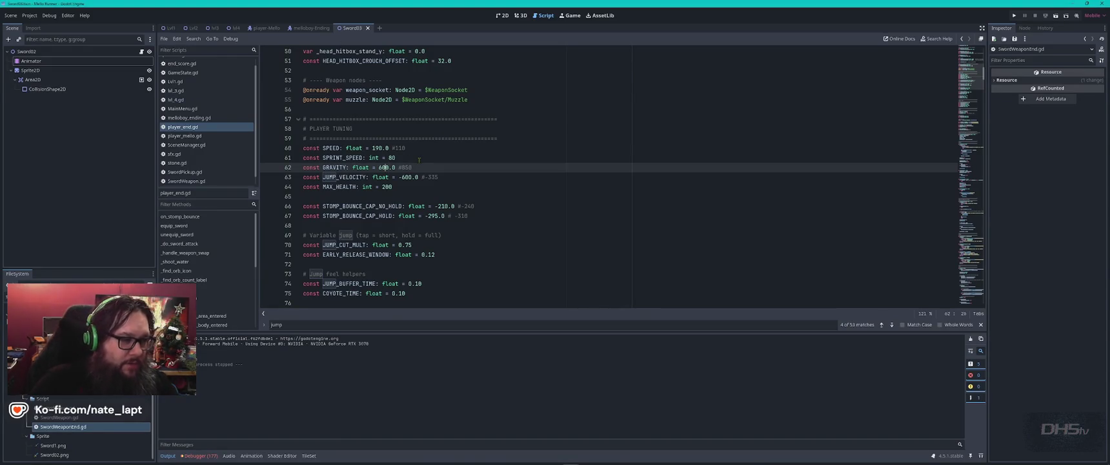
# Set SPEED to 220, SPRINT_SPEED to 90 and GRAVITY to 675 in player_end.gd.
pyautogui.write('75')
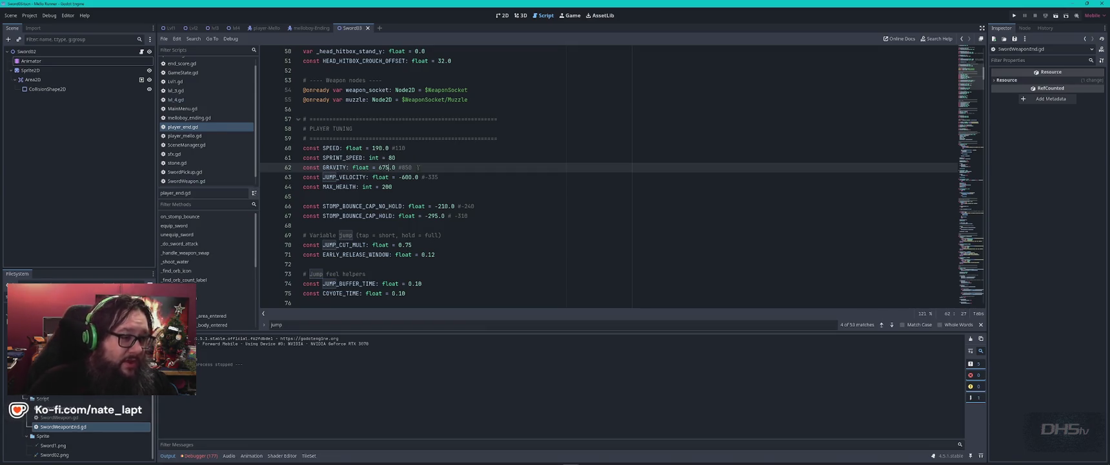
pyautogui.click(413, 187)
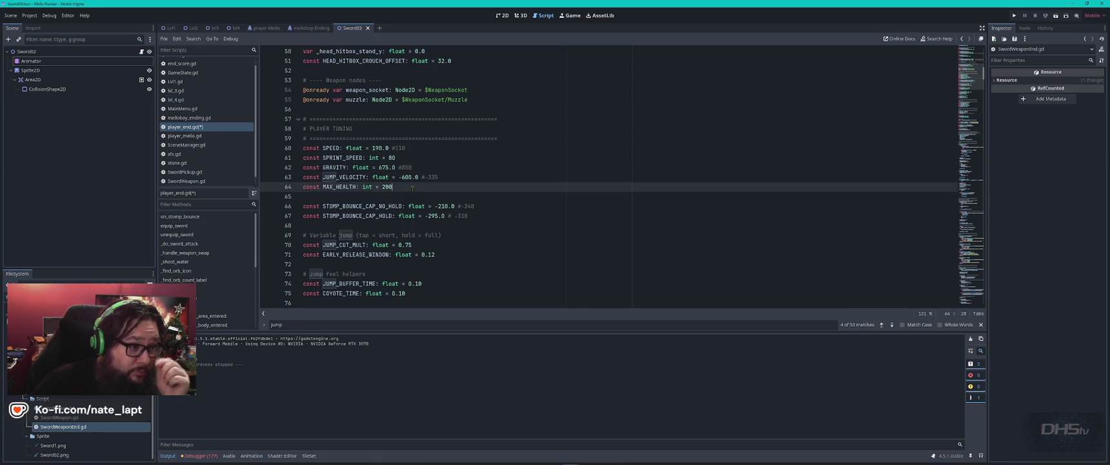
pyautogui.doubleClick(377, 147)
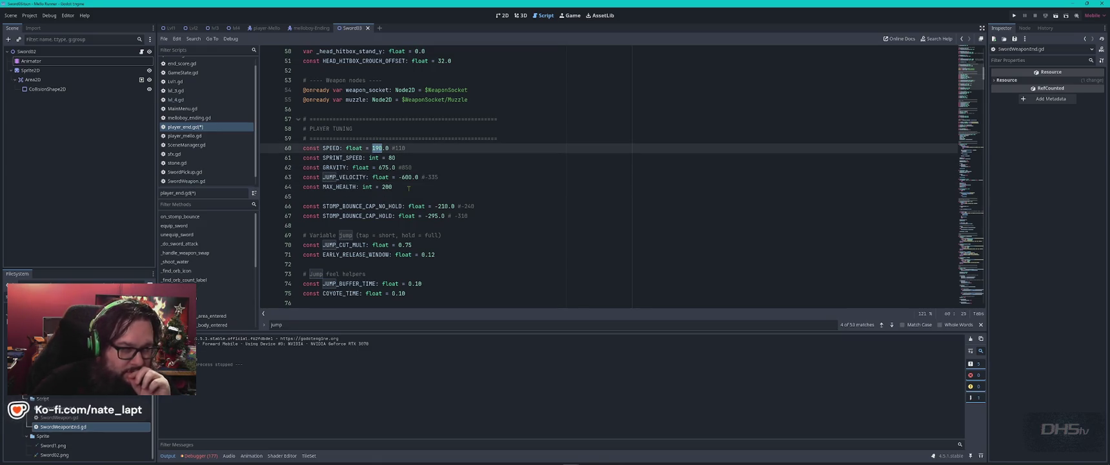
pyautogui.write('22')
pyautogui.click(392, 157)
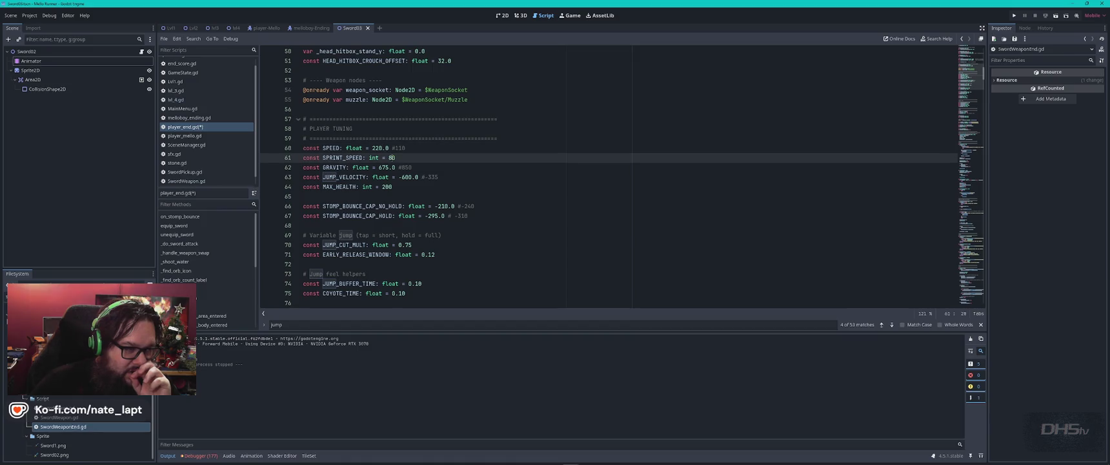
pyautogui.click(433, 167)
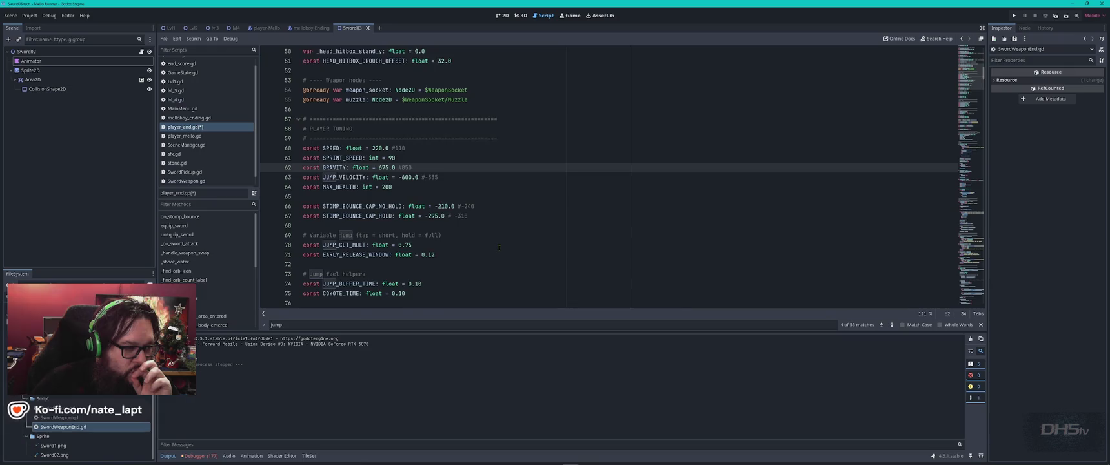
pyautogui.scroll(-2, 499, 247)
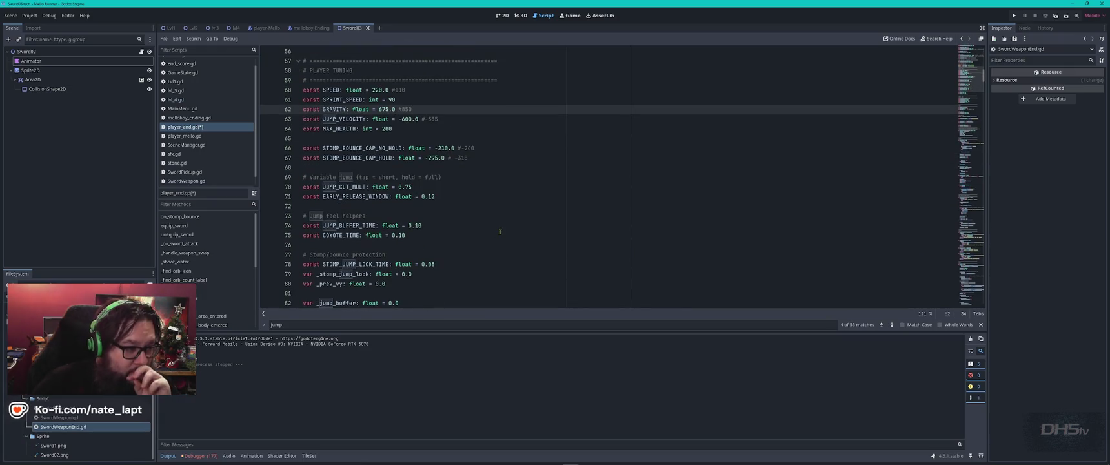
# Set JUMP_CUT_MULT 0.95, JUMP_BUFFER_TIME 0.20, COYOTE_TIME 0.30, then save and launch the game.
pyautogui.doubleClick(409, 186)
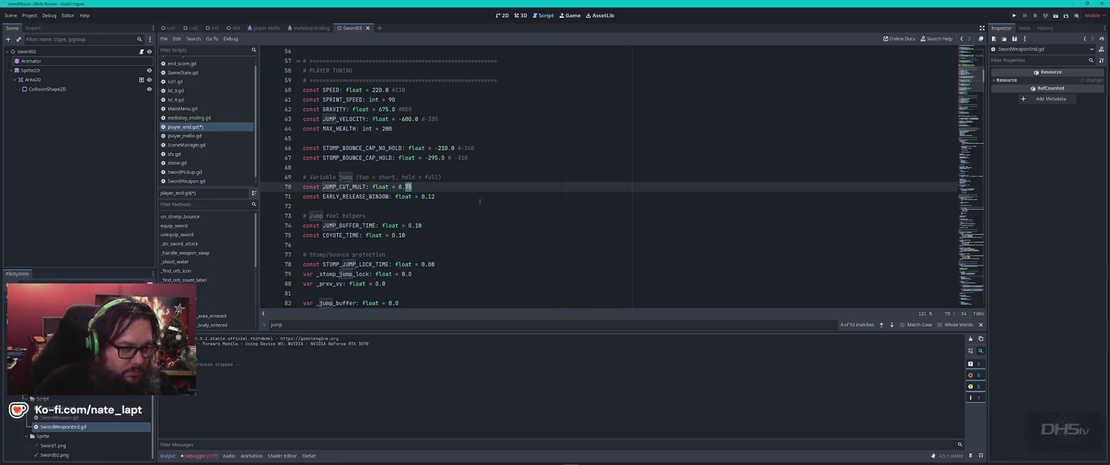
pyautogui.write('#')
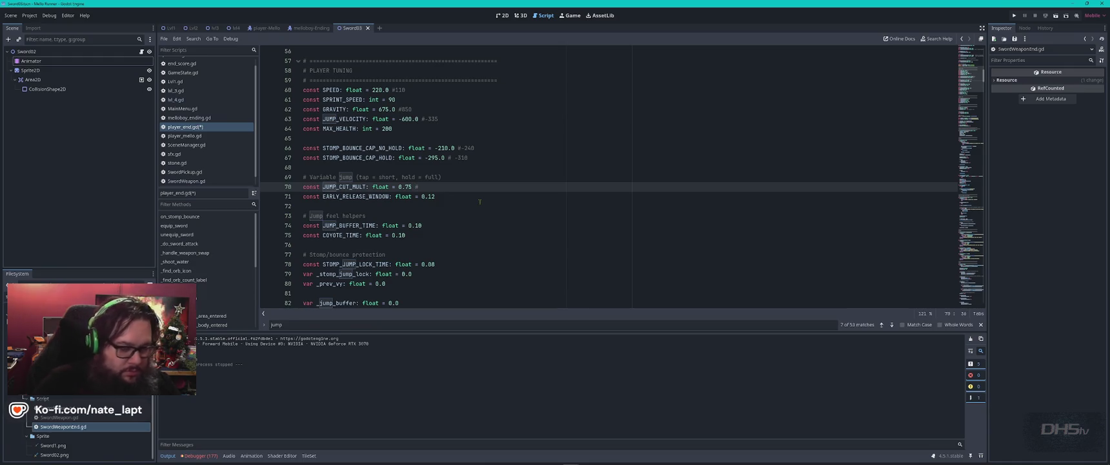
pyautogui.press('BackSpace')
pyautogui.press('Down')
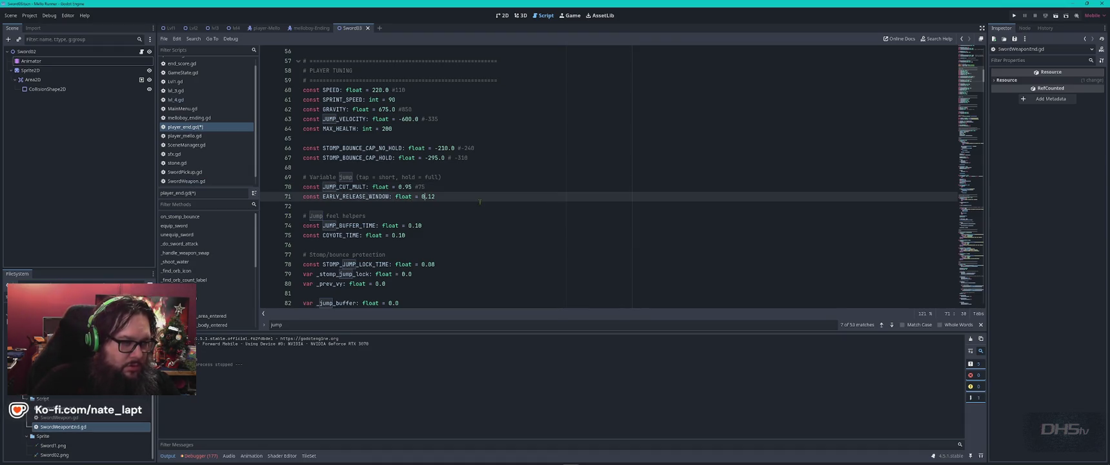
pyautogui.scroll(-3, 480, 202)
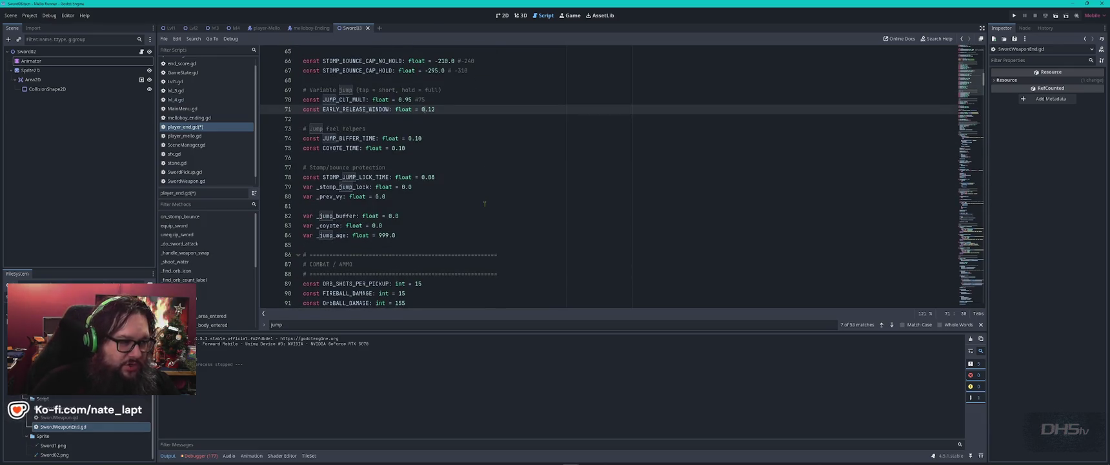
pyautogui.click(437, 139)
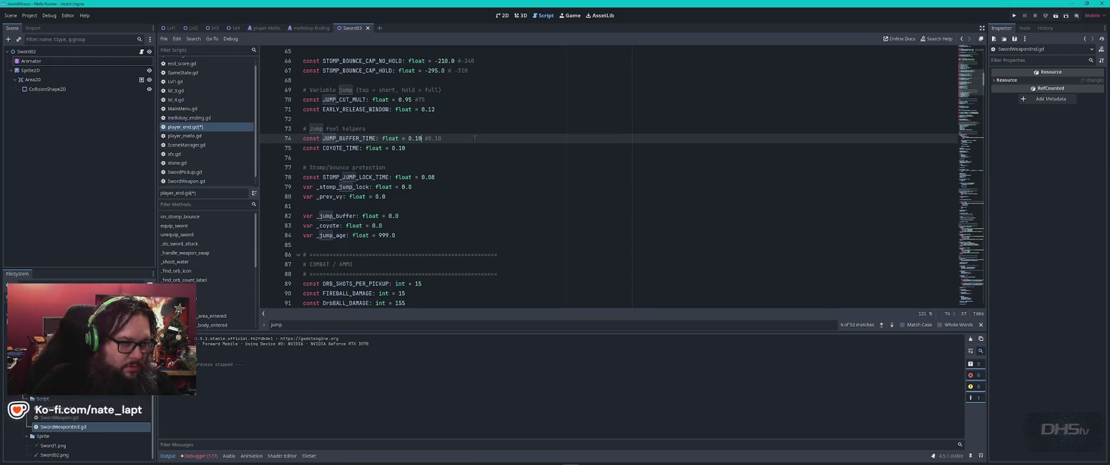
pyautogui.press('Down')
pyautogui.press('Left')
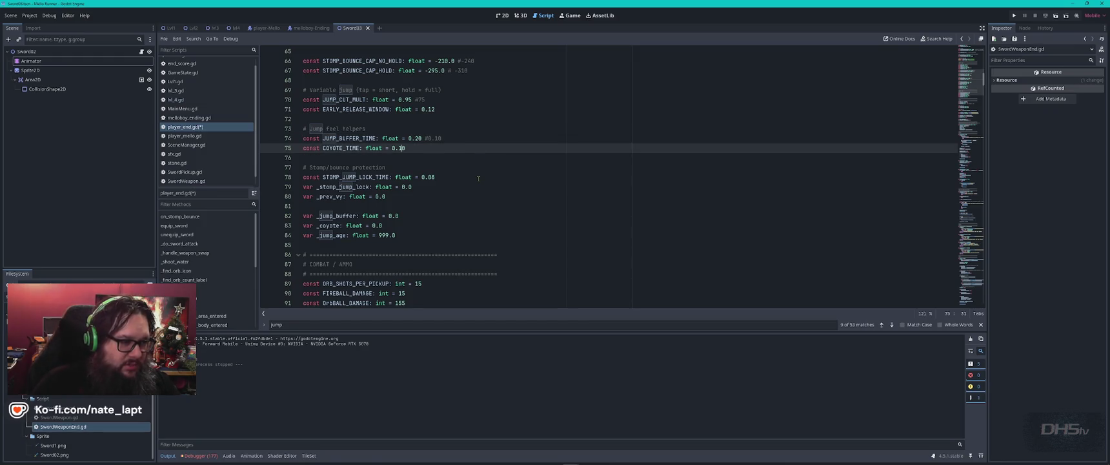
pyautogui.scroll(-1, 479, 178)
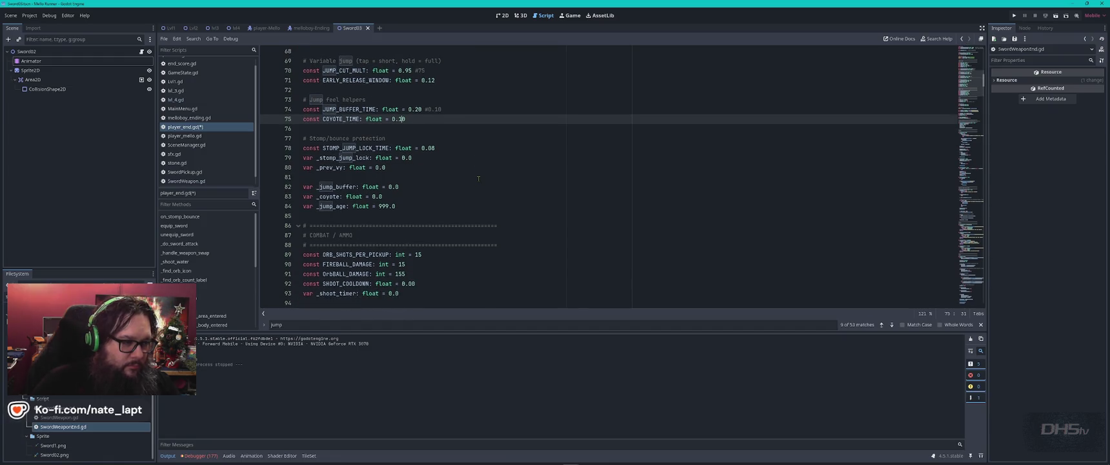
pyautogui.scroll(-2, 479, 178)
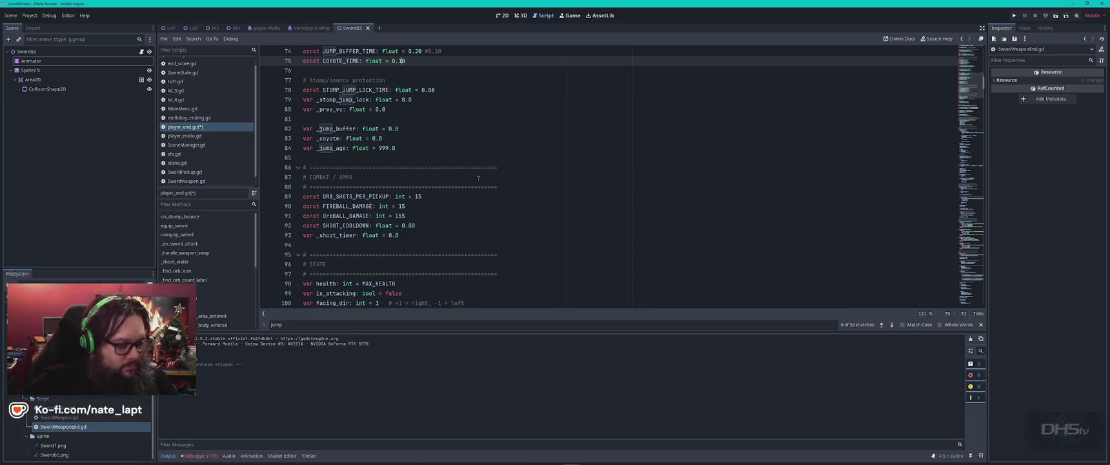
pyautogui.hotkey('ctrl', 's')
pyautogui.press('F5')
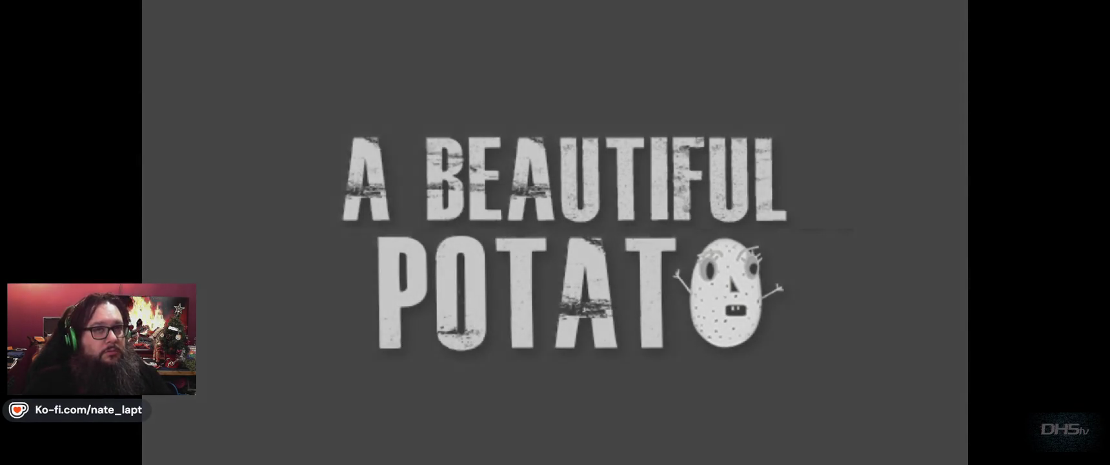
# Start the level and move left and right through the fireballs with the retuned movement.
pyautogui.press('Return')
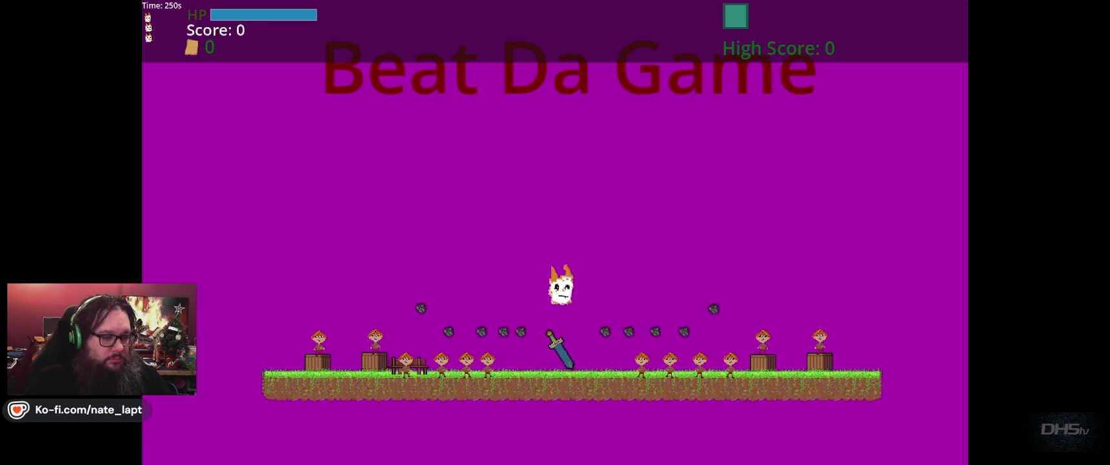
pyautogui.press('Right')
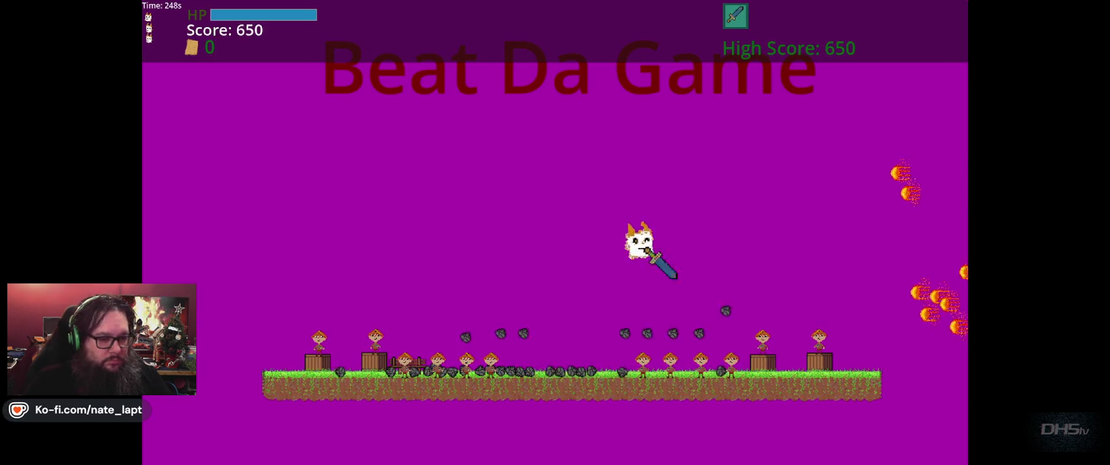
pyautogui.press('Left')
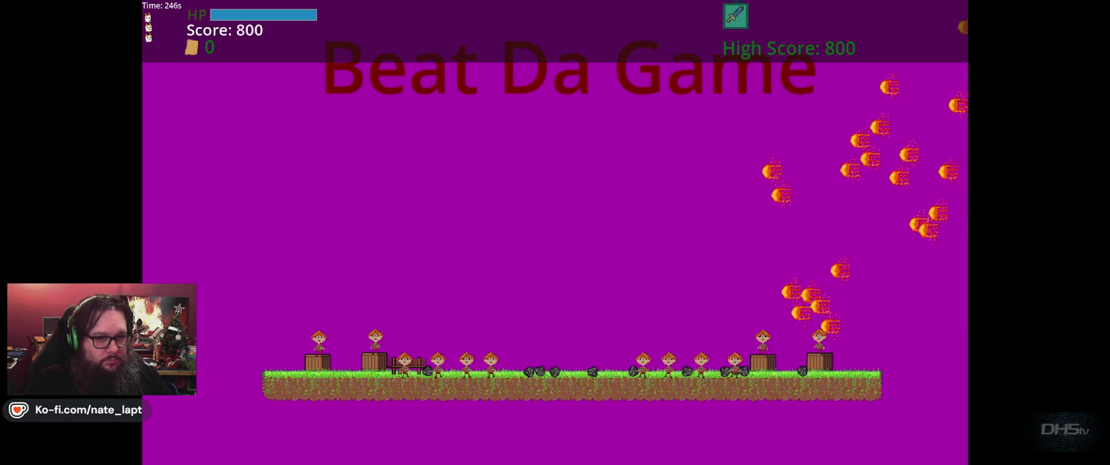
pyautogui.press('Right')
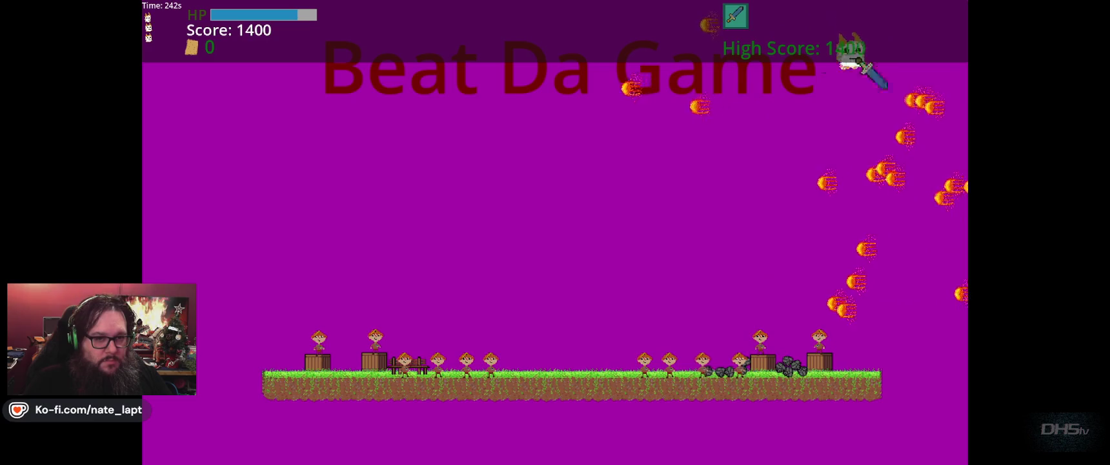
pyautogui.press('Left')
pyautogui.press('Right')
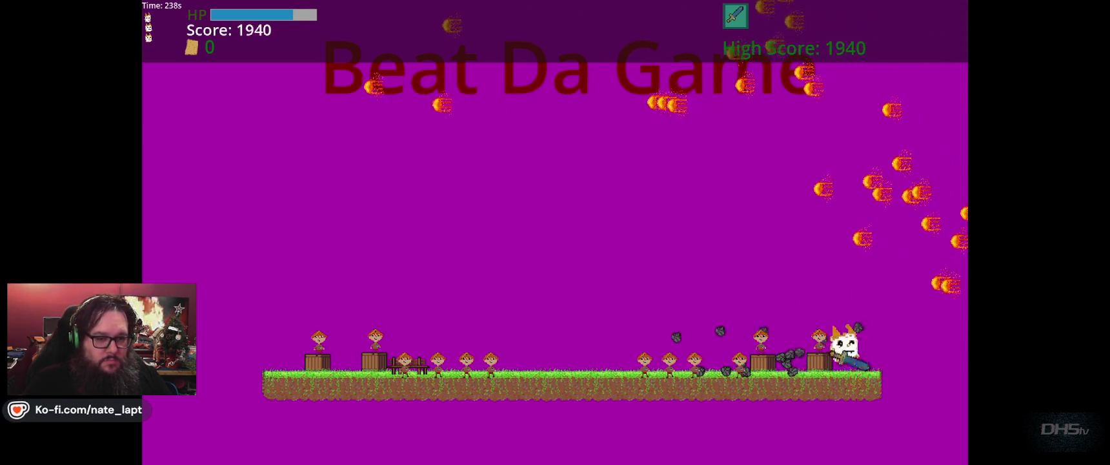
pyautogui.press('Left')
pyautogui.press('Left')
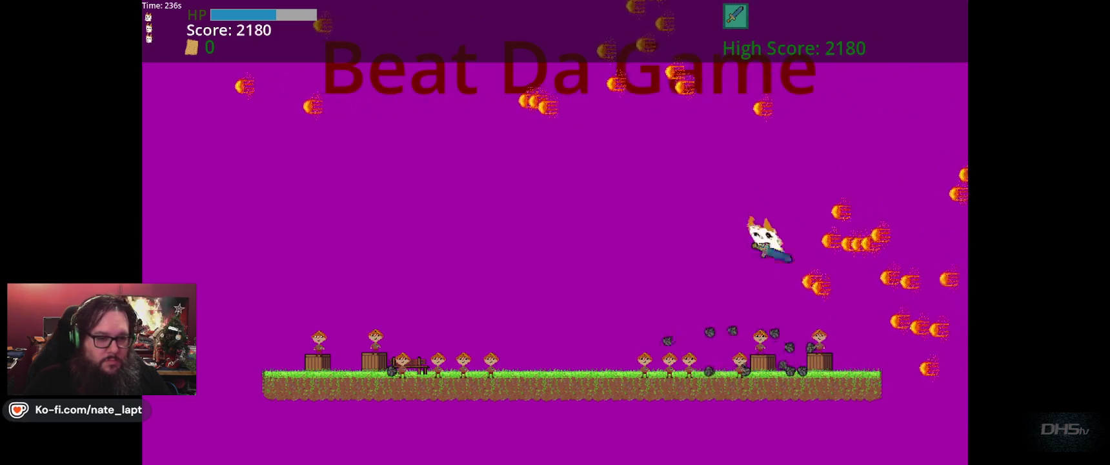
pyautogui.press('Up')
pyautogui.press('Left')
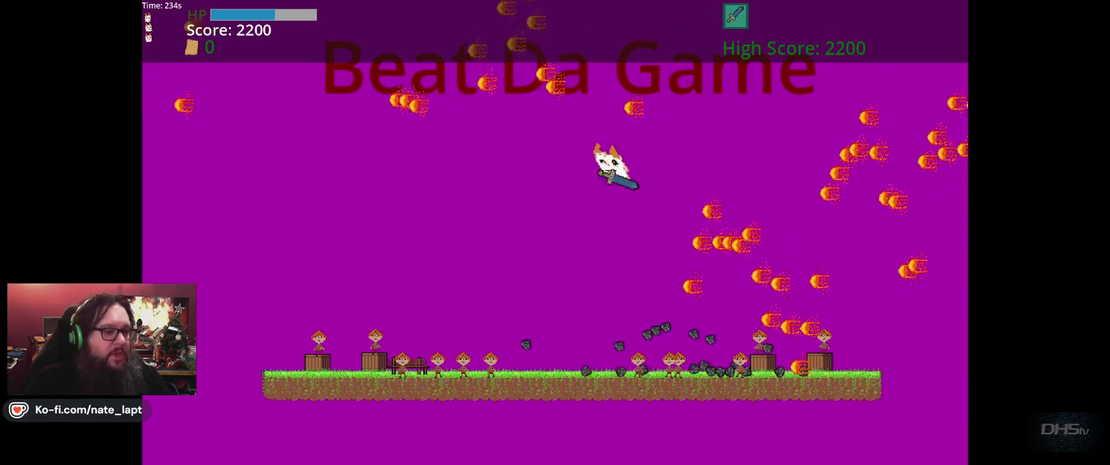
# Climb up and right to finish at High Score 3530, then stop the game.
pyautogui.press('Up')
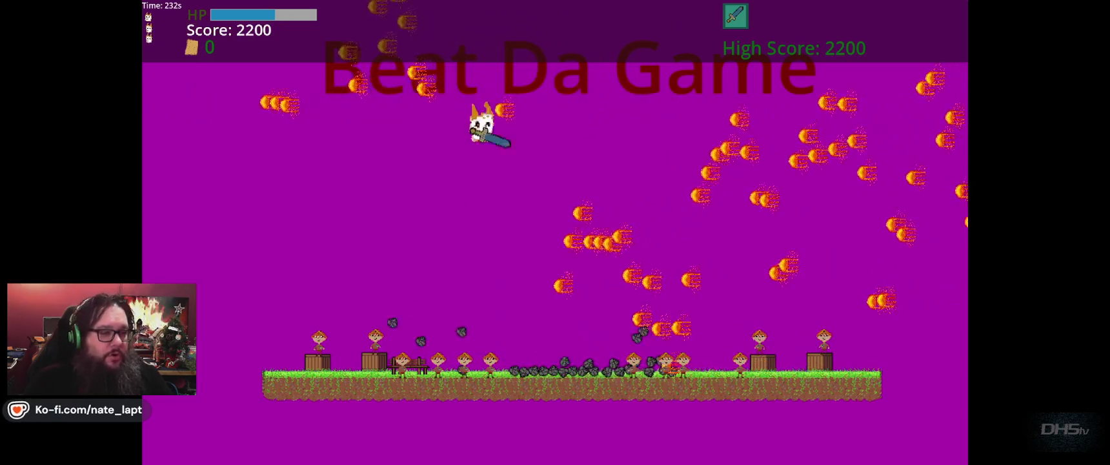
pyautogui.press('Right')
pyautogui.press('Up')
pyautogui.press('Right')
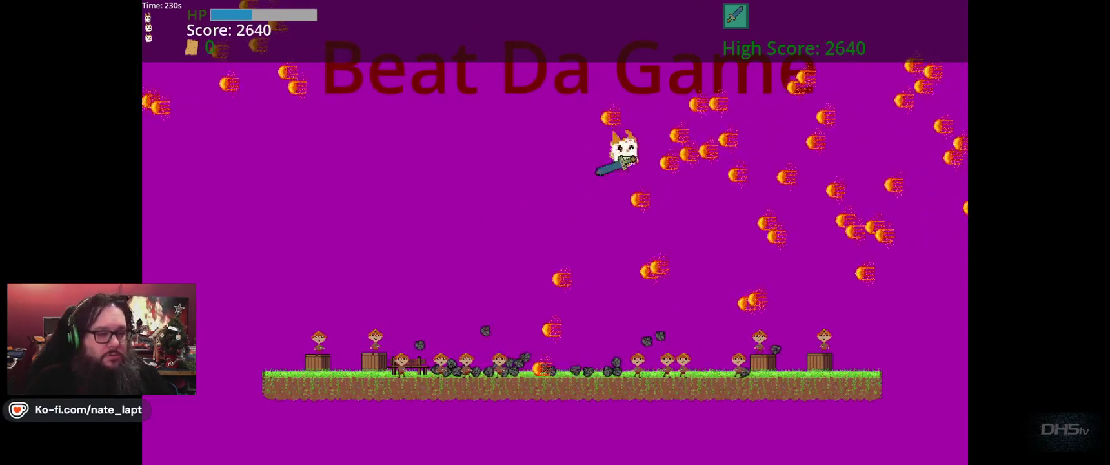
pyautogui.press('Up')
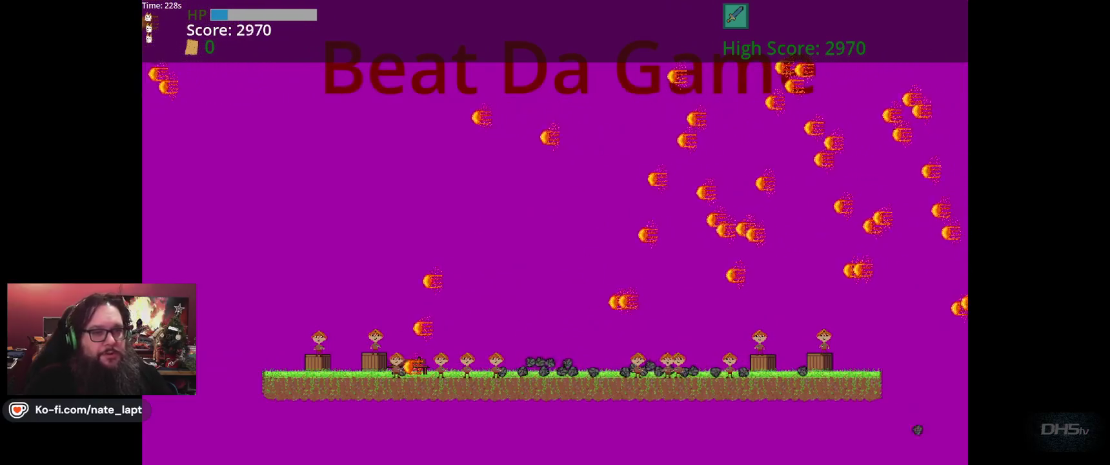
pyautogui.press('Right')
pyautogui.press('Up')
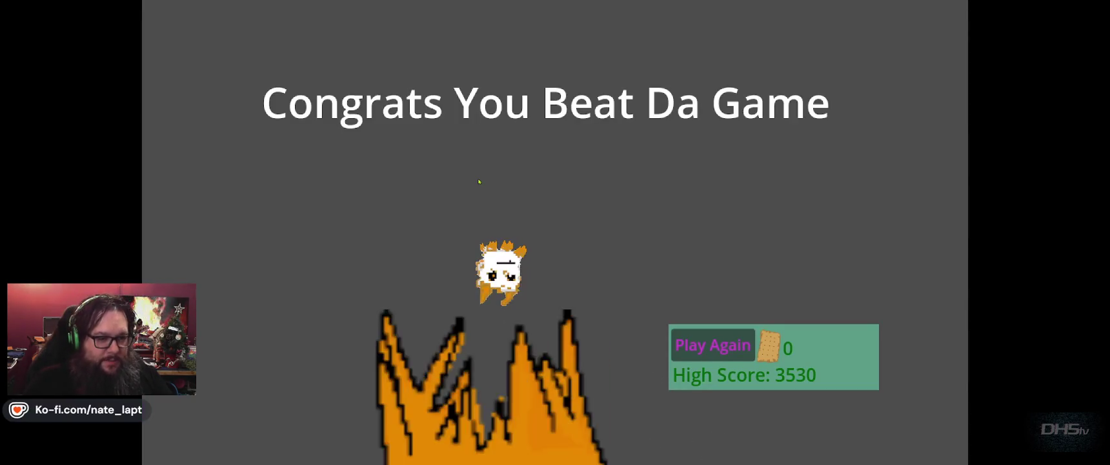
pyautogui.press('F8')
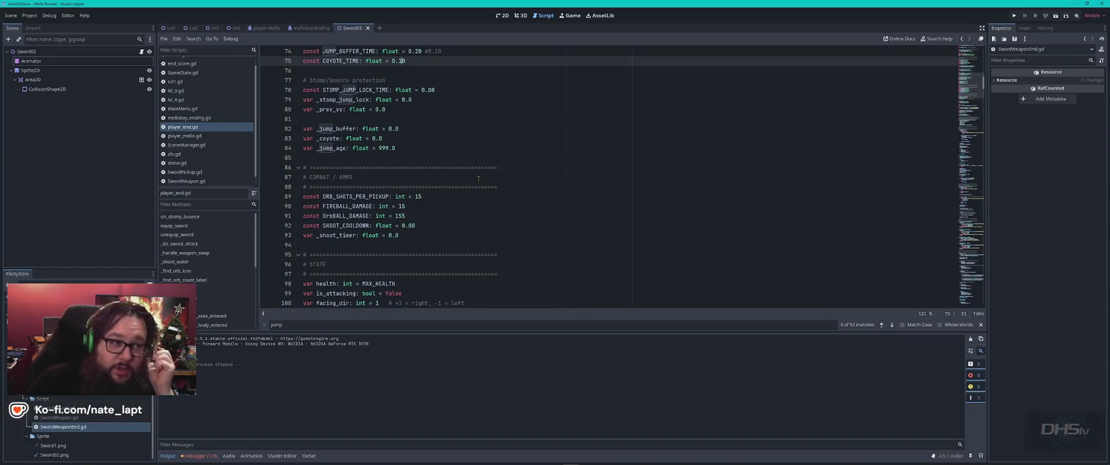
# Switch to the 2D view and close the Sword03 and player-Mello scenes.
pyautogui.click(502, 14)
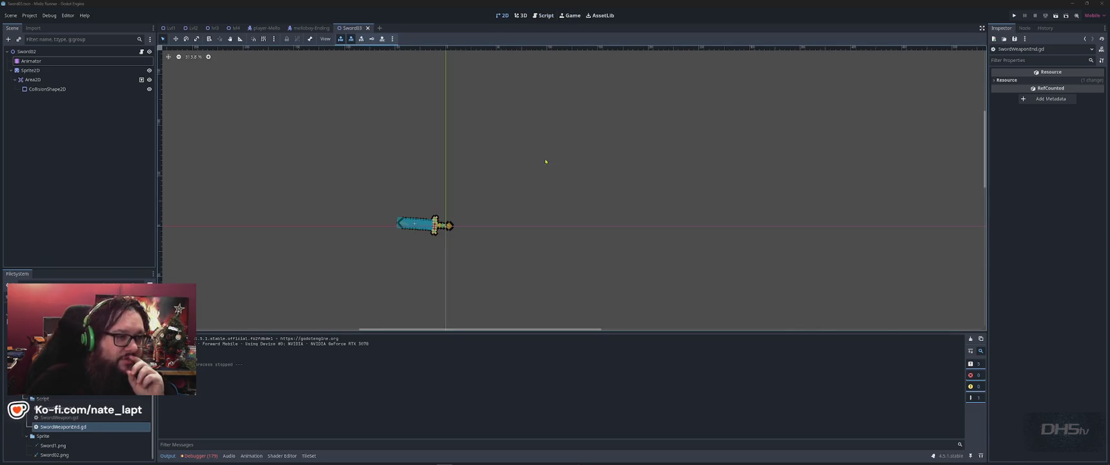
pyautogui.click(368, 27)
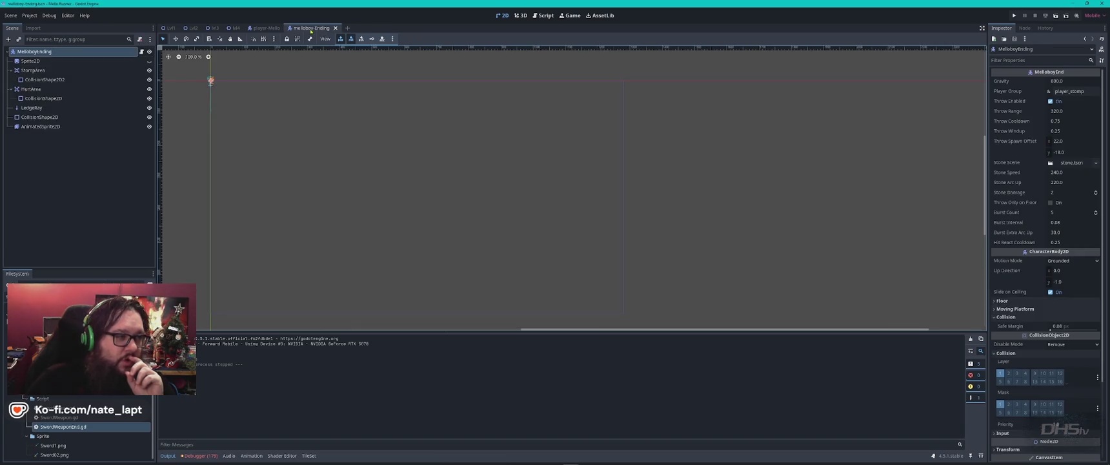
pyautogui.middleClick(265, 30)
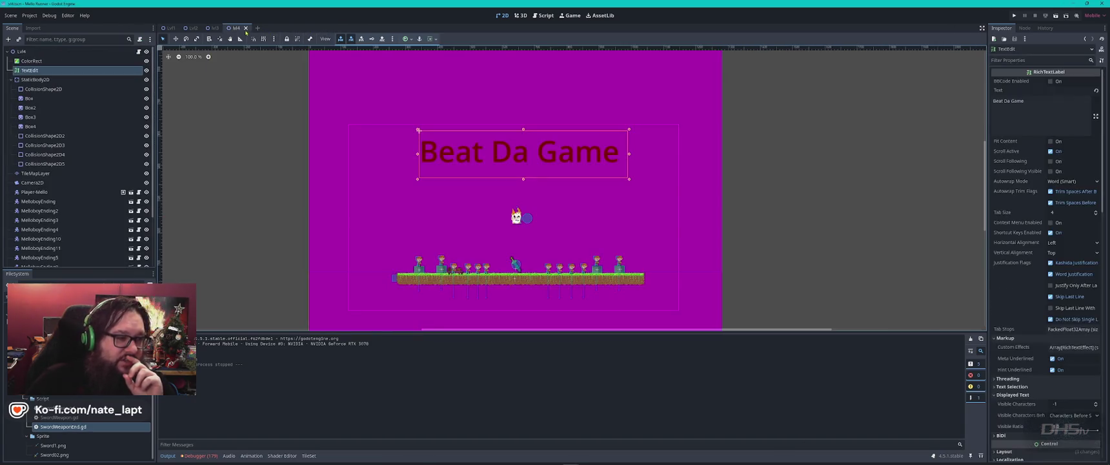
pyautogui.scroll(-2, 562, 257)
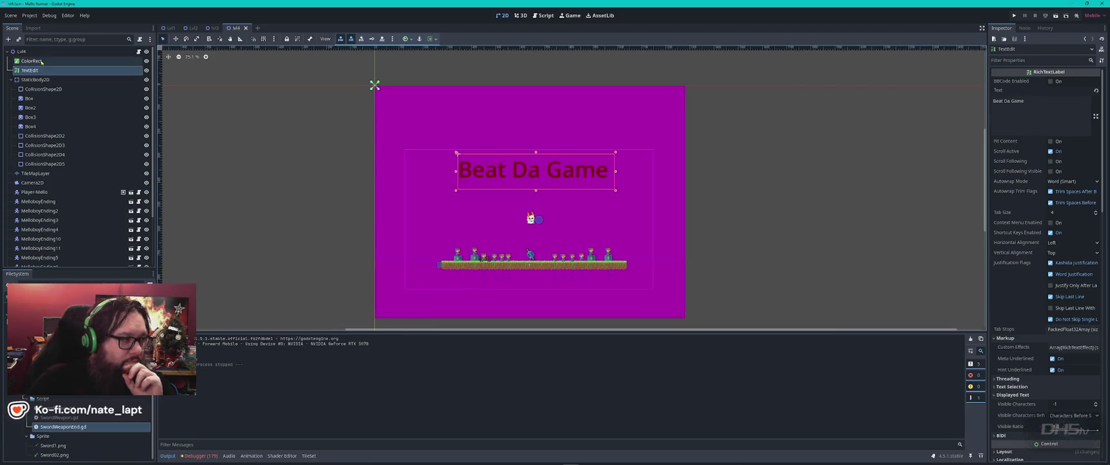
# Search 'world' in lvl4's Add Node dialog, cancel without adding, and open the Lvl1 scene.
pyautogui.click(97, 52)
pyautogui.hotkey('ctrl', 'a')
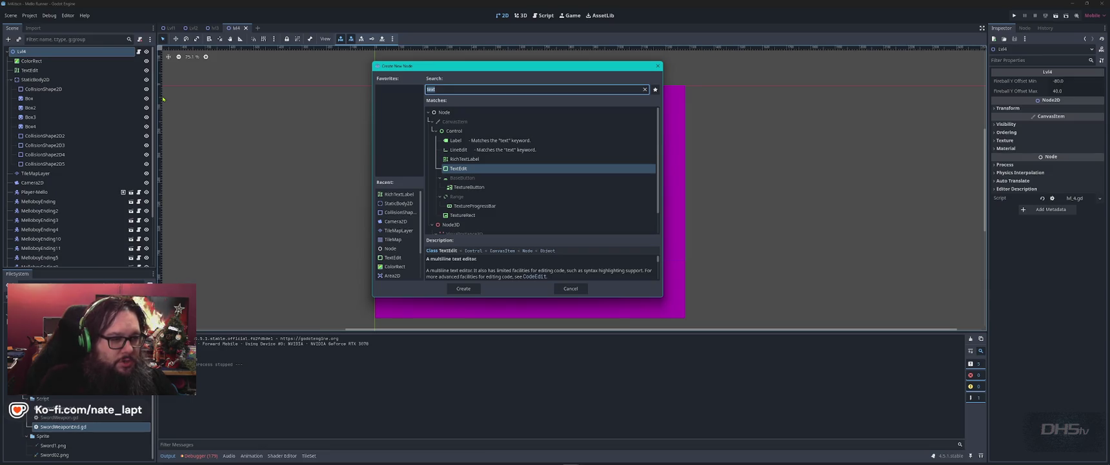
pyautogui.write('world')
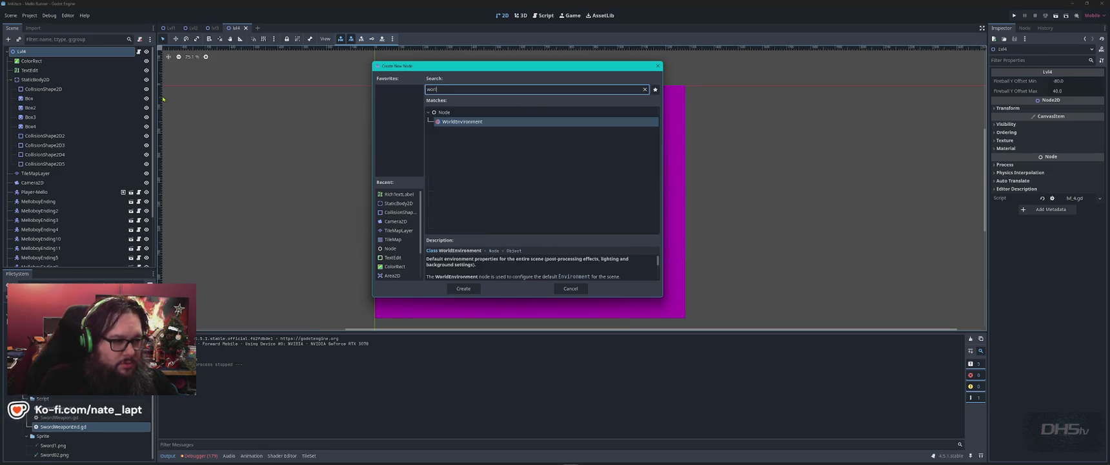
pyautogui.press('BackSpace')
pyautogui.press('BackSpace')
pyautogui.press('BackSpace')
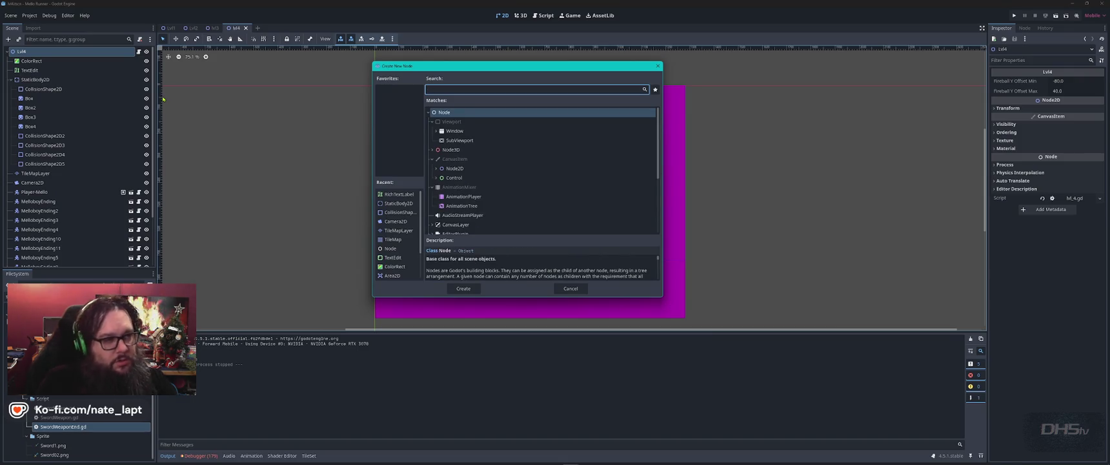
pyautogui.press('Escape')
pyautogui.click(169, 28)
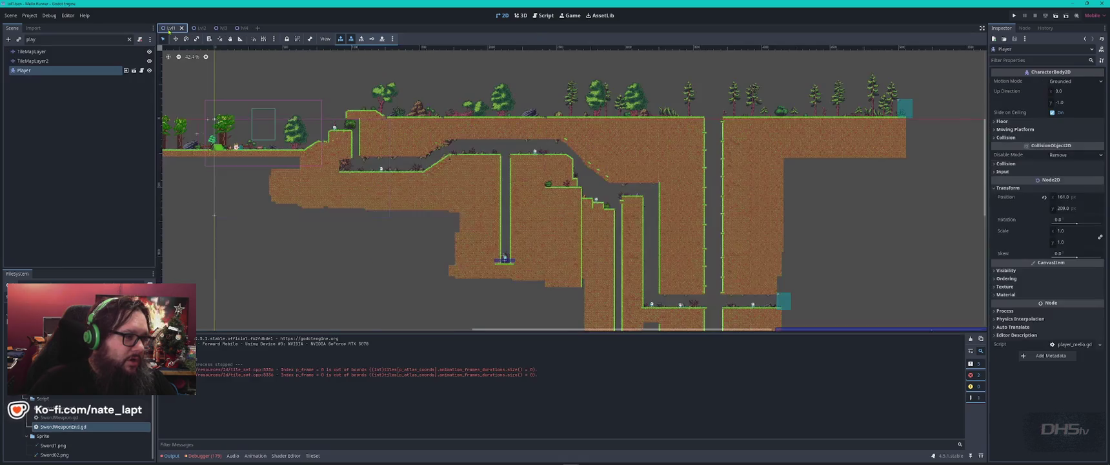
# Inspect Lvl1's world boundary shape and its World boundry static body, then return to lvl4.
pyautogui.scroll(-3, 434, 201)
pyautogui.scroll(5, 435, 202)
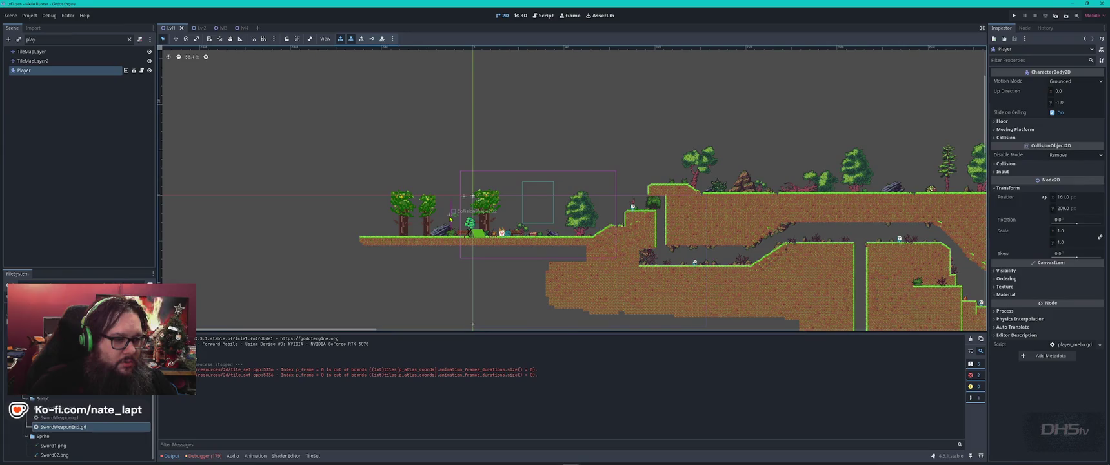
pyautogui.click(450, 215)
pyautogui.click(129, 39)
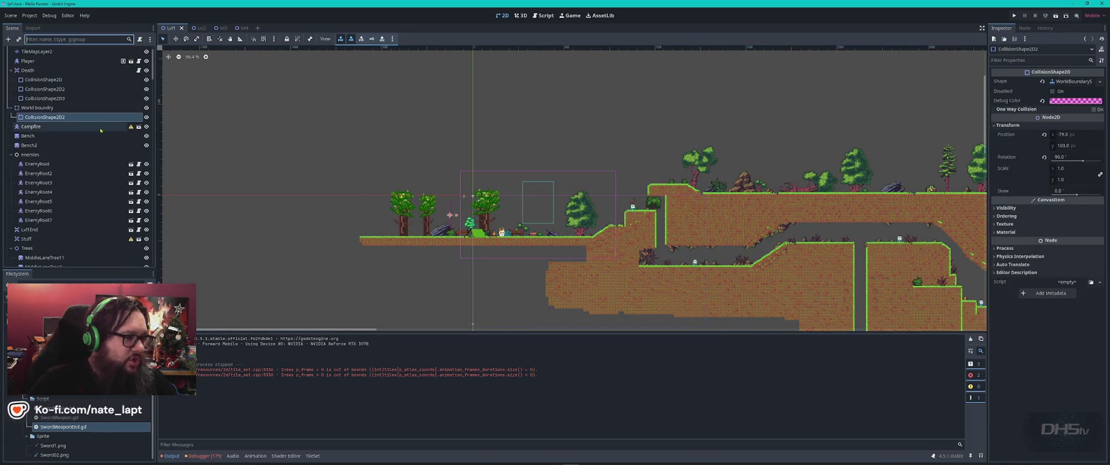
pyautogui.click(33, 108)
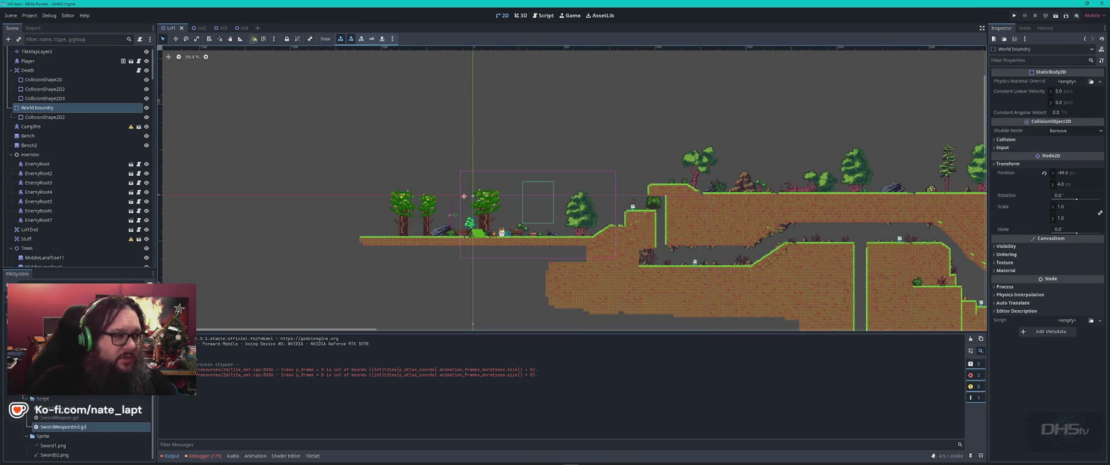
pyautogui.click(236, 28)
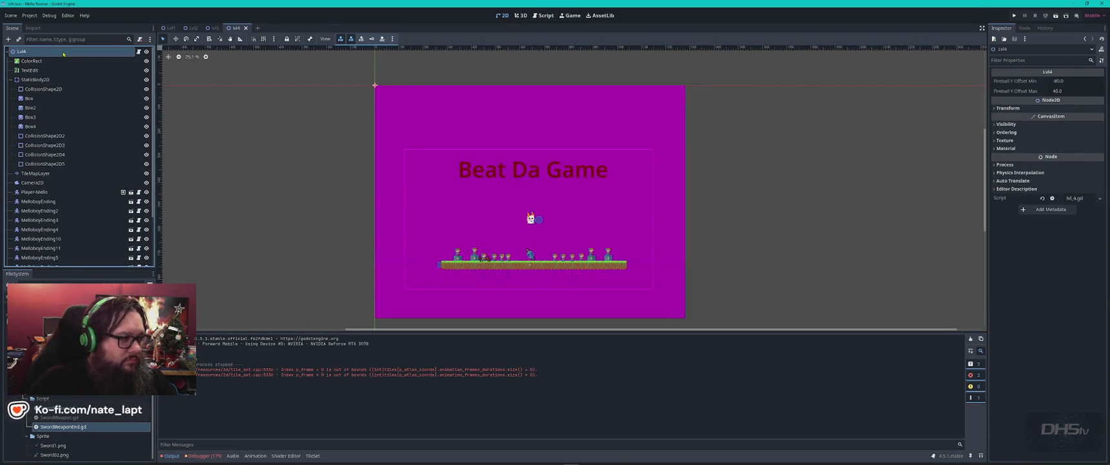
# Add a StaticBody2D to the lvl4 level and rename it WorldBoundry.
pyautogui.hotkey('ctrl', 'a')
pyautogui.write('static')
pyautogui.press('Return')
pyautogui.press('F2')
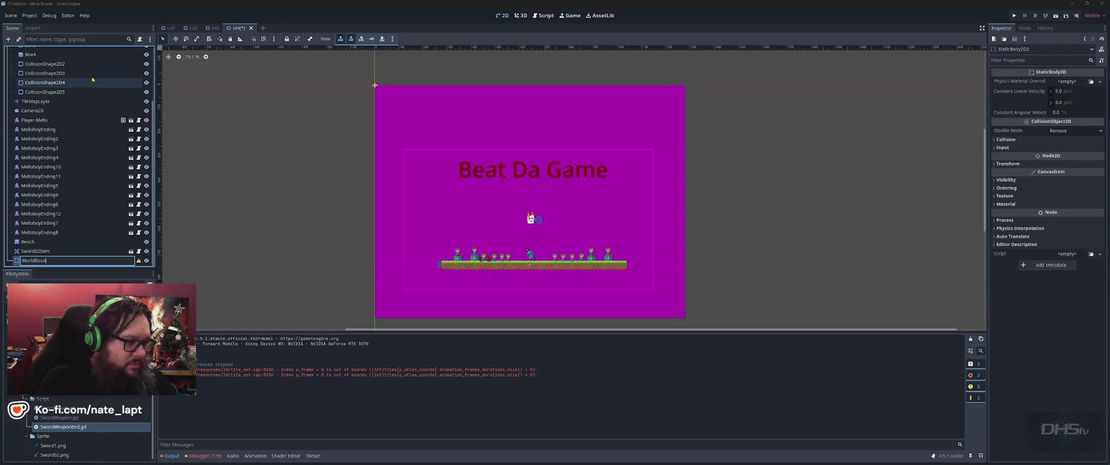
pyautogui.press('Return')
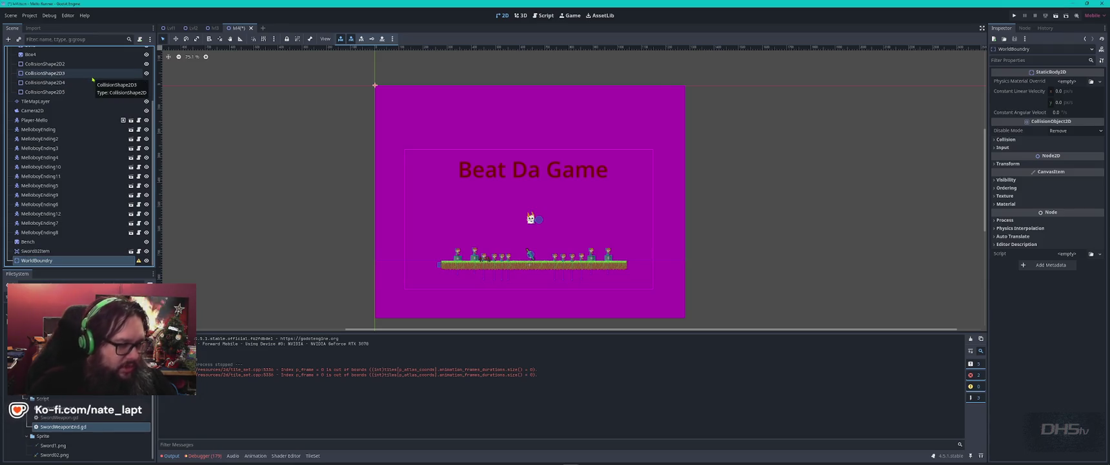
# Add a CollisionShape2D child under WorldBoundry.
pyautogui.hotkey('ctrl', 'a')
pyautogui.write('coll')
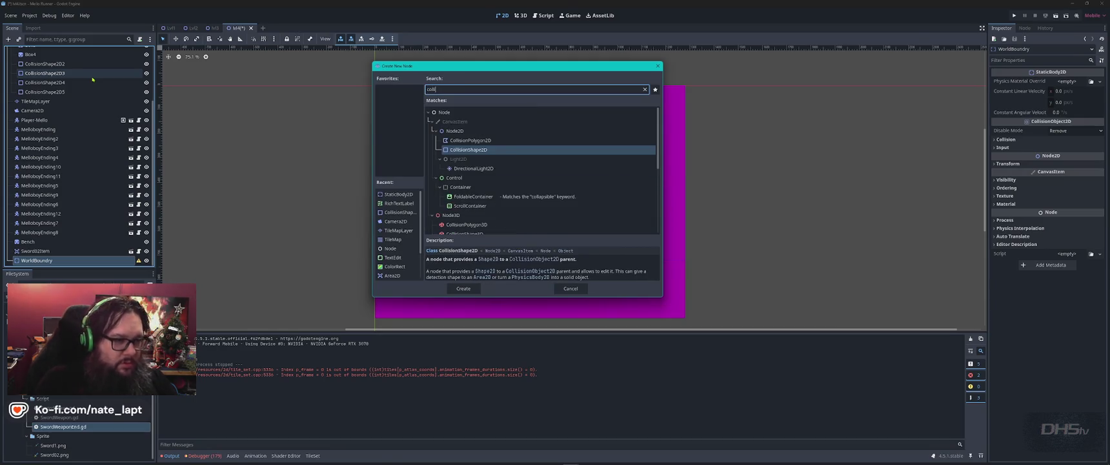
pyautogui.press('Return')
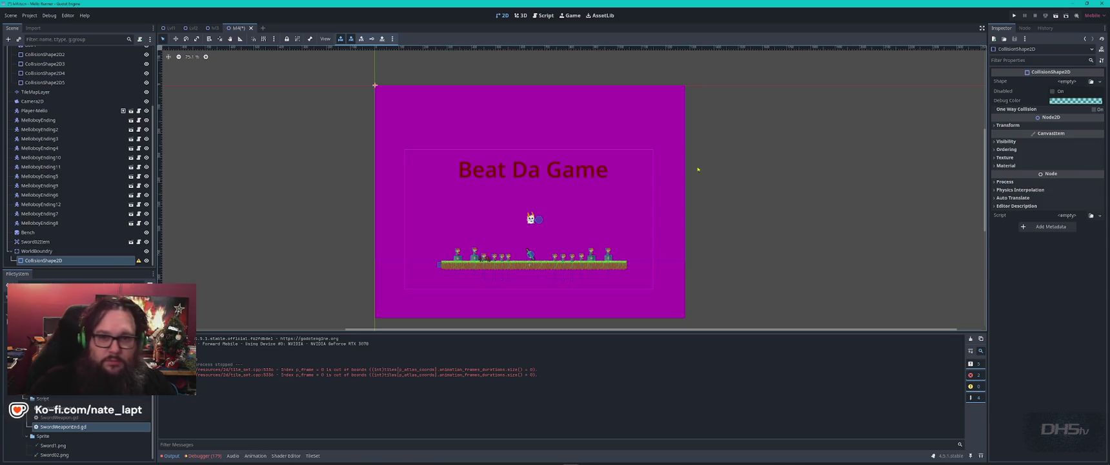
# Give the collider a WorldBoundaryShape2D and set its rotation to 90°.
pyautogui.click(1101, 82)
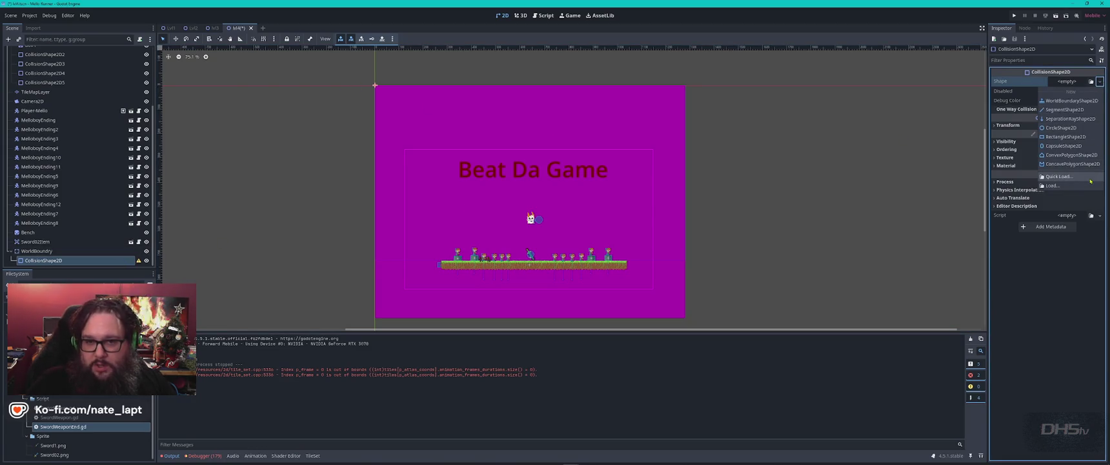
pyautogui.click(1071, 101)
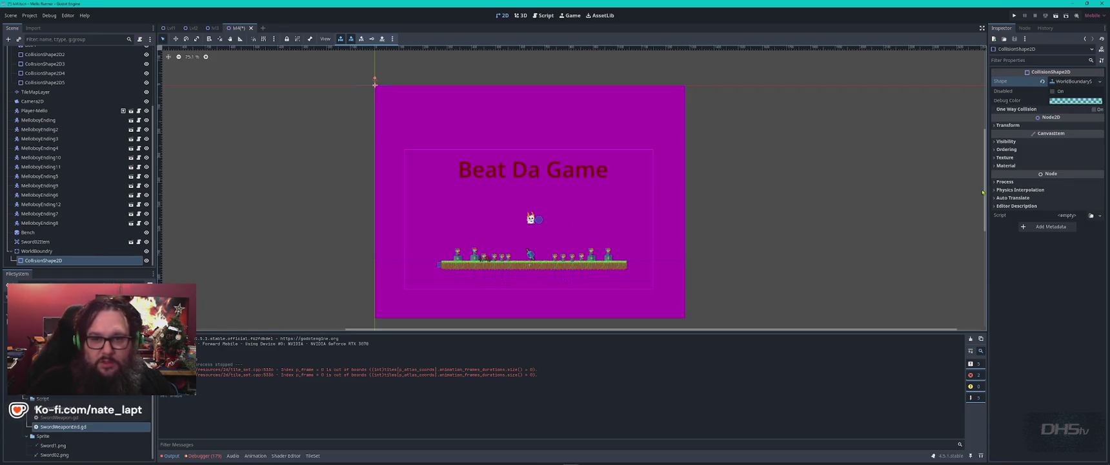
pyautogui.click(1002, 125)
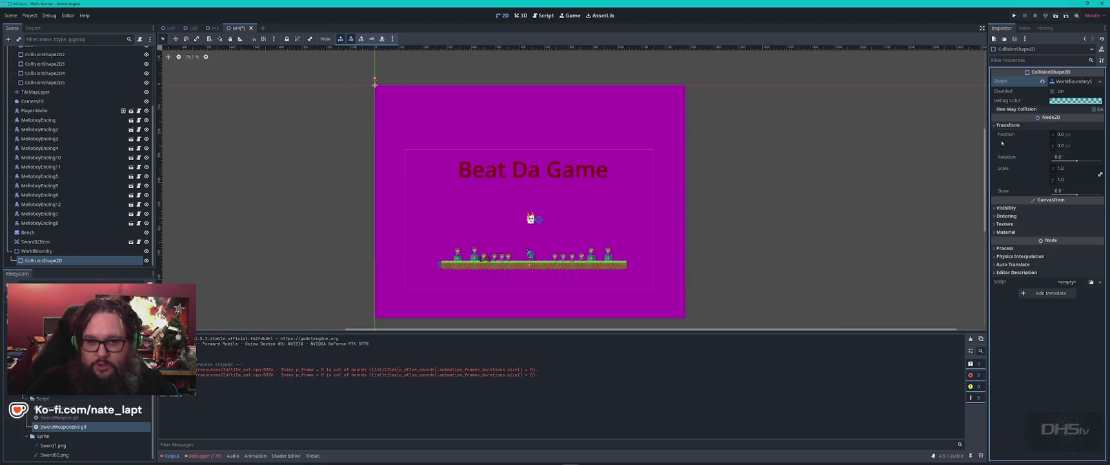
pyautogui.click(1065, 162)
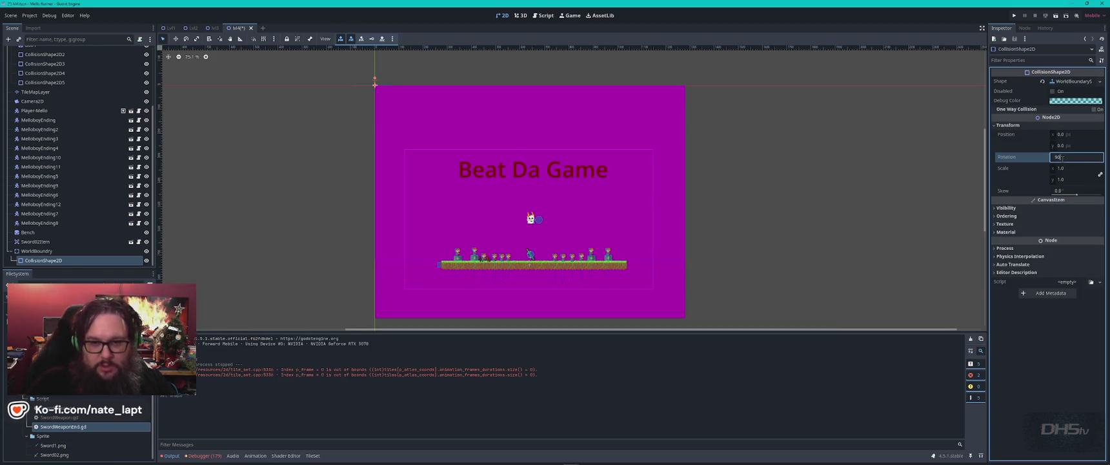
pyautogui.write('90')
pyautogui.press('Return')
# Move the 90° boundary line to the level's left edge.
pyautogui.scroll(-5, 491, 153)
pyautogui.scroll(9, 491, 153)
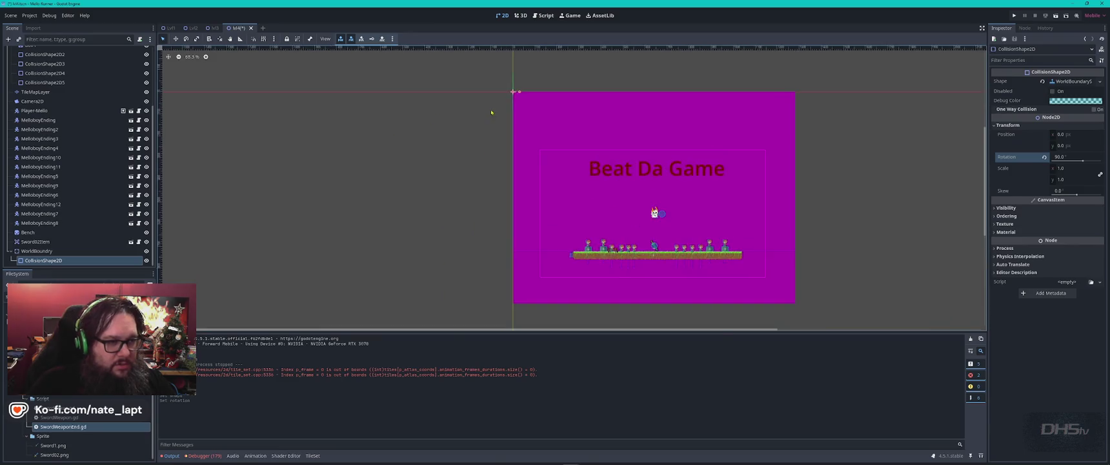
pyautogui.moveTo(526, 88); pyautogui.dragTo(557, 205)
pyautogui.scroll(-7, 595, 192)
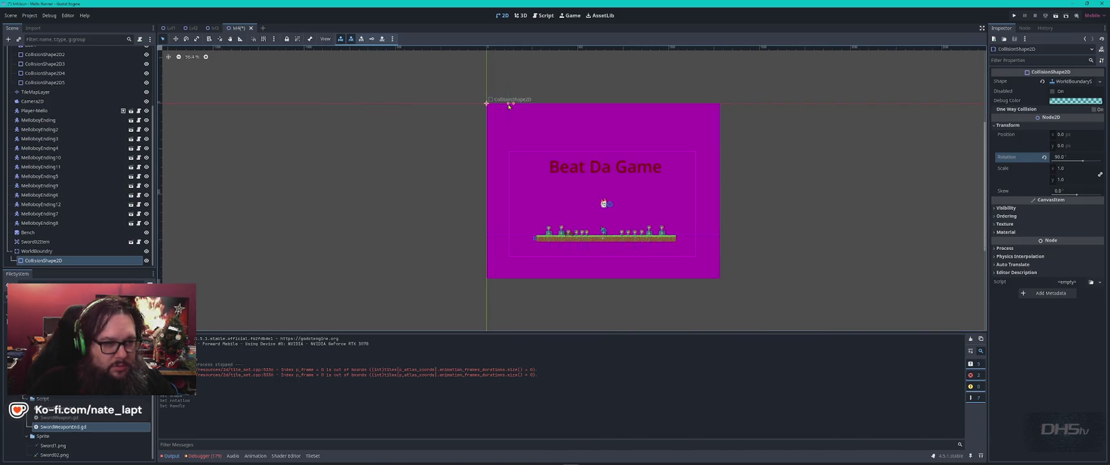
pyautogui.click(498, 104)
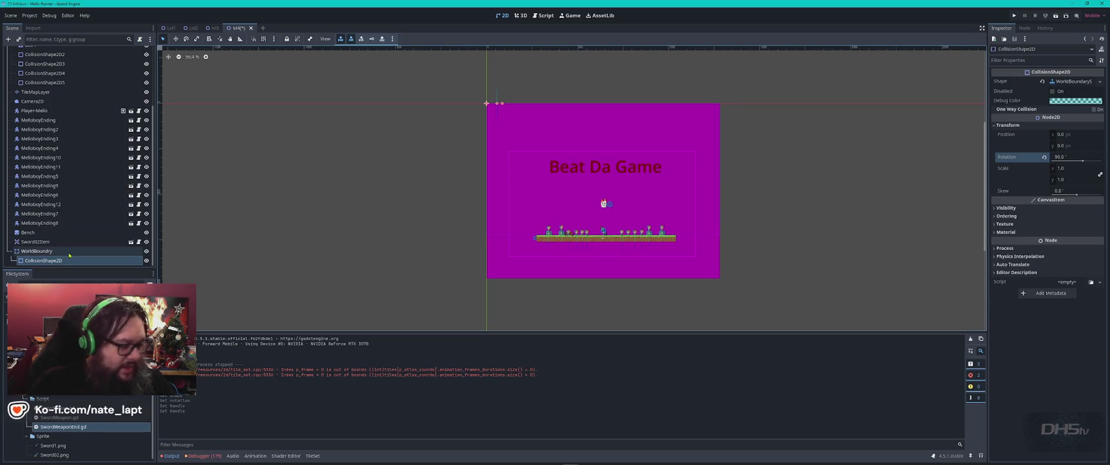
# Duplicate the boundary collider and move the copy to the level's right edge.
pyautogui.hotkey('ctrl', 'd')
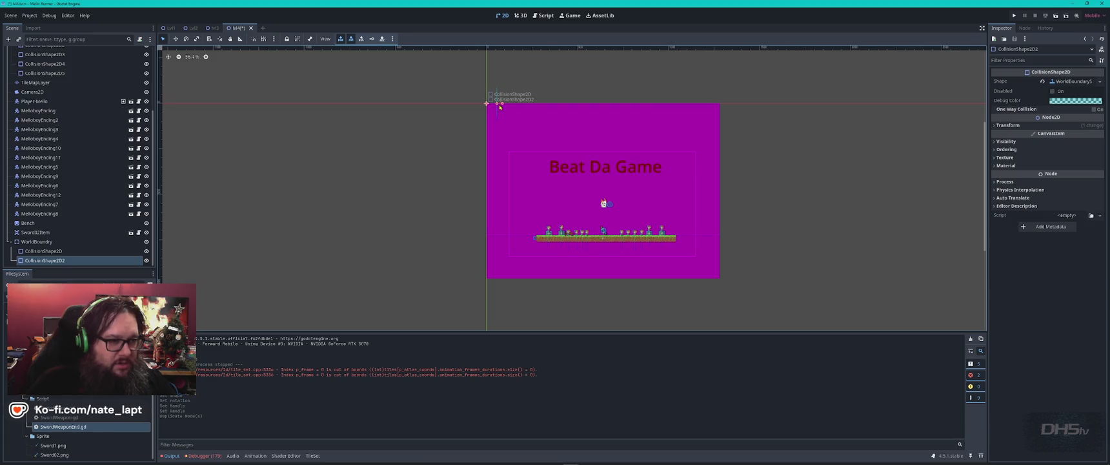
pyautogui.click(706, 105)
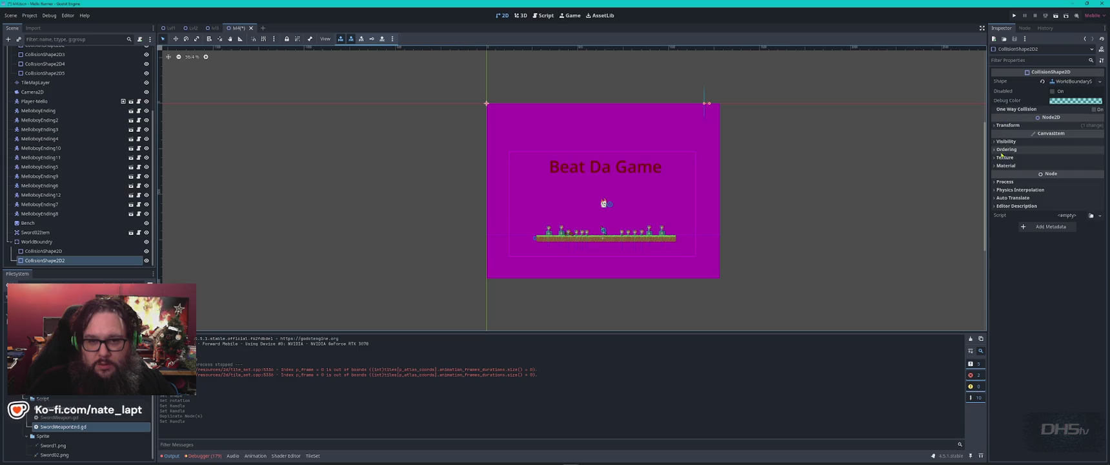
pyautogui.click(1008, 124)
pyautogui.click(1069, 157)
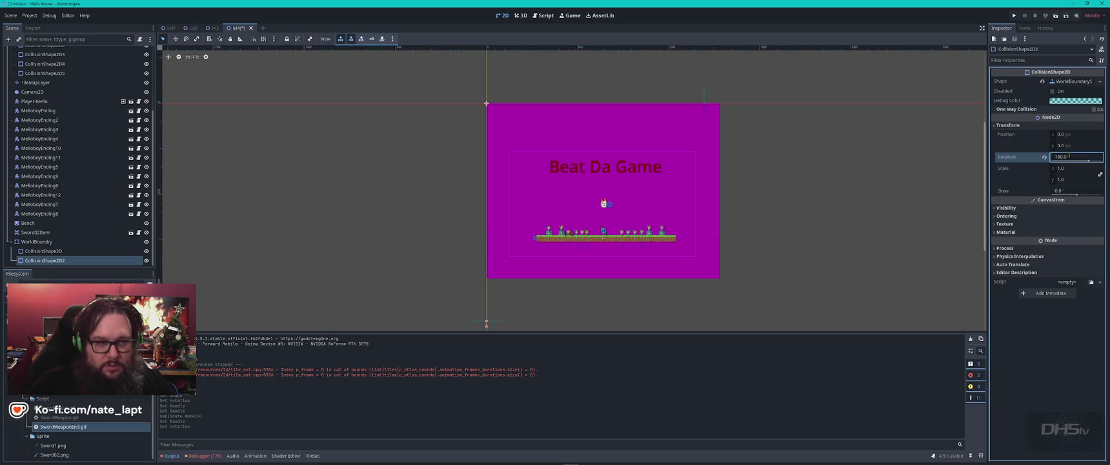
pyautogui.press('Return')
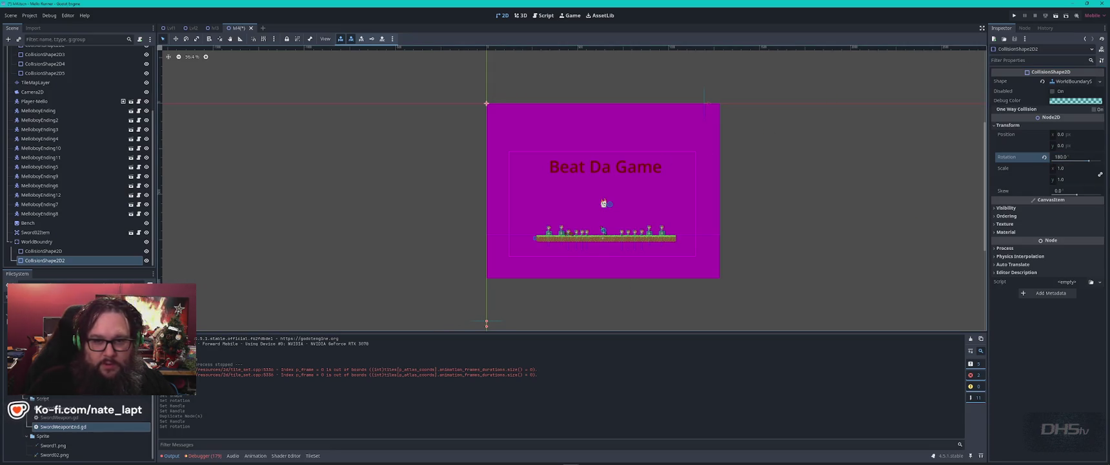
# Set the duplicate's rotation to -90° after trying 160°, then nudge its handle.
pyautogui.click(1072, 157)
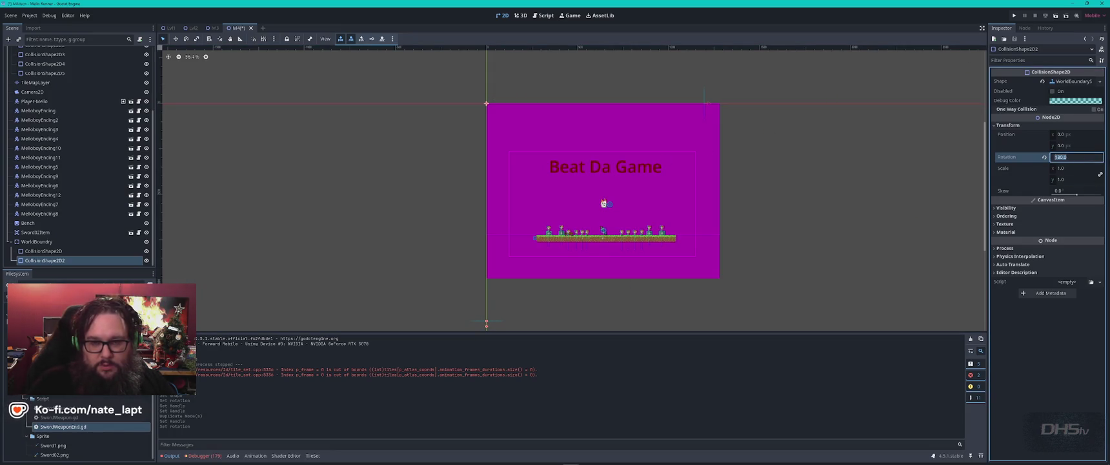
pyautogui.write('160')
pyautogui.press('Return')
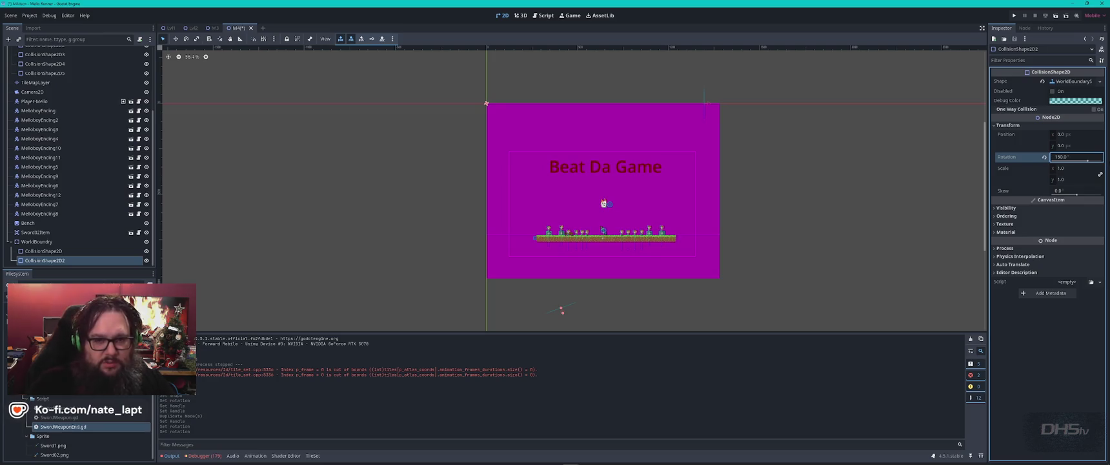
pyautogui.write('-90')
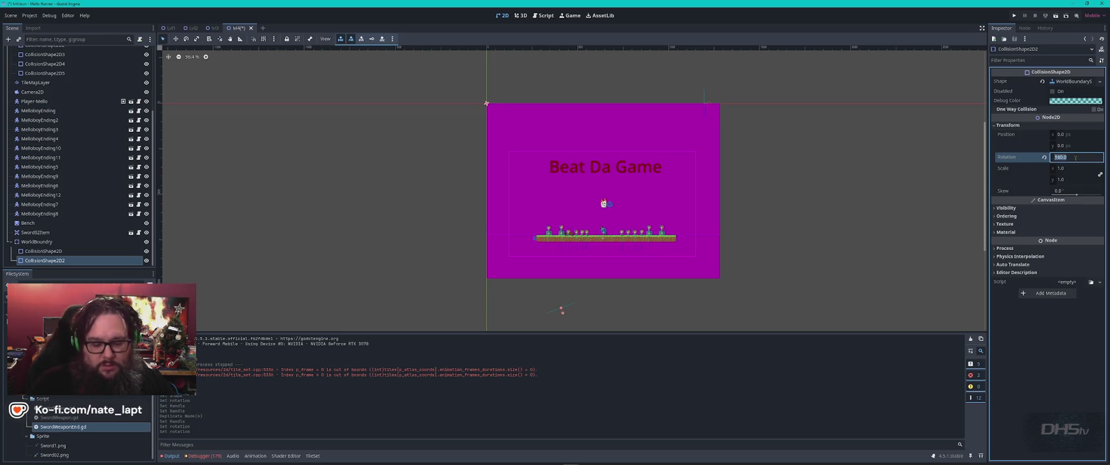
pyautogui.press('Return')
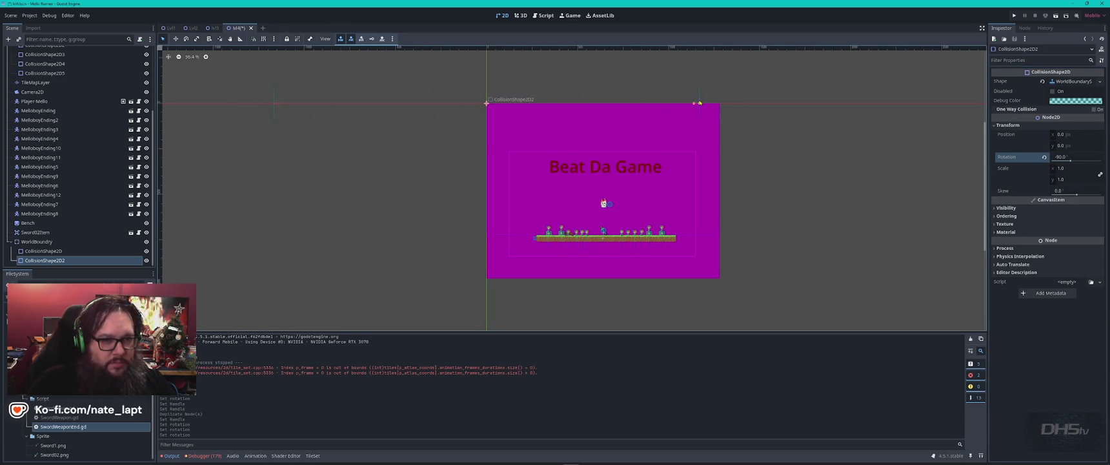
pyautogui.moveTo(706, 103); pyautogui.dragTo(704, 104)
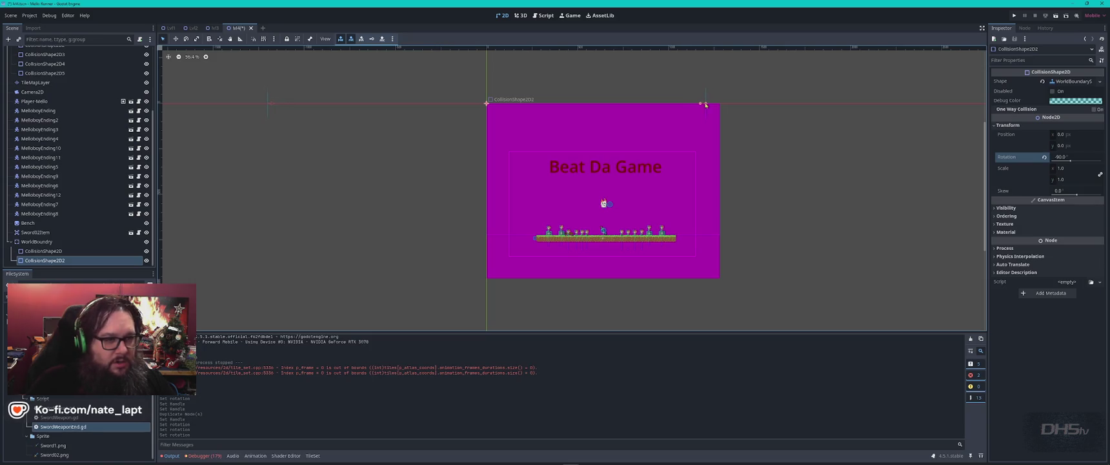
# Reassign the collider's boundary shape and shift the first boundary collider rightward.
pyautogui.click(1100, 82)
pyautogui.click(1071, 218)
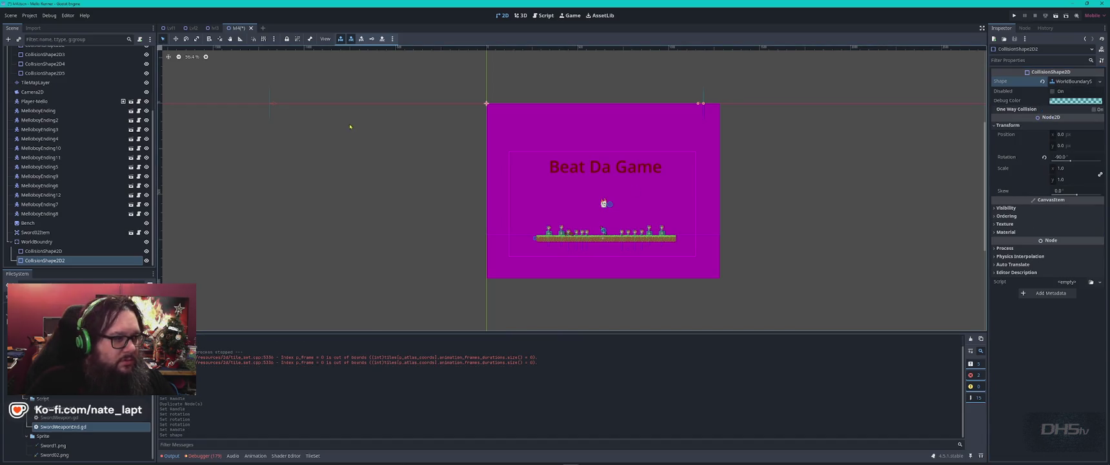
pyautogui.moveTo(270, 105)
pyautogui.mouseDown()
pyautogui.moveTo(448, 97)
pyautogui.moveTo(267, 105)
pyautogui.mouseUp()
# Fine-tune the handles of CollisionShape2D and CollisionShape2D2 so the side walls line up.
pyautogui.click(324, 151)
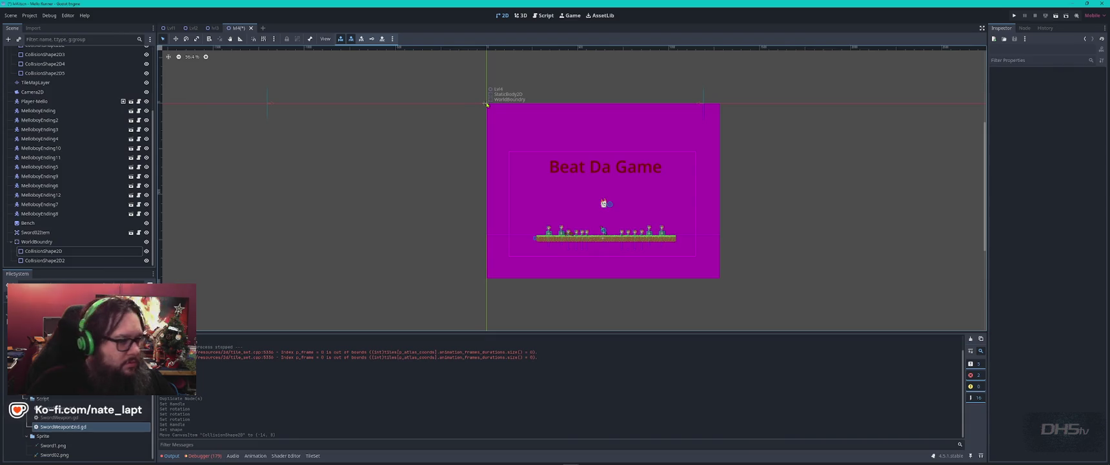
pyautogui.click(52, 261)
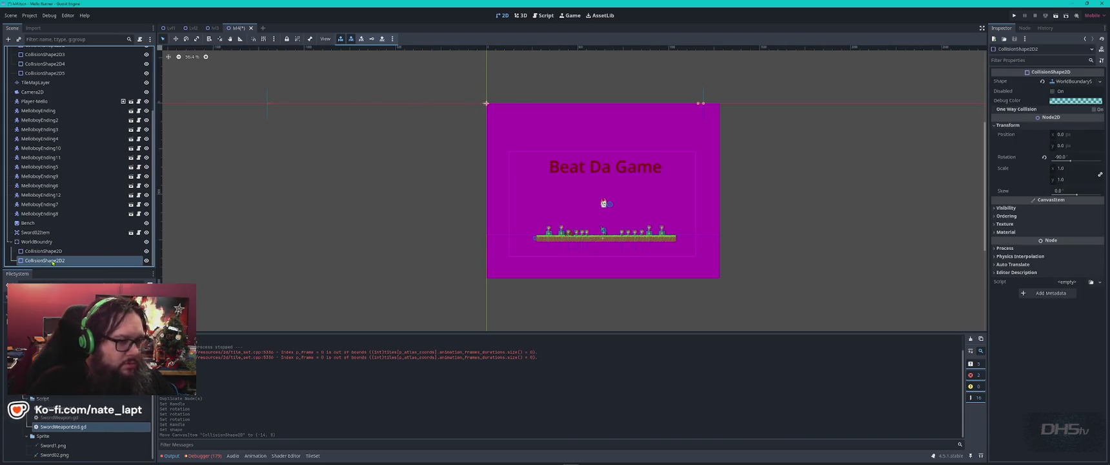
pyautogui.click(94, 251)
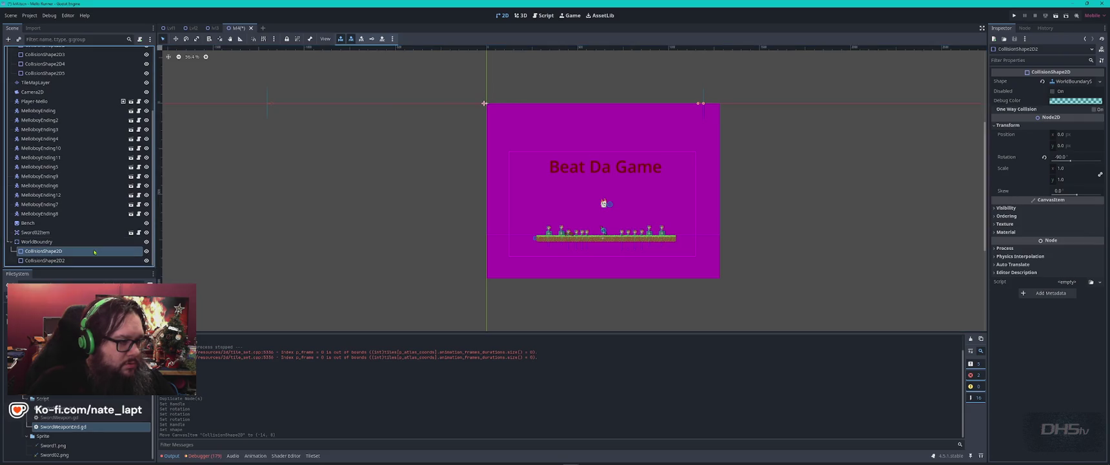
pyautogui.moveTo(503, 104); pyautogui.dragTo(497, 103)
pyautogui.click(50, 242)
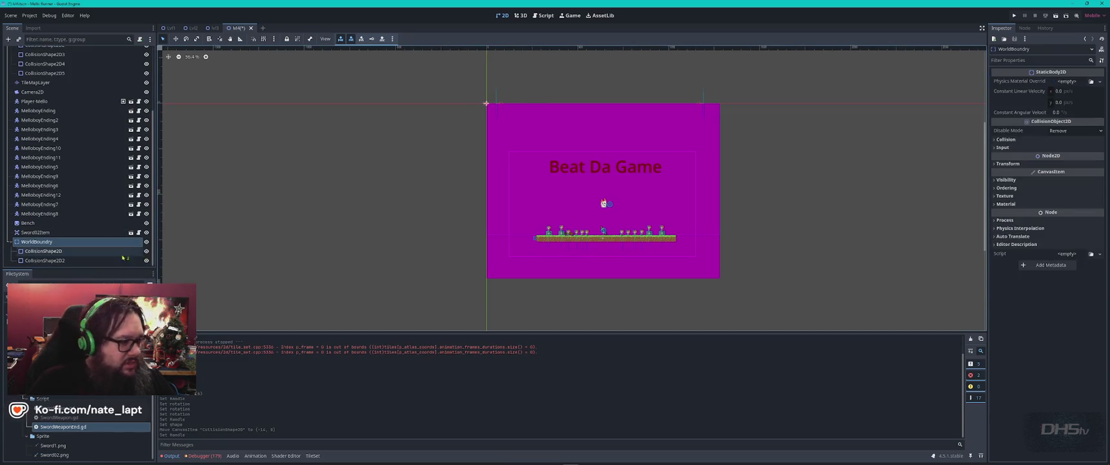
pyautogui.click(45, 261)
pyautogui.scroll(4, 703, 113)
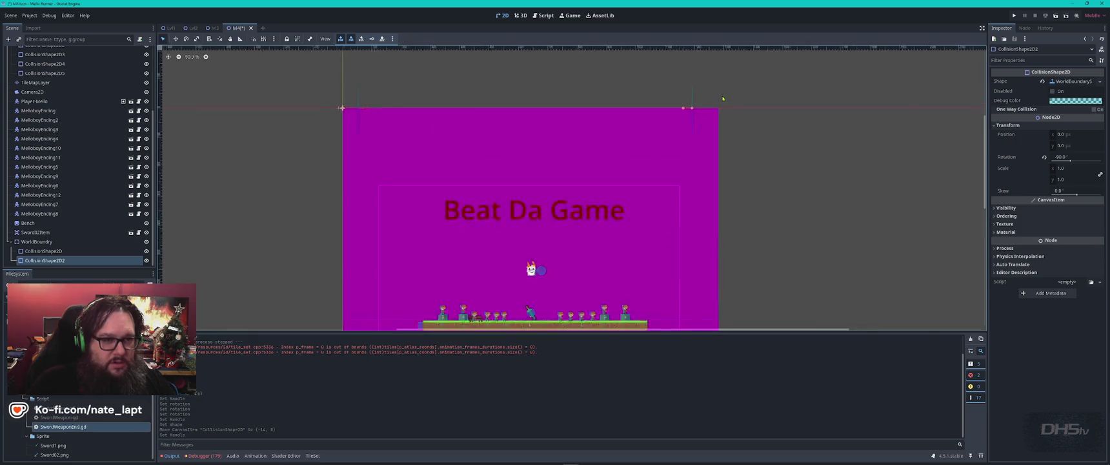
pyautogui.moveTo(766, 141); pyautogui.dragTo(776, 142)
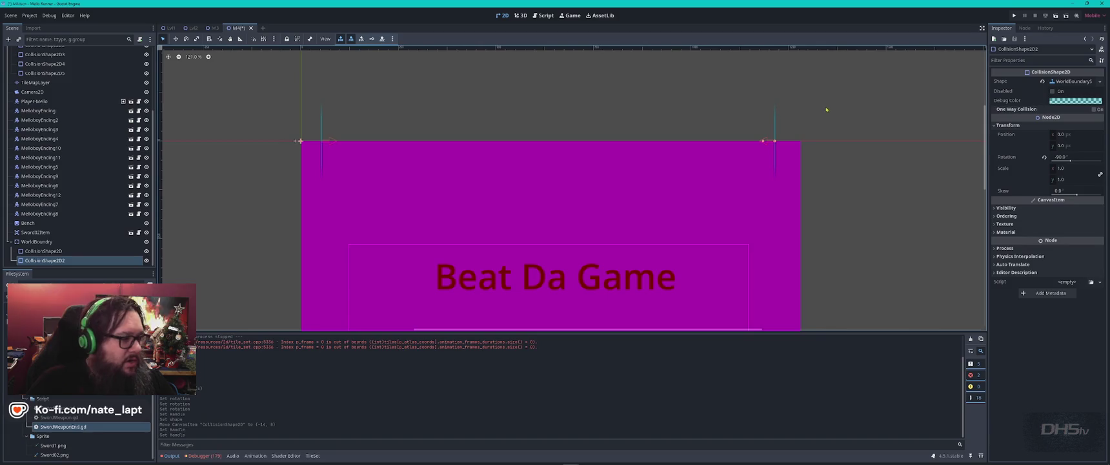
pyautogui.click(37, 241)
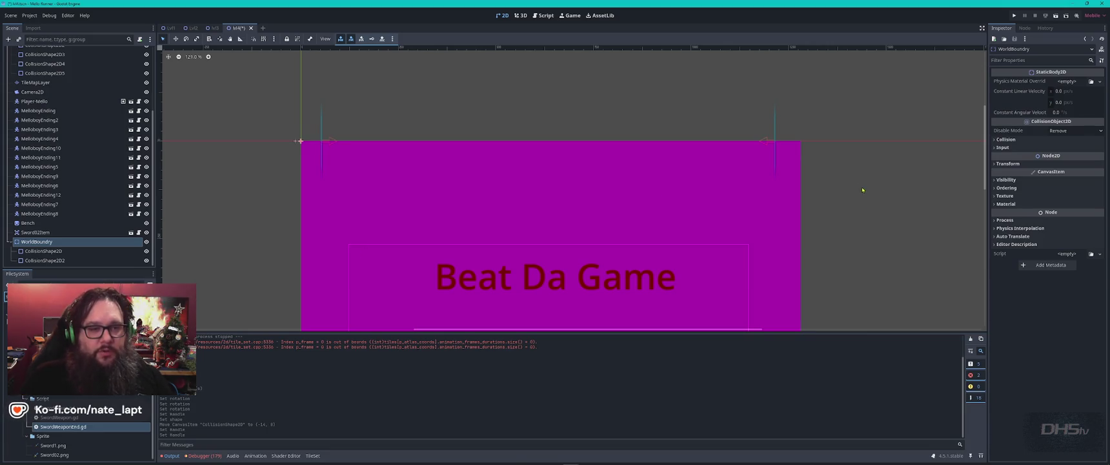
# Add a new CollisionShape2D child under the WorldBoundry body.
pyautogui.scroll(-4, 698, 134)
pyautogui.scroll(-3, 717, 252)
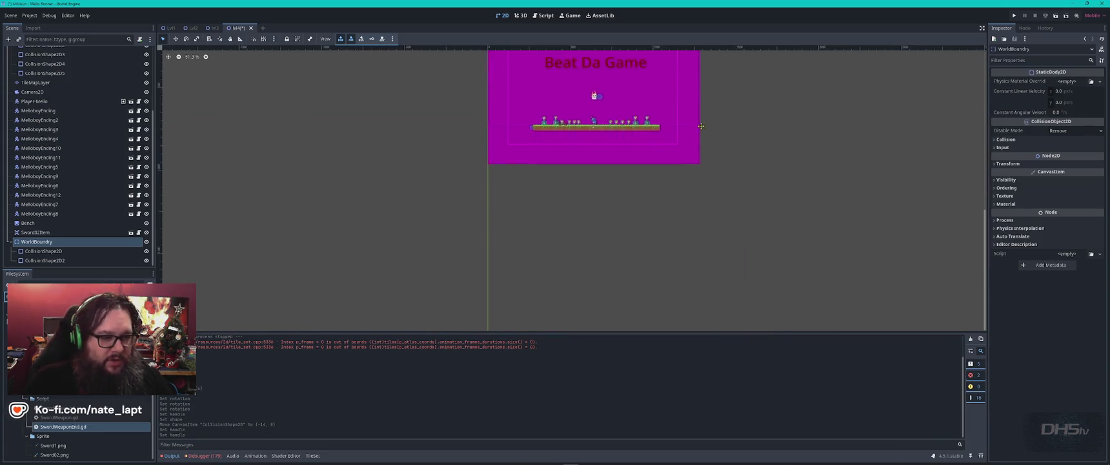
pyautogui.scroll(-4, 693, 210)
pyautogui.scroll(3, 693, 210)
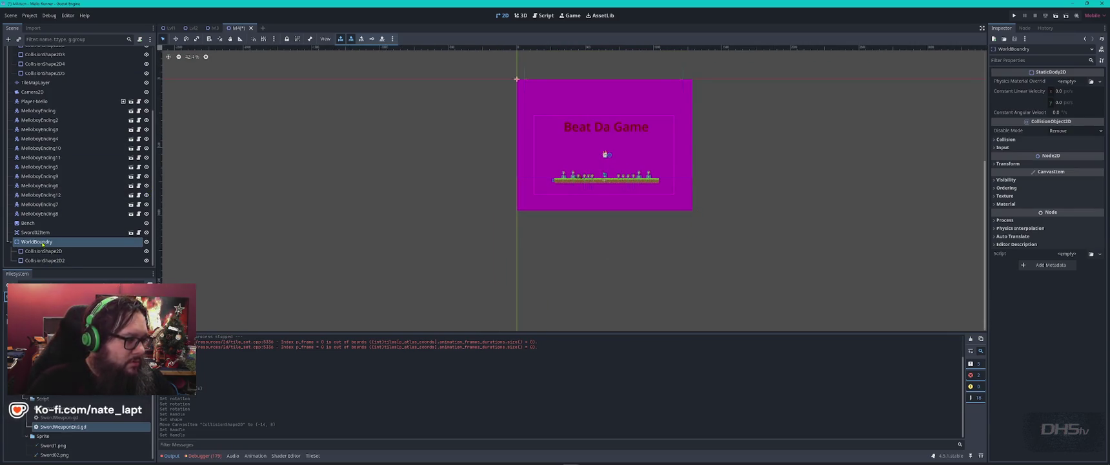
pyautogui.hotkey('ctrl', 'a')
pyautogui.press('Return')
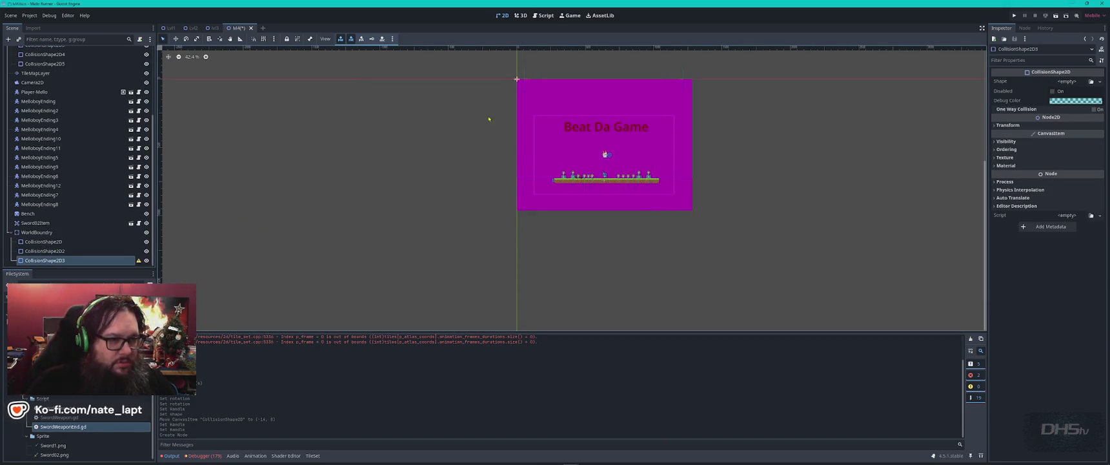
# Give CollisionShape2D3 a RectangleShape2D, flatten it into a wide strip, and place it below the level.
pyautogui.scroll(5, 522, 83)
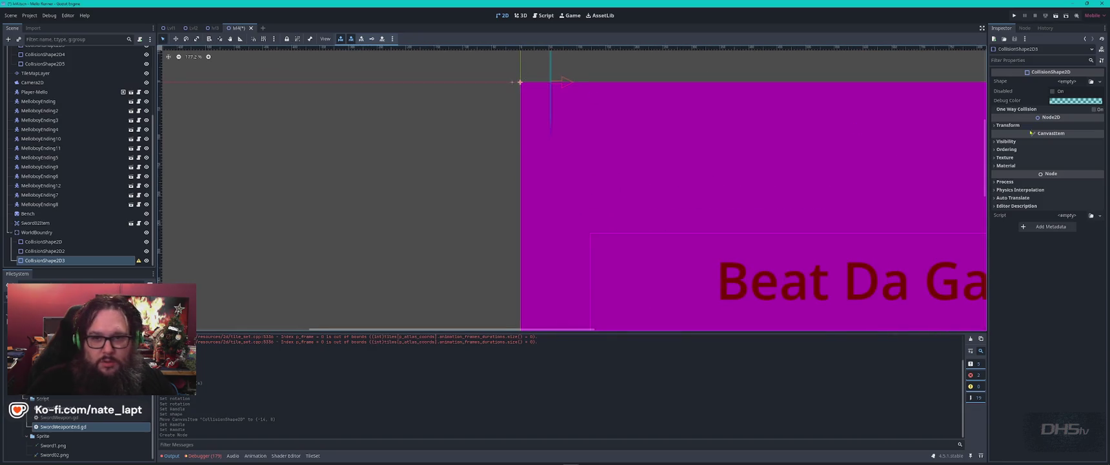
pyautogui.click(1098, 83)
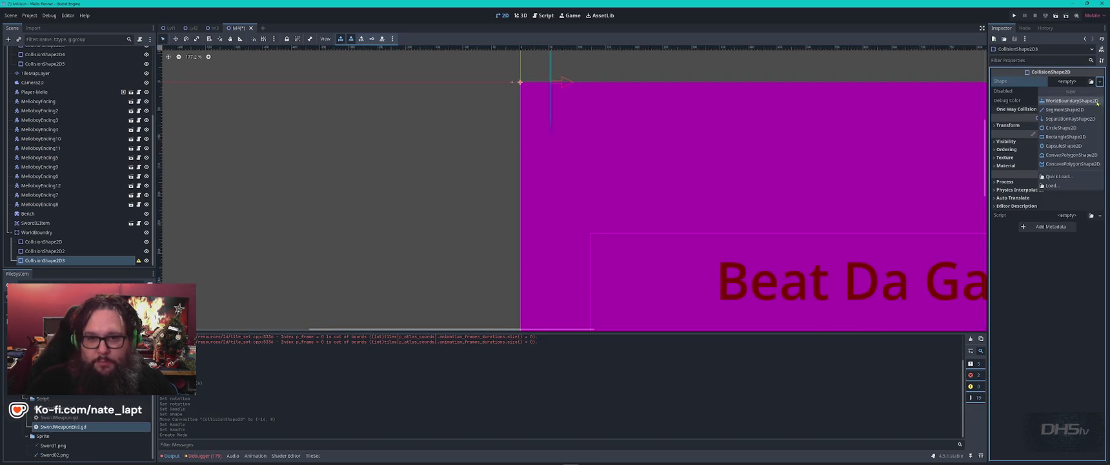
pyautogui.click(1071, 129)
pyautogui.moveTo(521, 88)
pyautogui.mouseDown()
pyautogui.moveTo(554, 250)
pyautogui.moveTo(530, 81)
pyautogui.moveTo(527, 100)
pyautogui.moveTo(858, 89)
pyautogui.mouseUp()
pyautogui.scroll(-6, 795, 91)
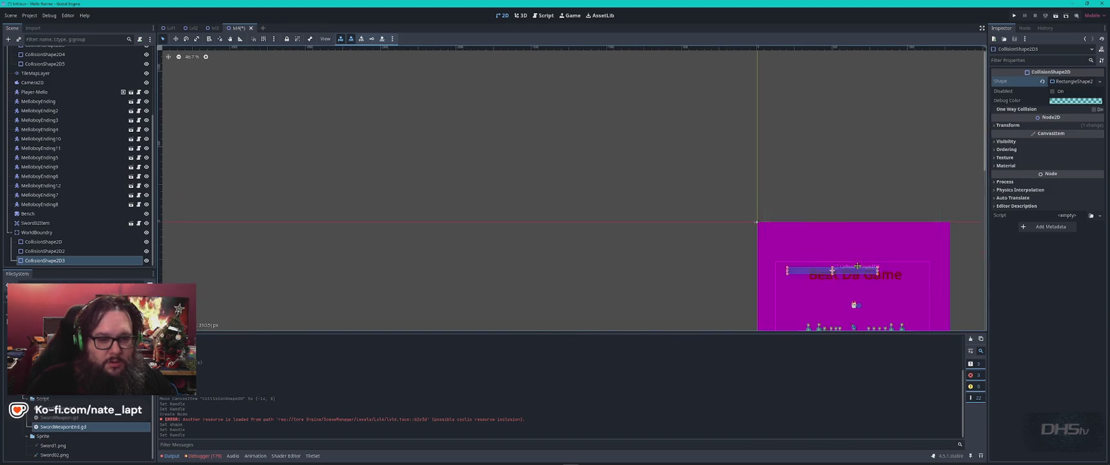
pyautogui.moveTo(733, 157)
pyautogui.mouseDown()
pyautogui.moveTo(755, 162)
pyautogui.moveTo(635, 204)
pyautogui.moveTo(865, 204)
pyautogui.mouseUp()
# Nudge the floor strip into place and attach end_score.gd as its script.
pyautogui.moveTo(605, 205)
pyautogui.mouseDown()
pyautogui.moveTo(533, 207)
pyautogui.moveTo(569, 199)
pyautogui.mouseUp()
pyautogui.scroll(4, 712, 198)
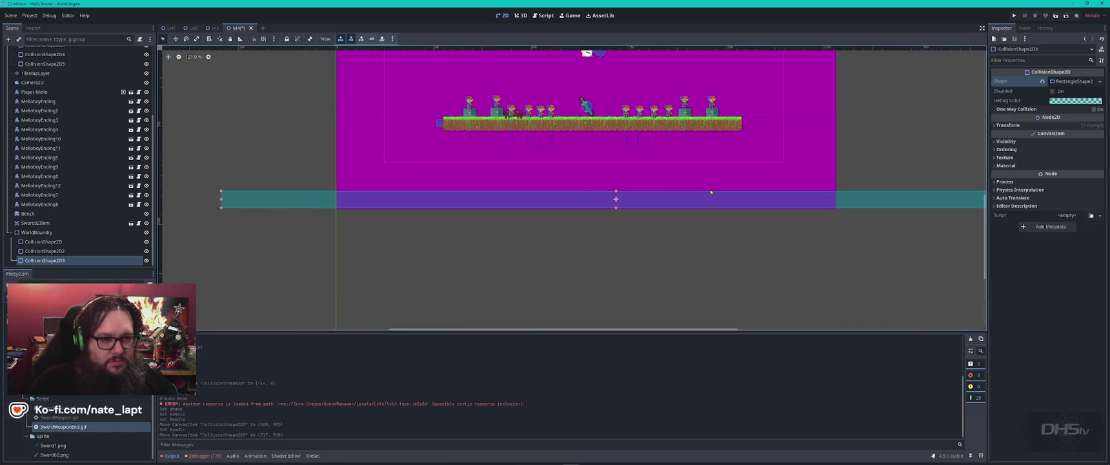
pyautogui.moveTo(666, 205); pyautogui.dragTo(663, 205)
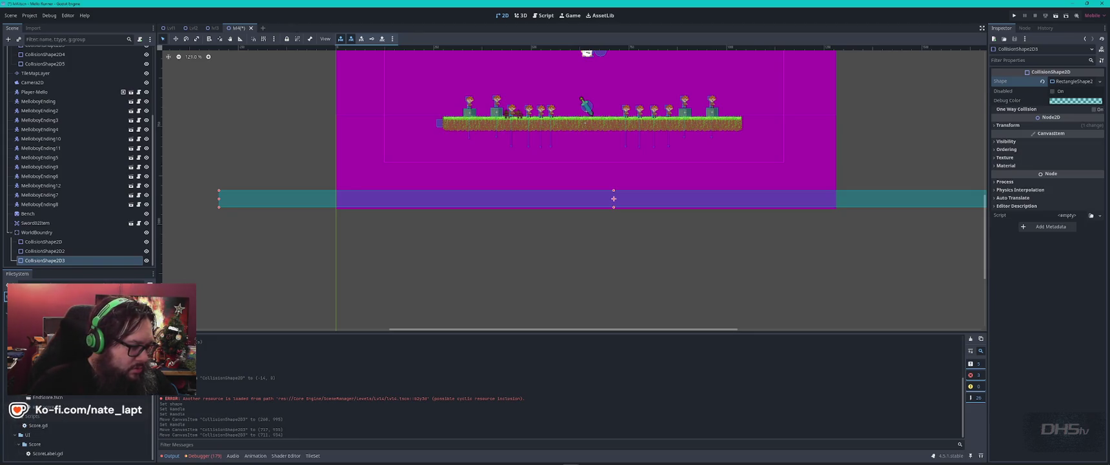
pyautogui.moveTo(39, 407)
pyautogui.mouseDown()
pyautogui.moveTo(97, 252)
pyautogui.moveTo(122, 263)
pyautogui.mouseUp()
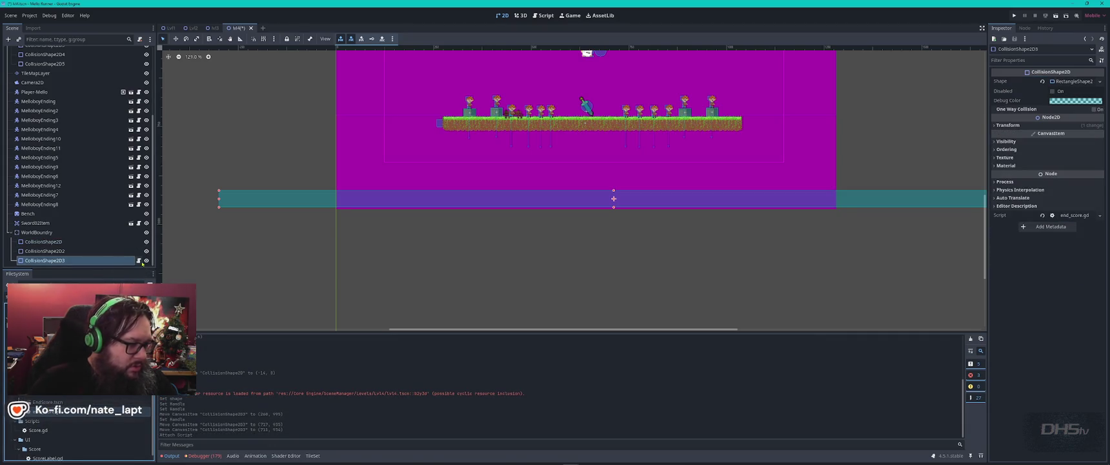
# Open end_score.gd and run the project, which fails because the script extends Control.
pyautogui.click(138, 260)
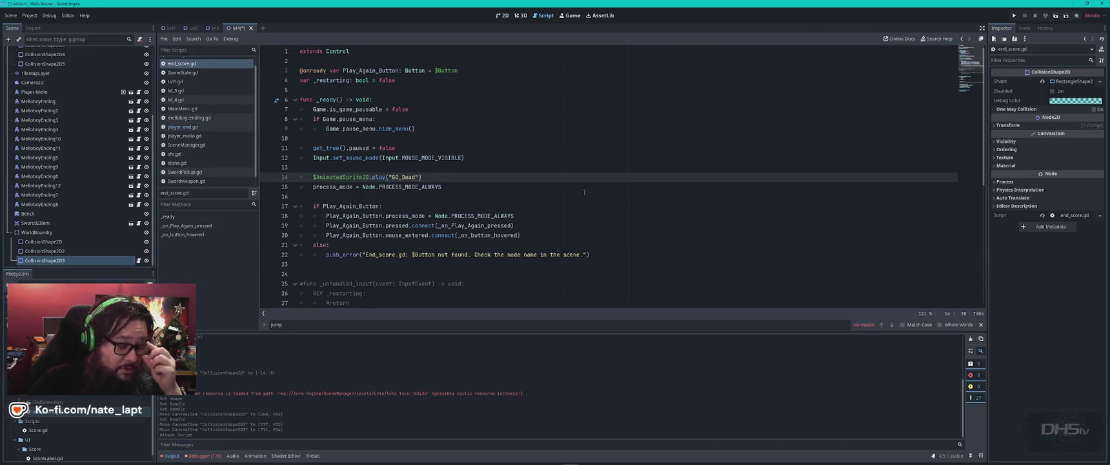
pyautogui.press('F5')
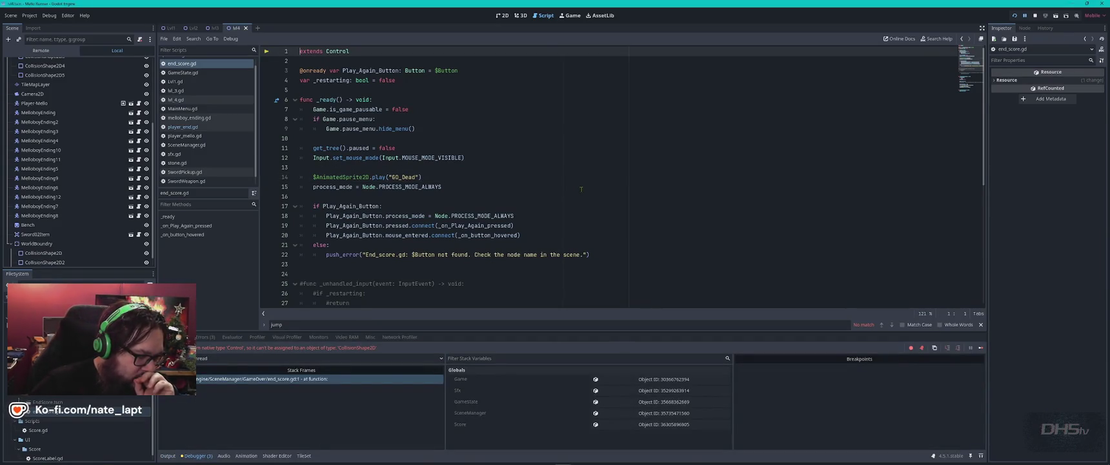
pyautogui.scroll(-1, 71, 194)
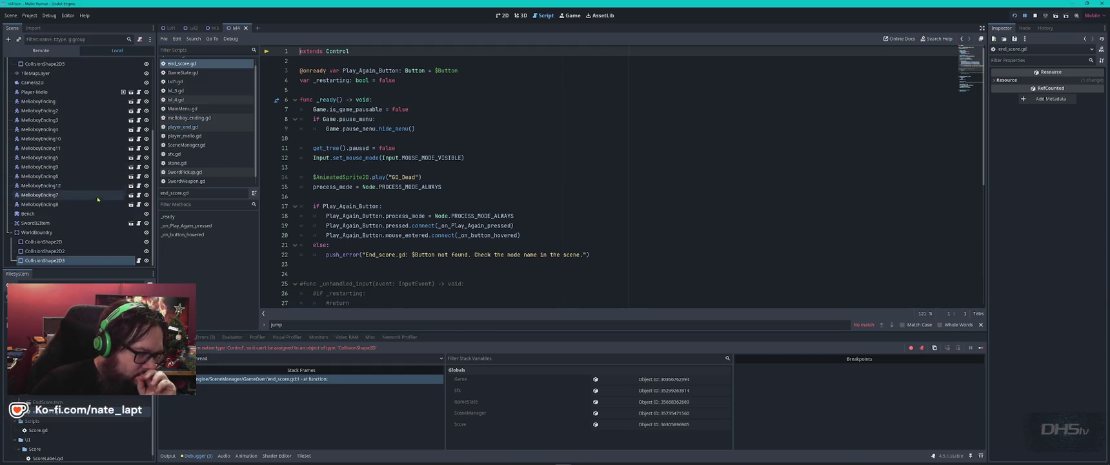
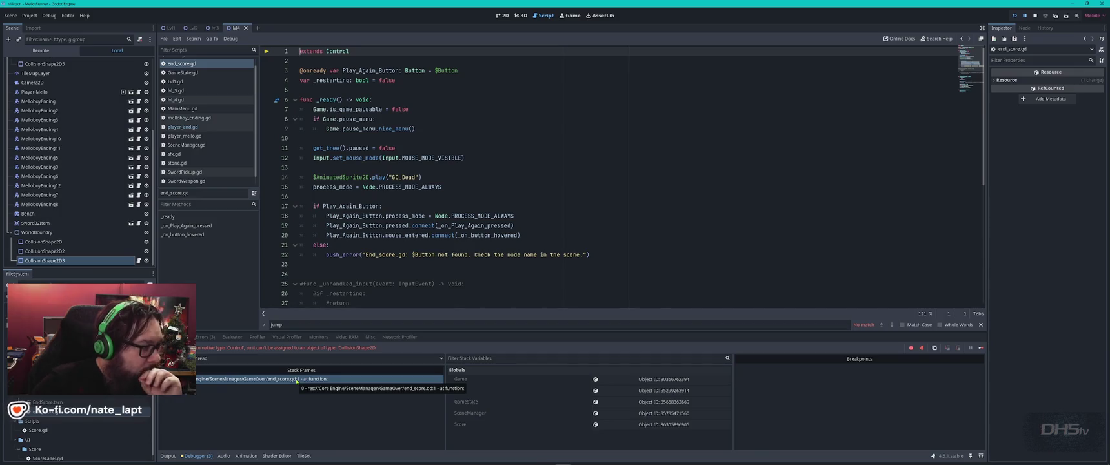
# In the Lvl1 scene, filter the tree for 'deat' and open the Death node's Death.gd script.
pyautogui.click(171, 28)
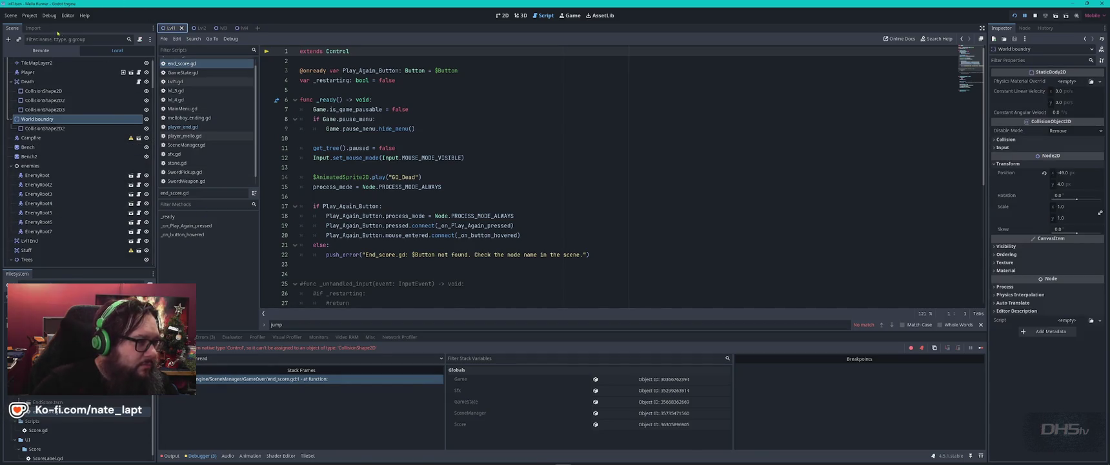
pyautogui.click(75, 40)
pyautogui.write('deat')
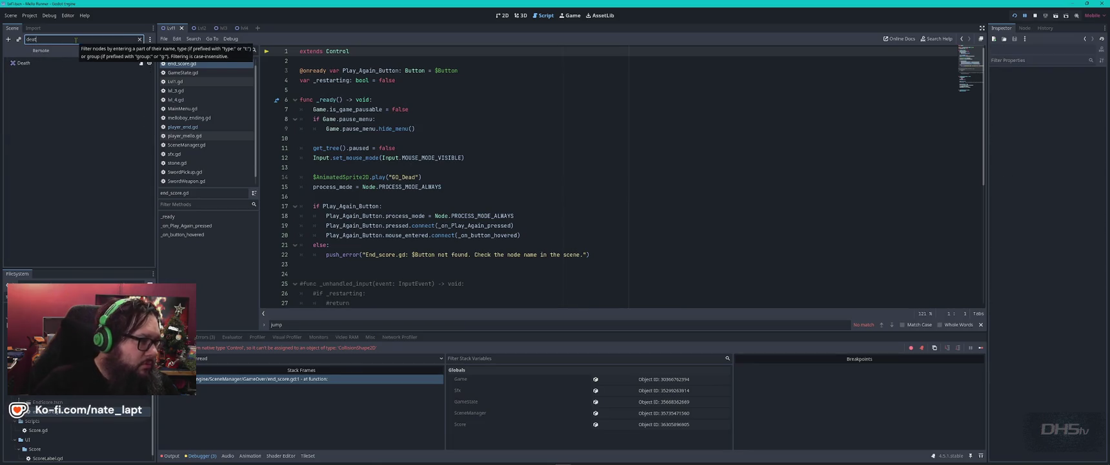
pyautogui.click(141, 62)
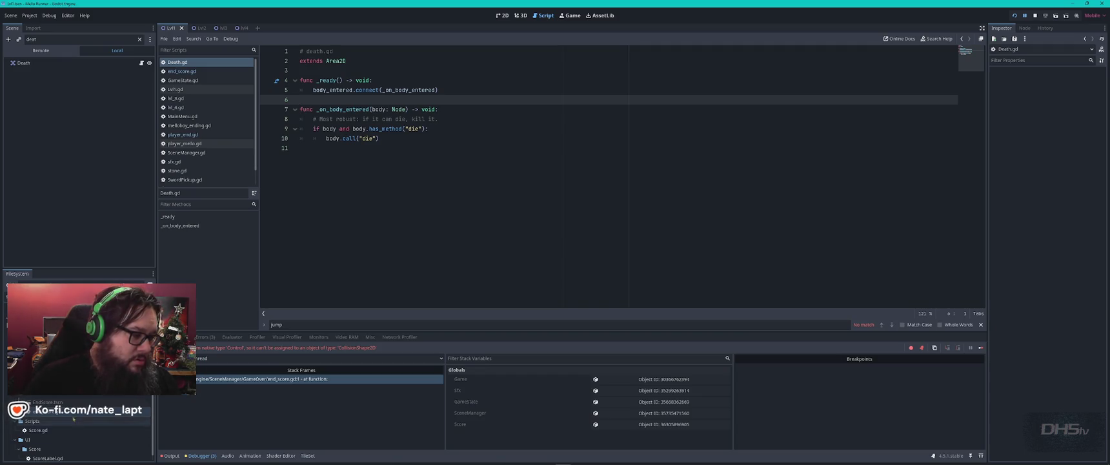
pyautogui.click(182, 71)
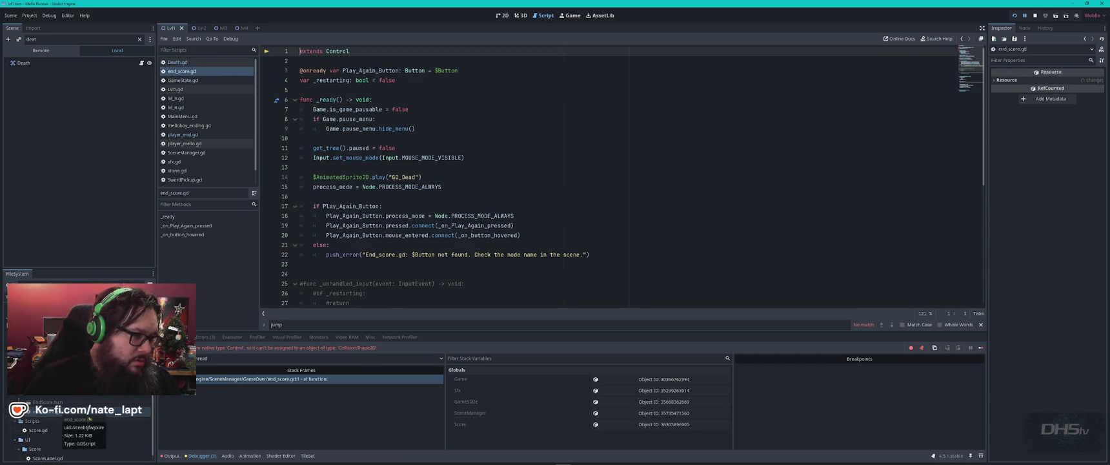
pyautogui.scroll(-1, 58, 411)
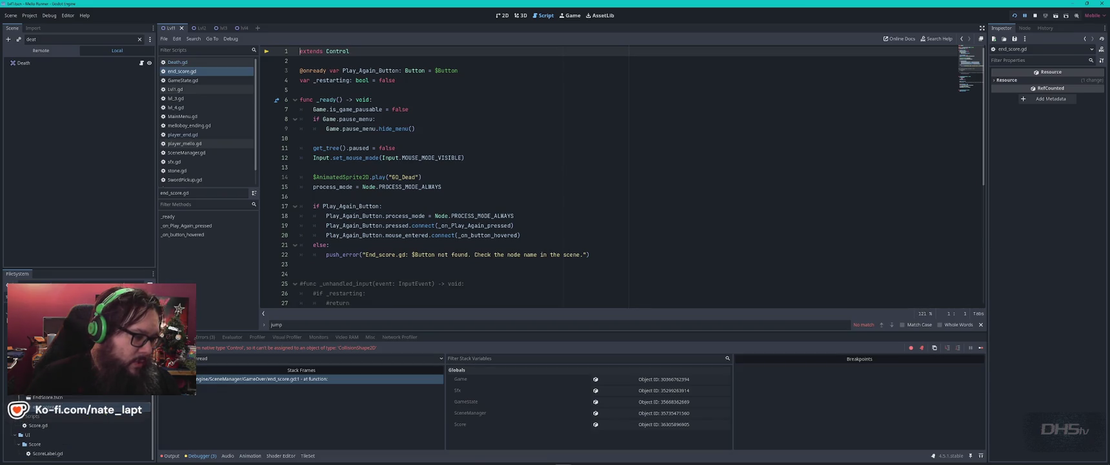
pyautogui.scroll(-7, 561, 168)
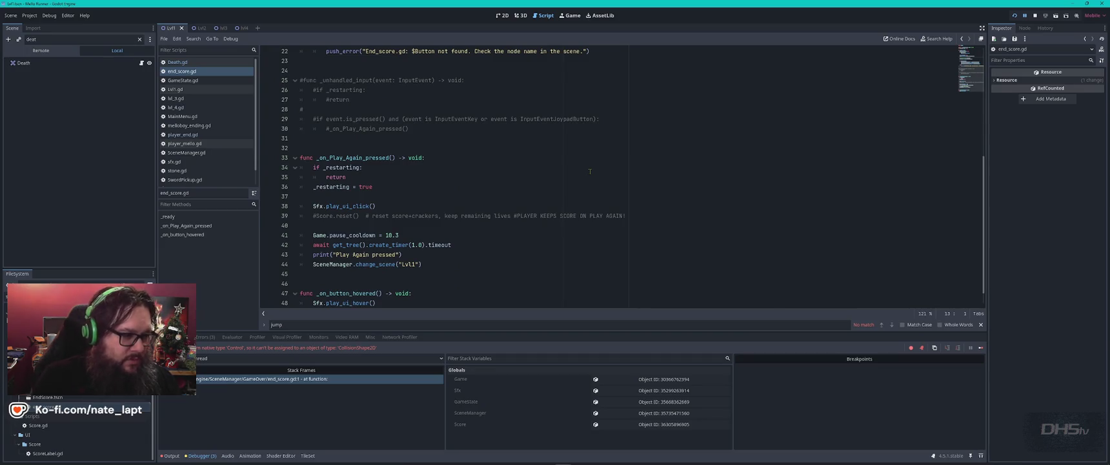
pyautogui.hotkey('ctrl', 'f')
pyautogui.write('scene')
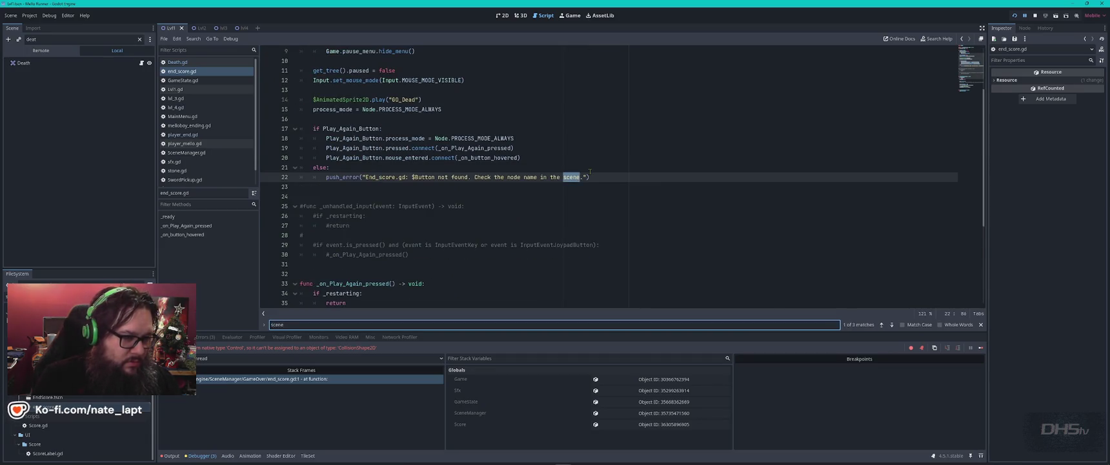
pyautogui.write('m')
pyautogui.press('Escape')
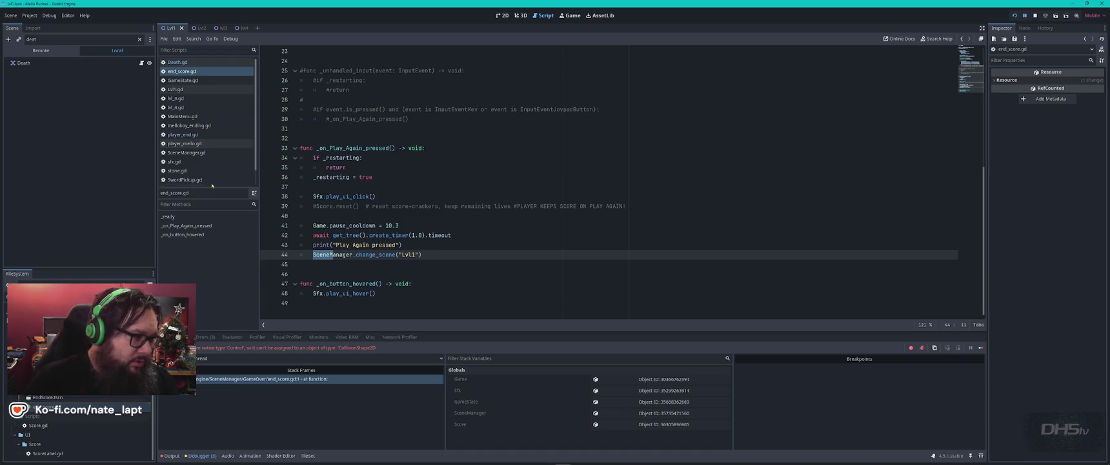
pyautogui.click(178, 62)
pyautogui.click(407, 177)
pyautogui.hotkey('ctrl', 'a')
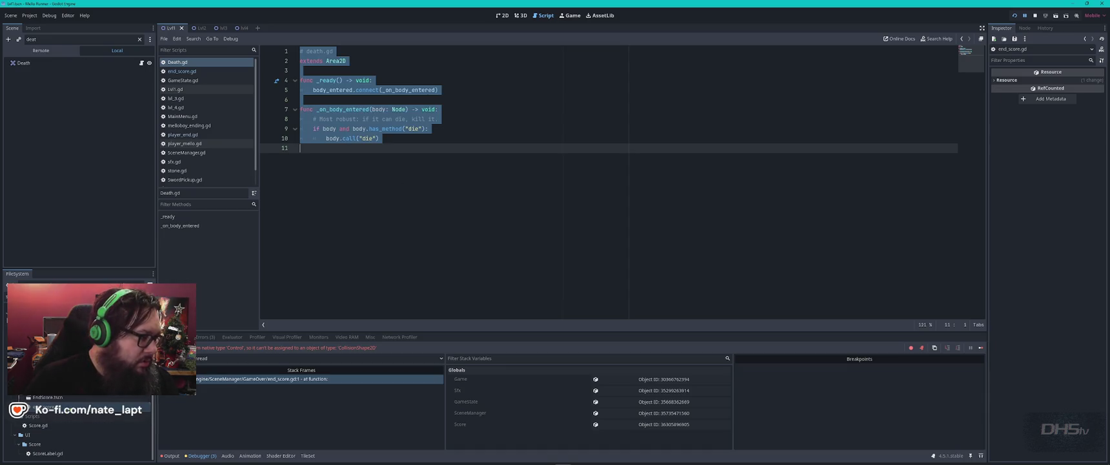
# Duplicate Death.gd in the FileSystem dock as Death_End.gd.
pyautogui.click(6, 297)
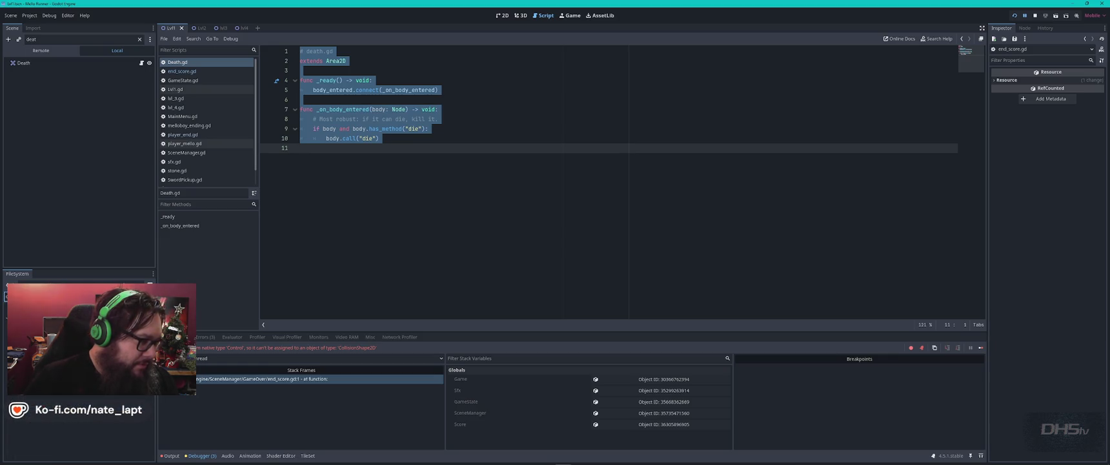
pyautogui.hotkey('ctrl', 'd')
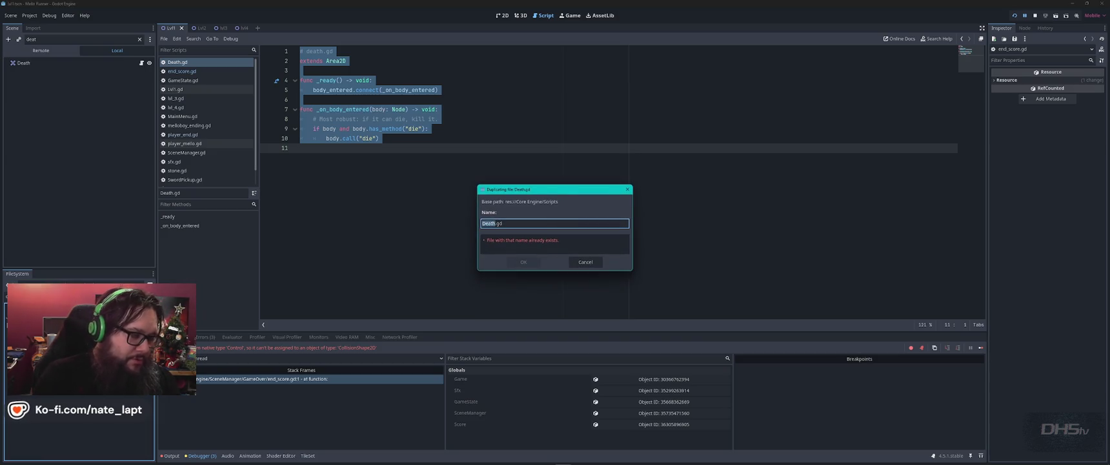
pyautogui.write('_t')
pyautogui.press('Return')
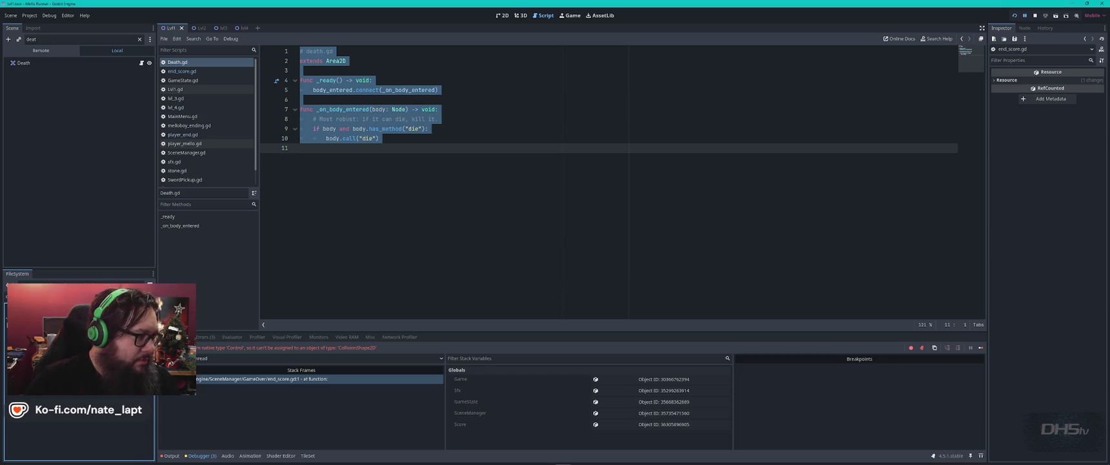
# Attach Death_End.gd to the Death node and open it, close end_score.gd, and open player_end.gd.
pyautogui.moveTo(84, 304); pyautogui.dragTo(141, 64)
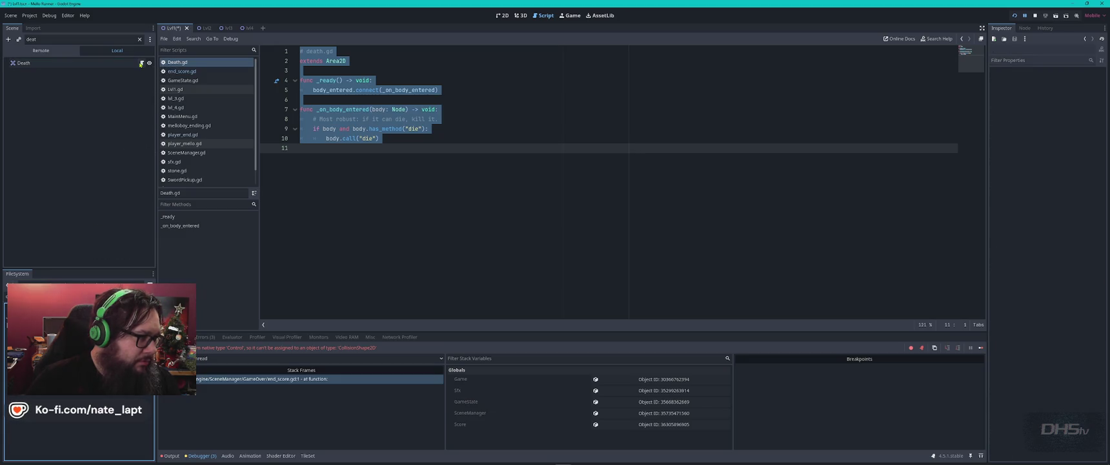
pyautogui.click(141, 63)
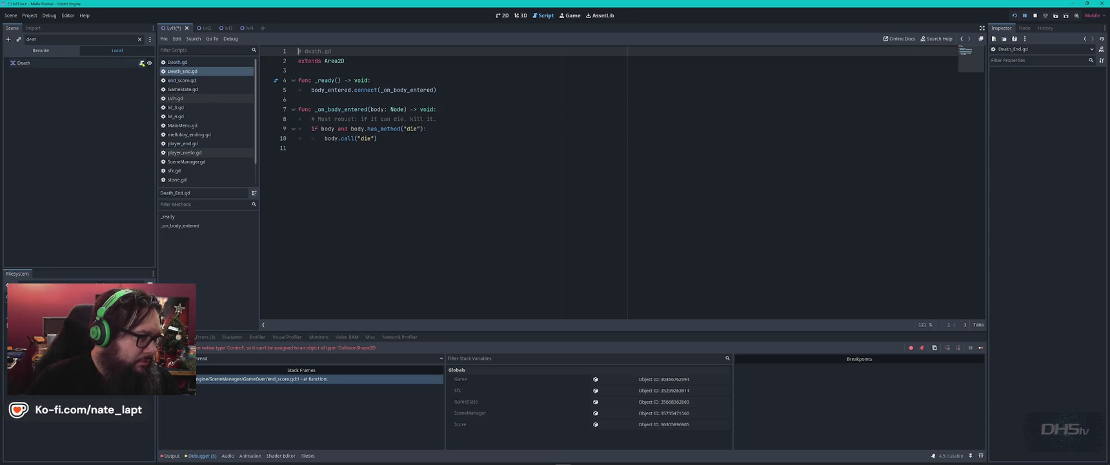
pyautogui.click(193, 71)
pyautogui.middleClick(194, 72)
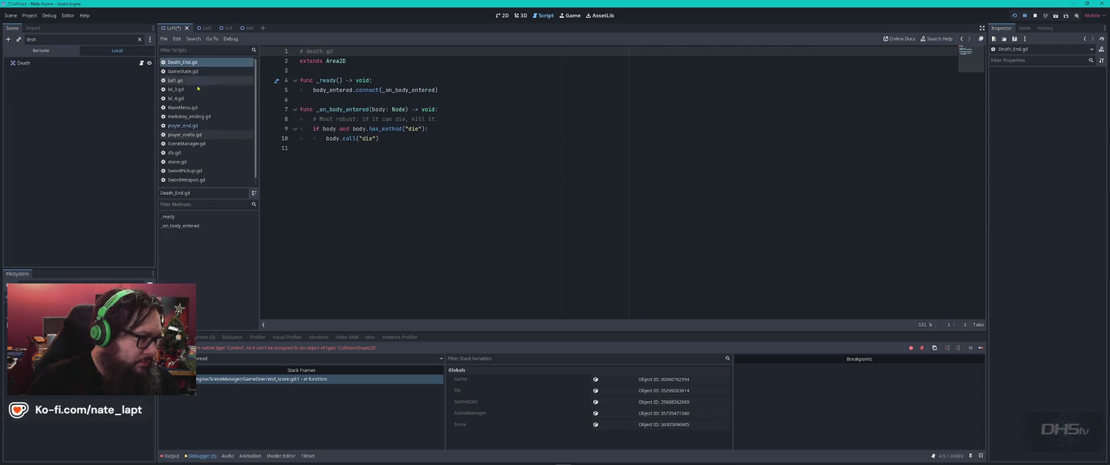
pyautogui.click(197, 127)
# In player_end.gd, find and select the SceneManager.change_scene("EndScore") line.
pyautogui.click(490, 231)
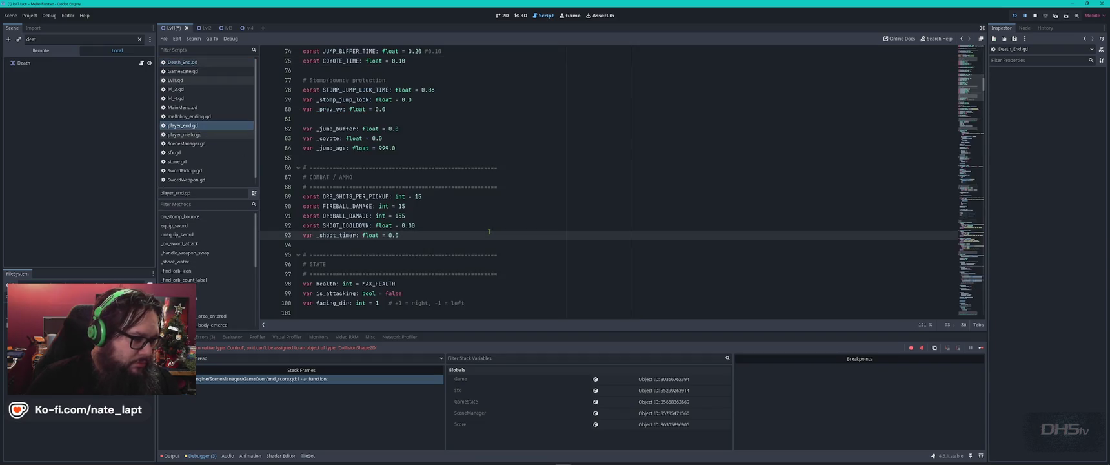
pyautogui.hotkey('ctrl', 'f')
pyautogui.press('Return')
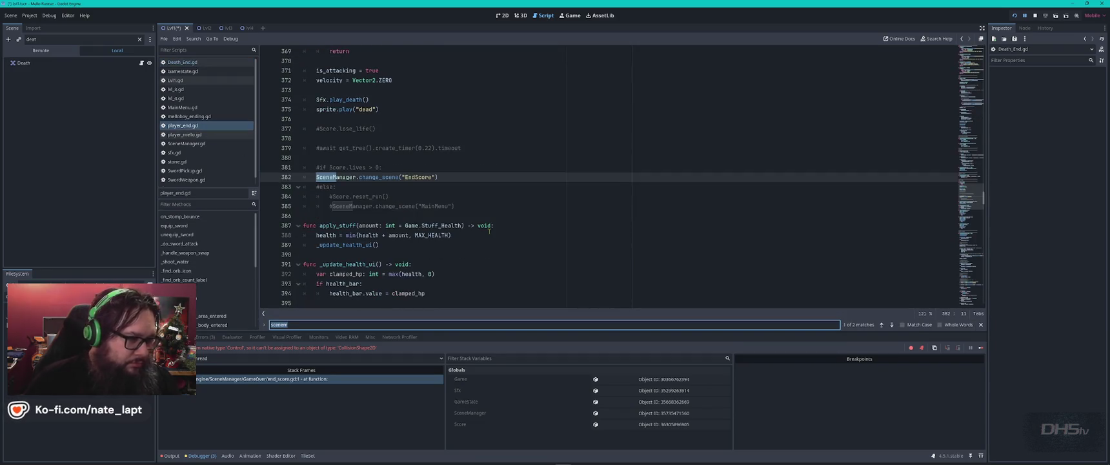
pyautogui.press('Escape')
pyautogui.press('Left')
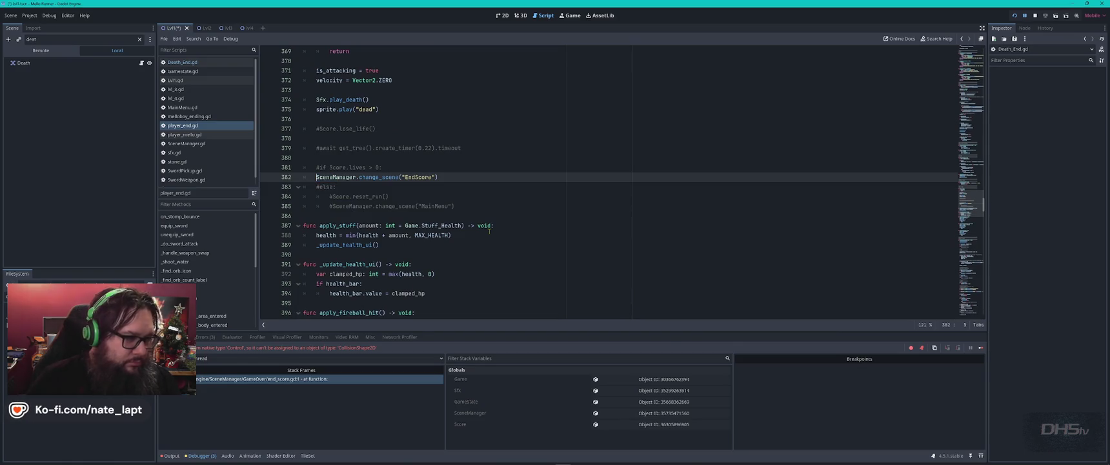
pyautogui.hotkey('shift', 'End')
pyautogui.hotkey('ctrl', 'c')
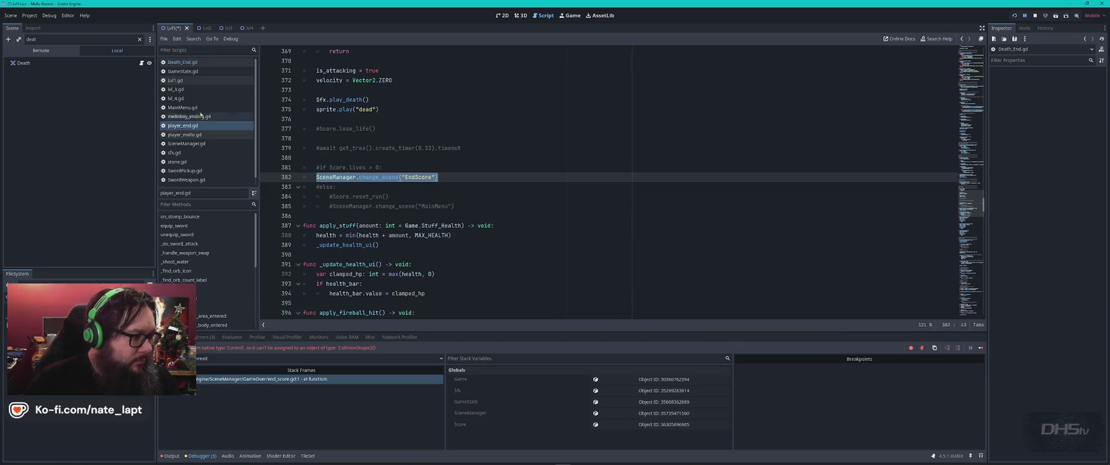
# In Death_End.gd, comment out lines 9–10, paste the EndScore scene change indented below, and save.
pyautogui.click(183, 61)
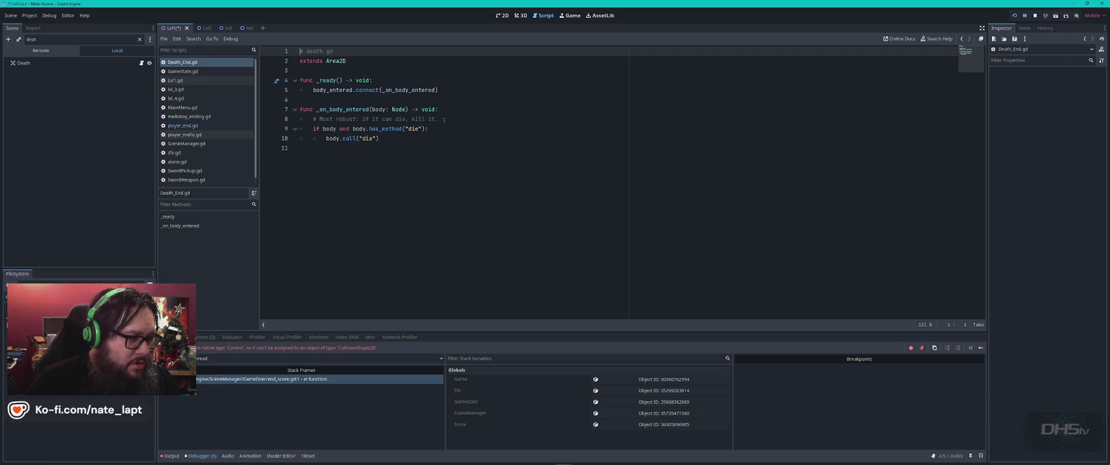
pyautogui.moveTo(300, 129); pyautogui.dragTo(390, 137)
pyautogui.hotkey('ctrl', 'k')
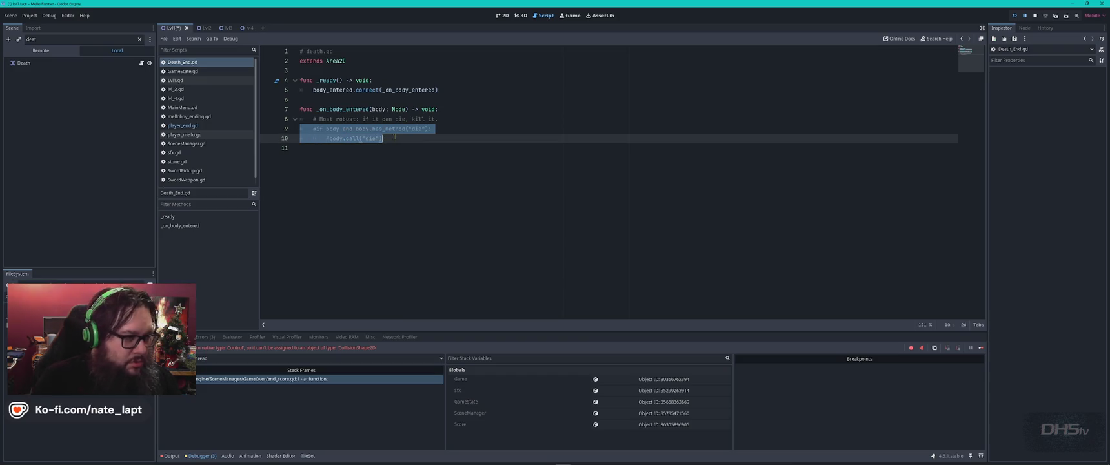
pyautogui.press('Down')
pyautogui.hotkey('ctrl', 'v')
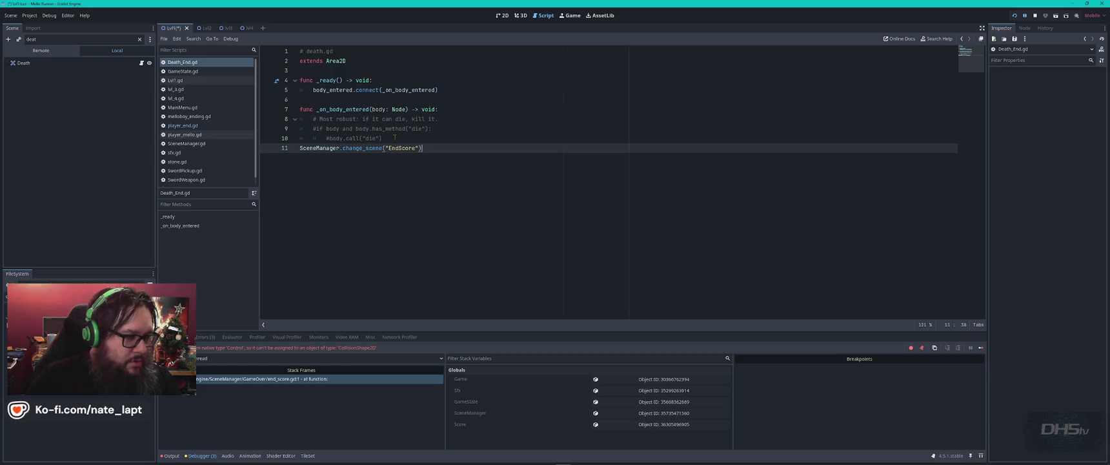
pyautogui.press('Home')
pyautogui.press('Tab')
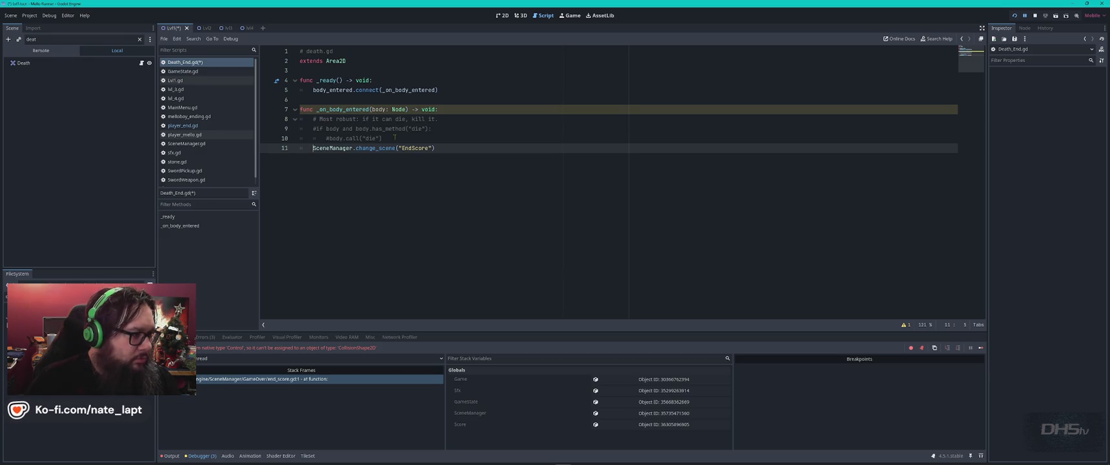
pyautogui.hotkey('ctrl', 's')
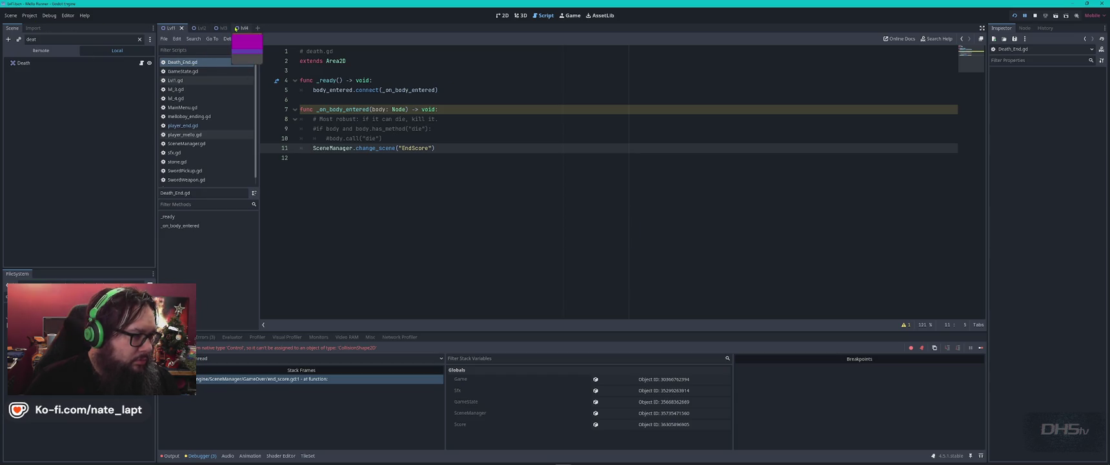
# Search the lvl4 scene tree for a death node, clear the filter, and select a node lower down.
pyautogui.click(236, 28)
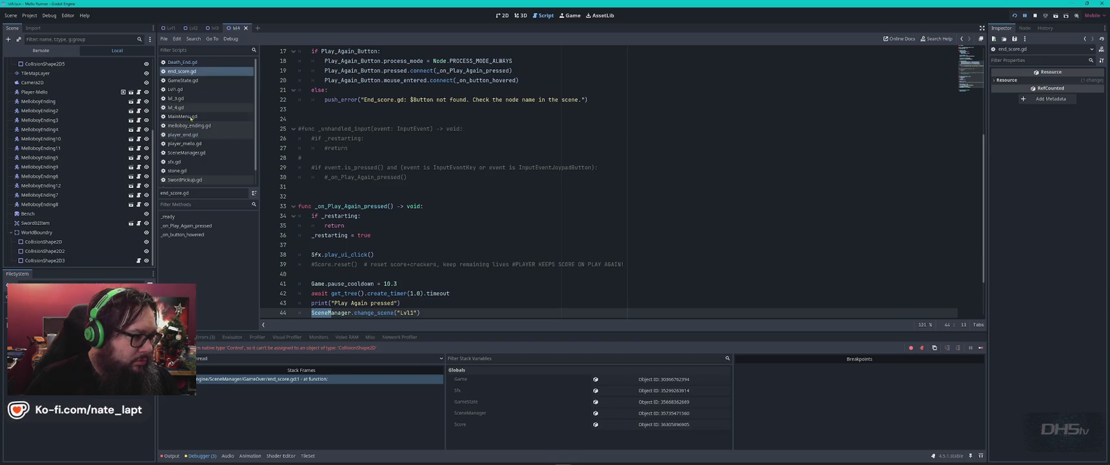
pyautogui.scroll(5, 82, 180)
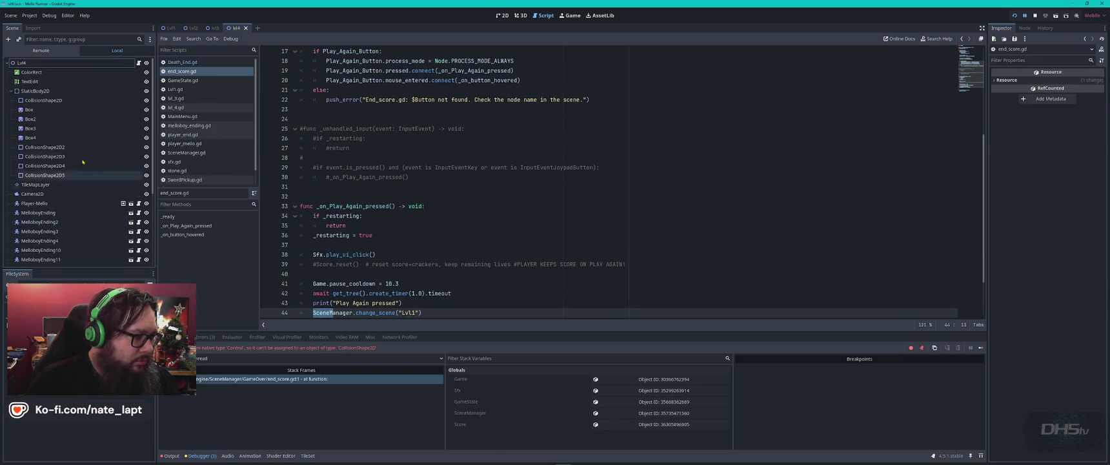
pyautogui.click(79, 39)
pyautogui.write('dea')
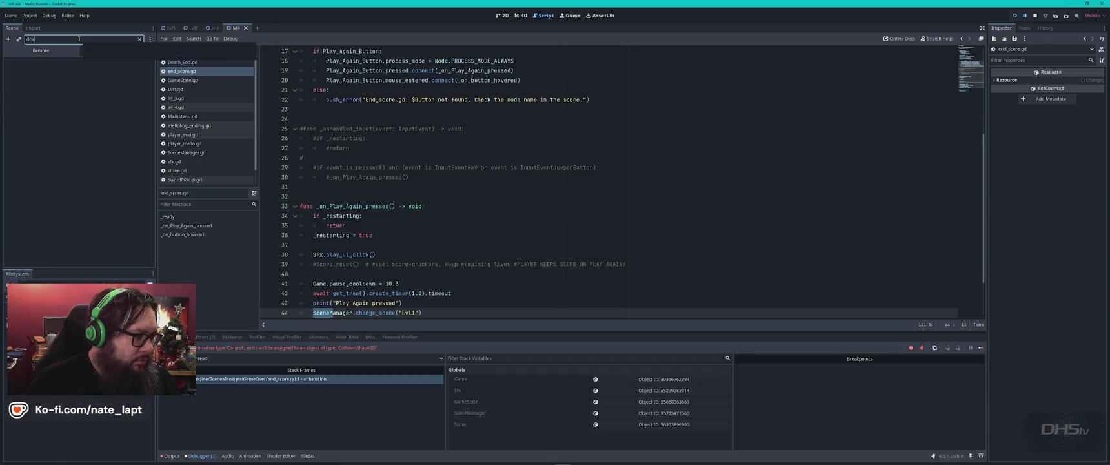
pyautogui.click(140, 39)
pyautogui.scroll(-5, 77, 187)
pyautogui.click(138, 262)
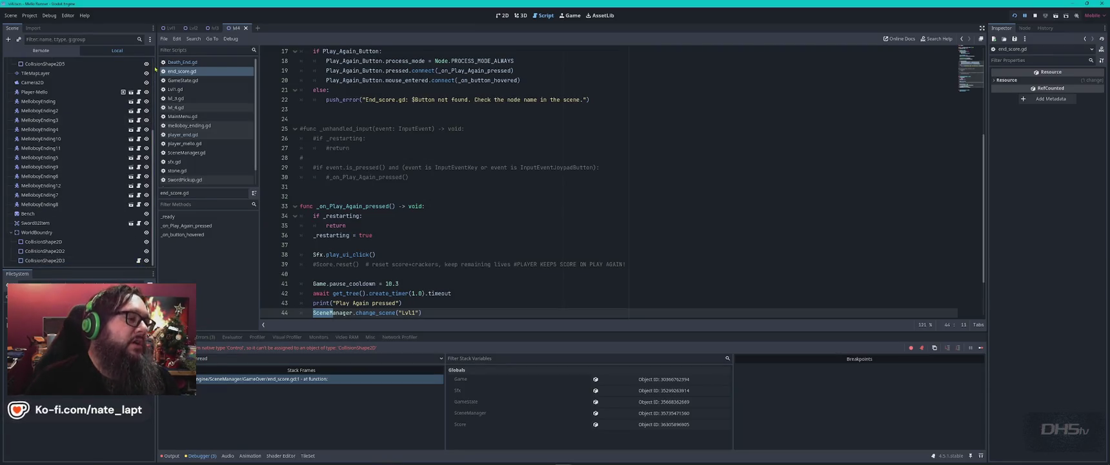
# Back in Lvl1, reopen the Death node's script, save Lvl1, and clear the scene filter.
pyautogui.click(171, 28)
pyautogui.click(71, 39)
pyautogui.write('deat')
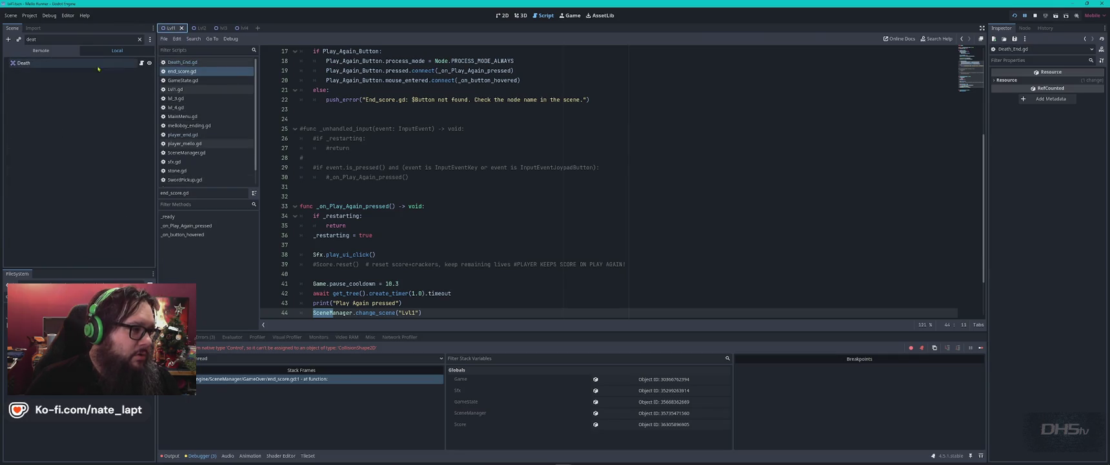
pyautogui.click(141, 64)
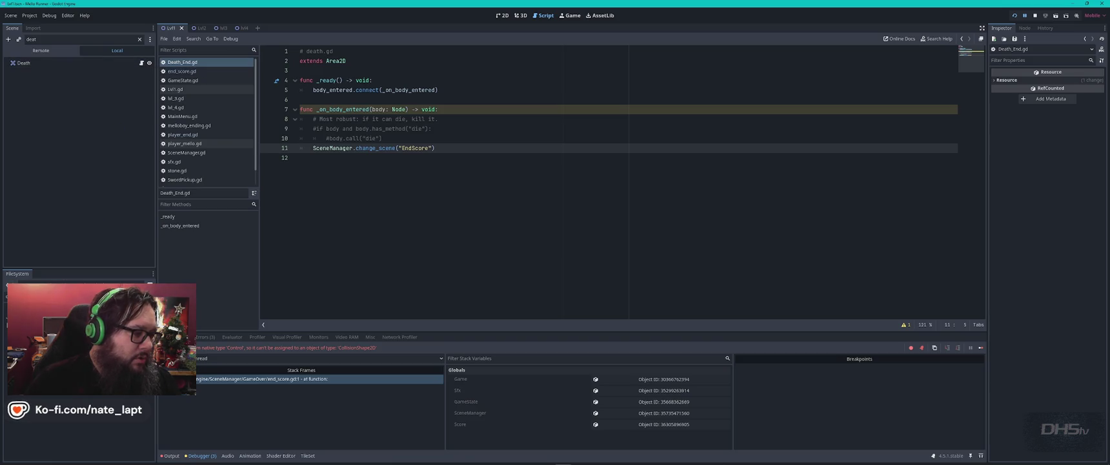
pyautogui.click(142, 64)
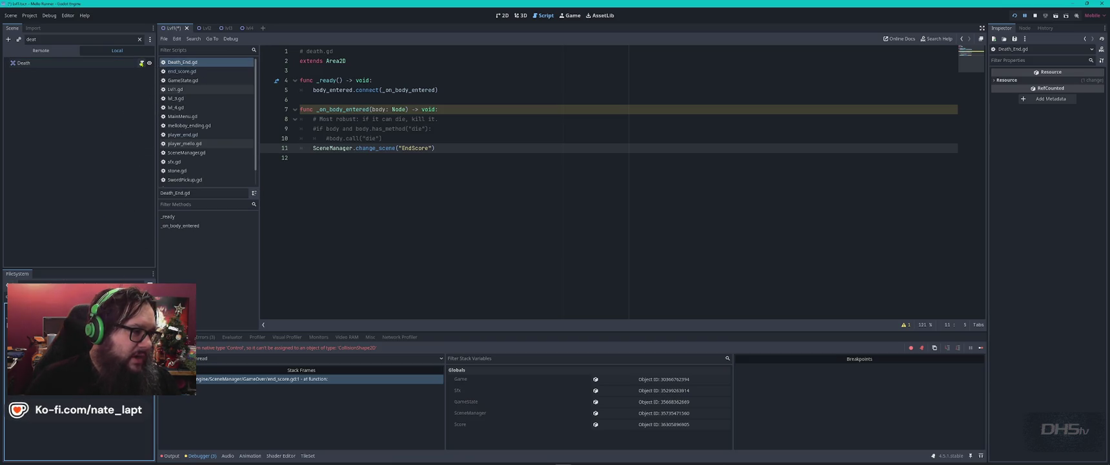
pyautogui.hotkey('ctrl', 'a')
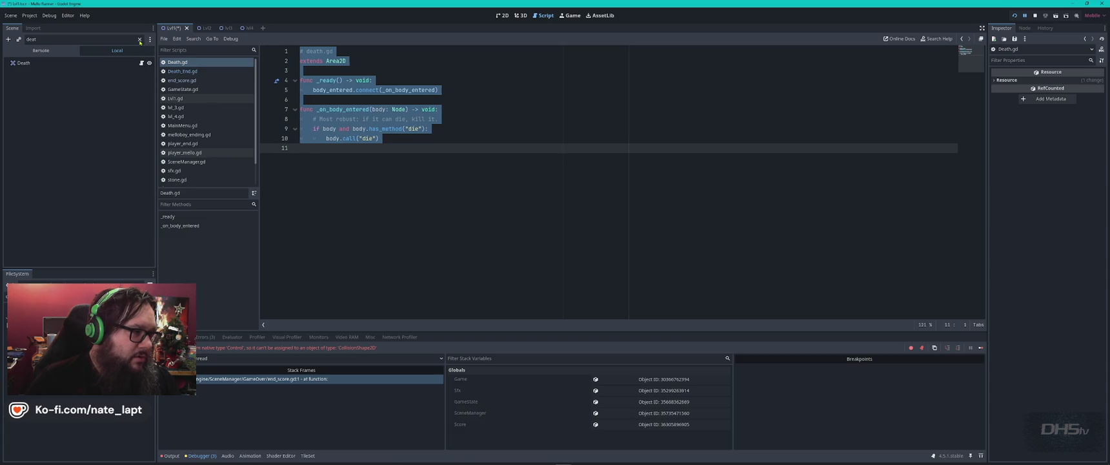
pyautogui.hotkey('ctrl', 's')
pyautogui.click(139, 39)
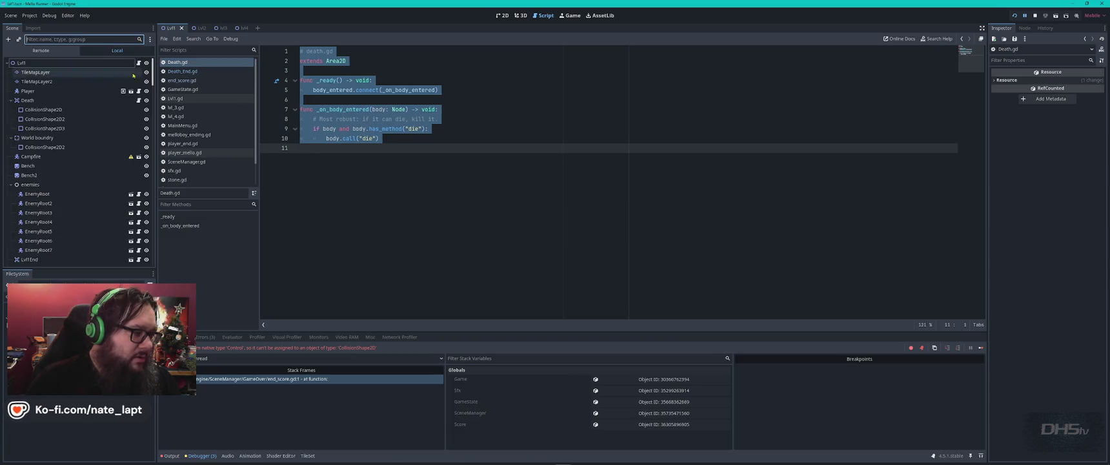
# Attach Death_End.gd to CollisionShape2D3 in lvl4 and run the game.
pyautogui.click(236, 27)
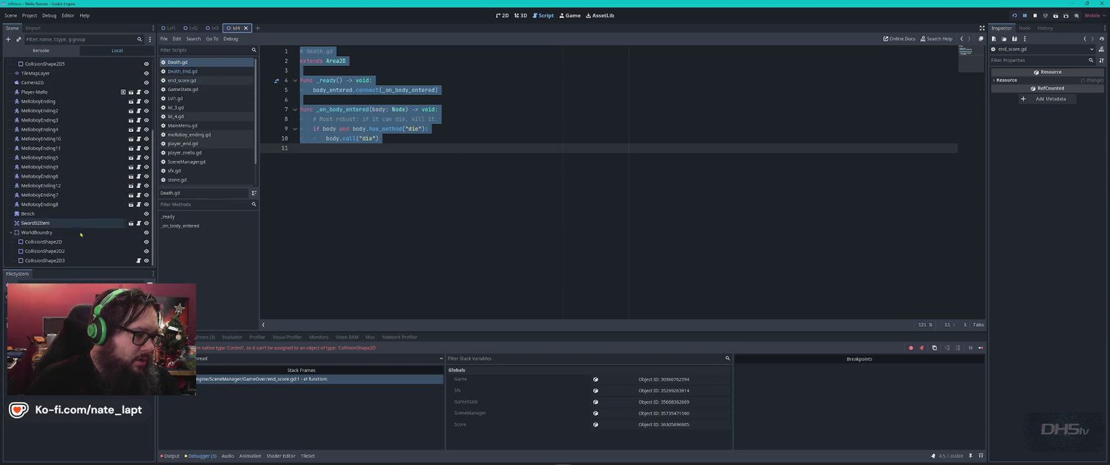
pyautogui.click(78, 432)
pyautogui.moveTo(115, 271); pyautogui.dragTo(245, 277)
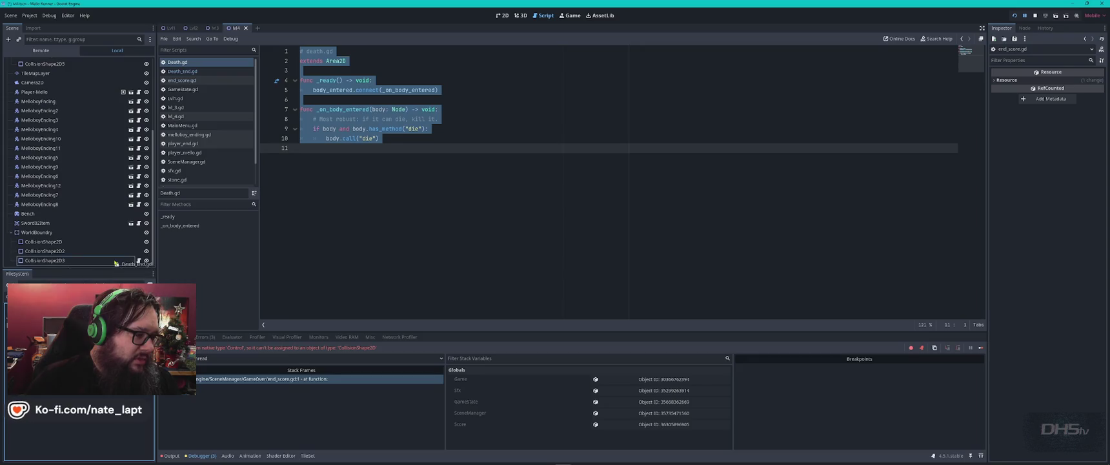
pyautogui.press('F5')
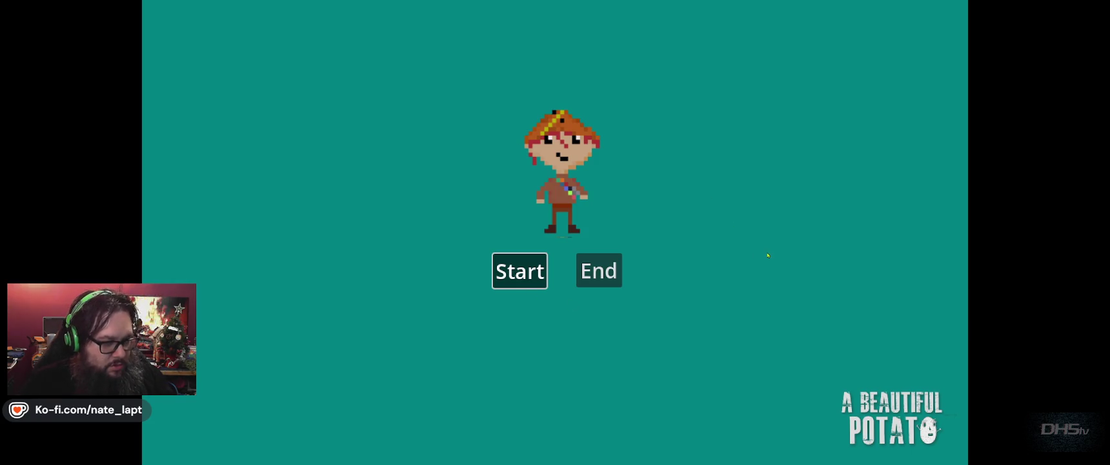
# Back in the editor, add an Area2D child under WorldBoundry and move CollisionShape2D3 into it.
pyautogui.press('Return')
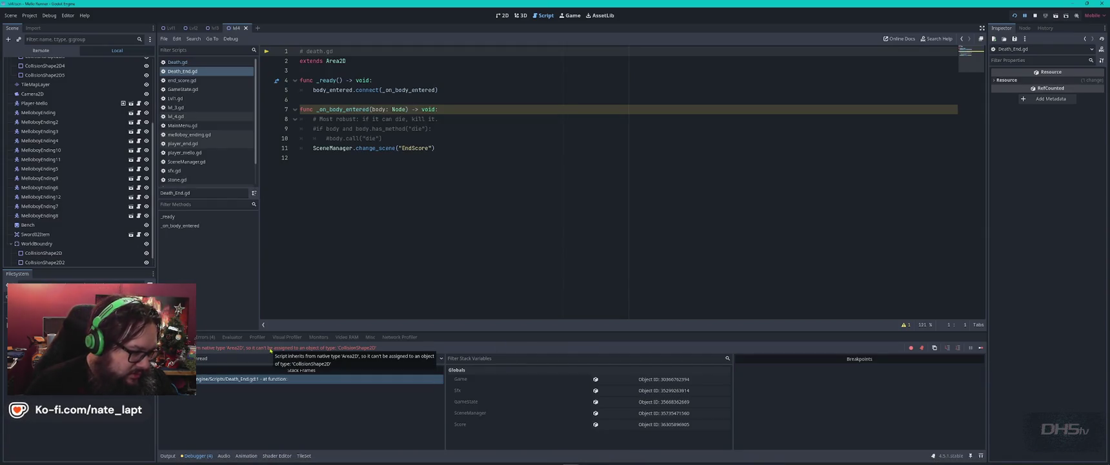
pyautogui.scroll(-1, 65, 166)
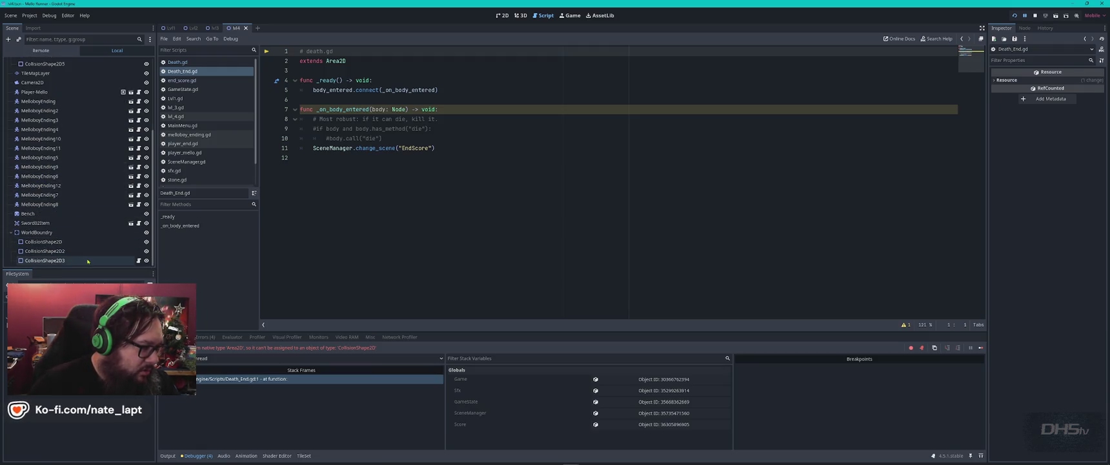
pyautogui.click(51, 233)
pyautogui.hotkey('ctrl', 'a')
pyautogui.write('area2d')
pyautogui.press('Return')
pyautogui.moveTo(48, 250); pyautogui.dragTo(71, 261)
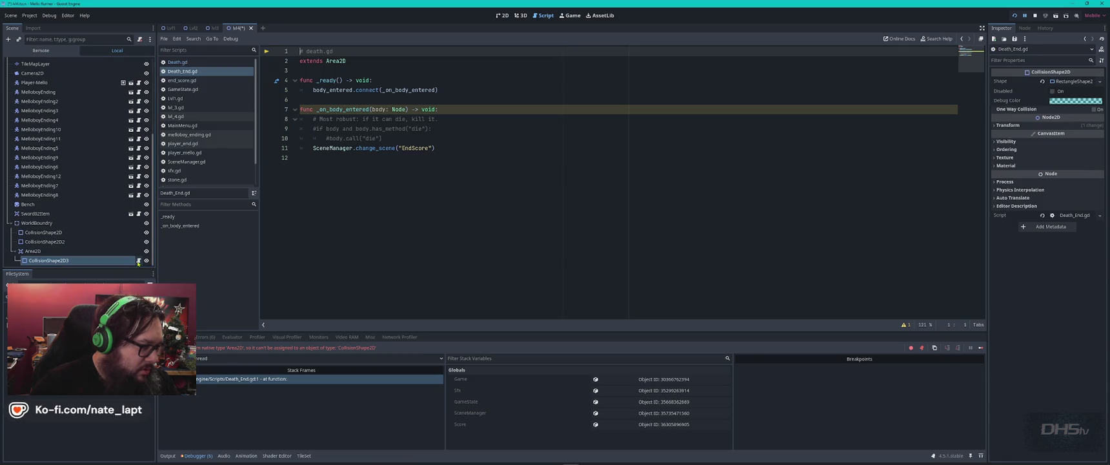
# Clear the script from CollisionShape2D3 in the Inspector, then select the Area2D and run the game.
pyautogui.click(102, 262)
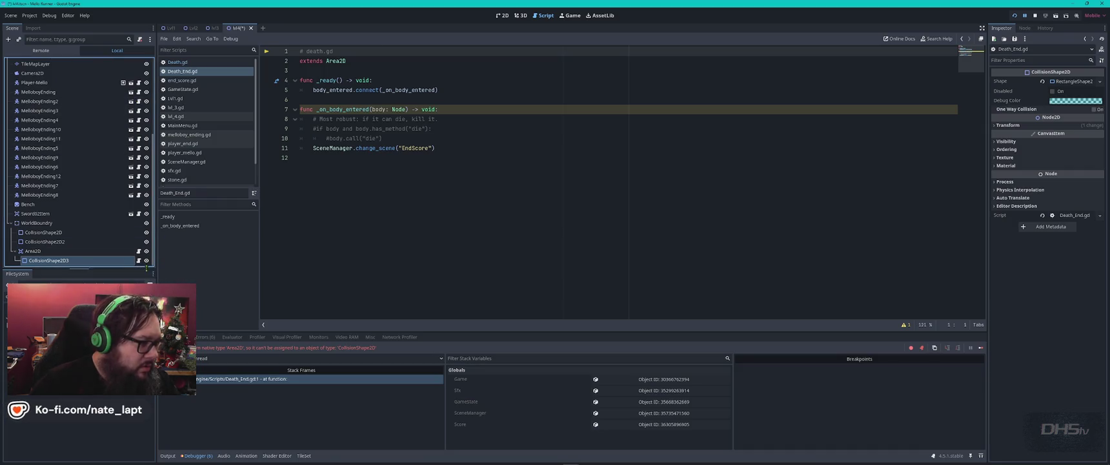
pyautogui.rightClick(118, 262)
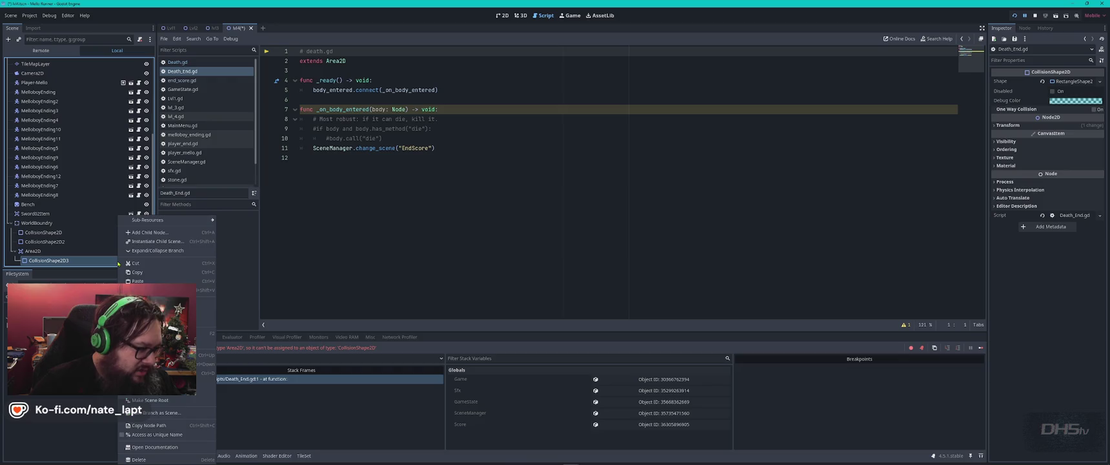
pyautogui.click(106, 261)
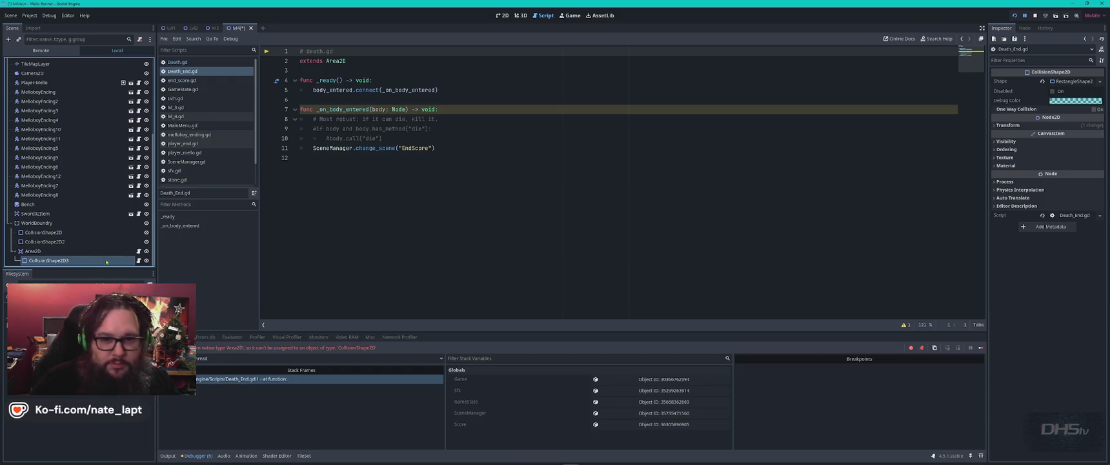
pyautogui.click(1100, 216)
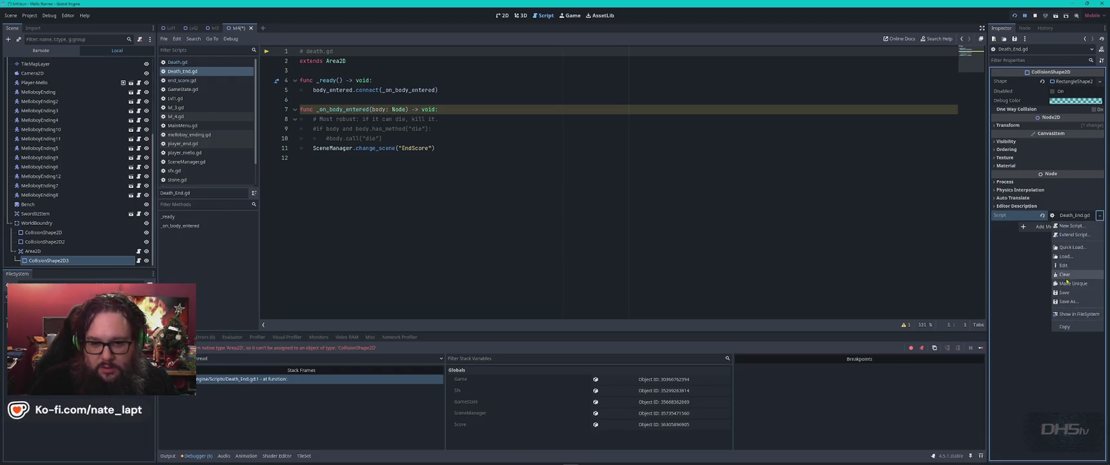
pyautogui.click(1065, 274)
pyautogui.click(69, 252)
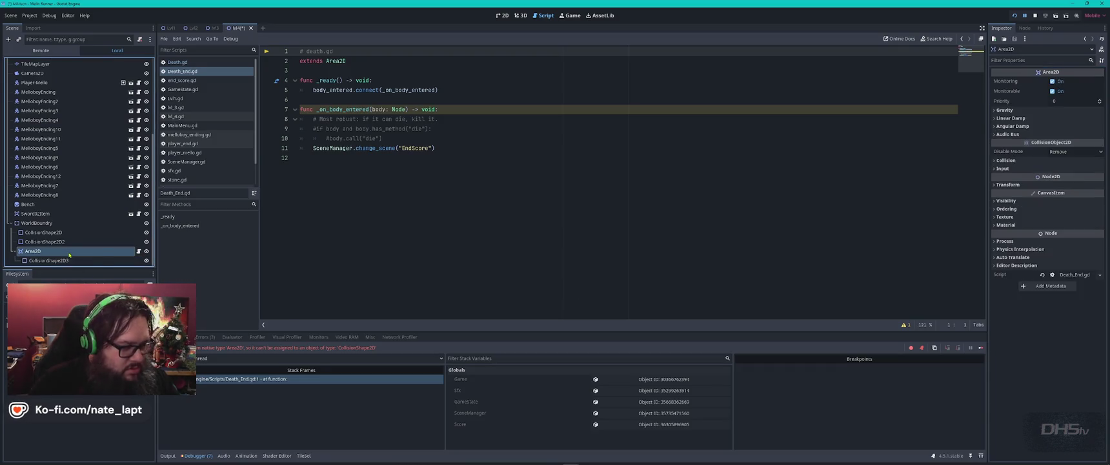
pyautogui.press('F5')
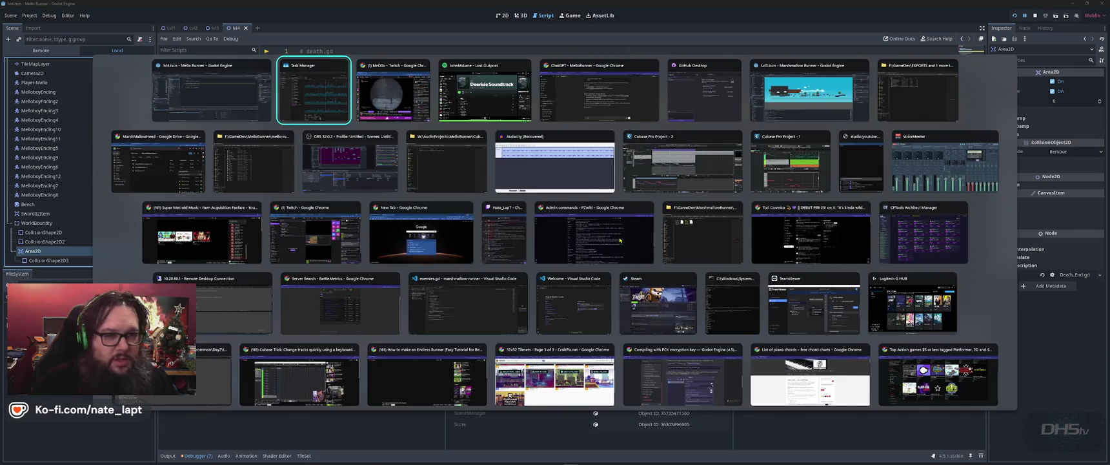
# Check CPU performance in Task Manager, then minimize it and return to the Godot editor.
pyautogui.hotkey('ctrl', 'shift', 'Escape')
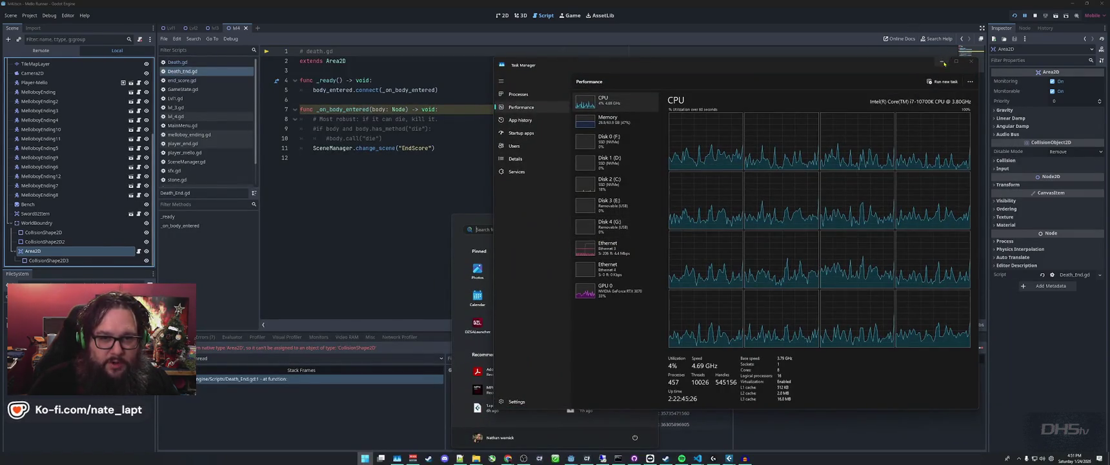
pyautogui.click(942, 61)
pyautogui.press('Escape')
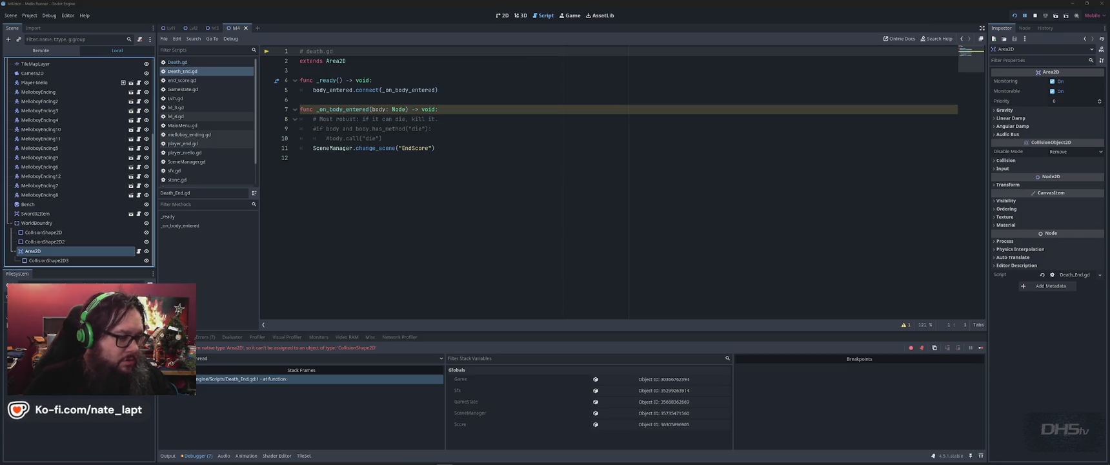
# Run the game, reach the Congrats You Beat Da Game screen, and close it.
pyautogui.click(443, 242)
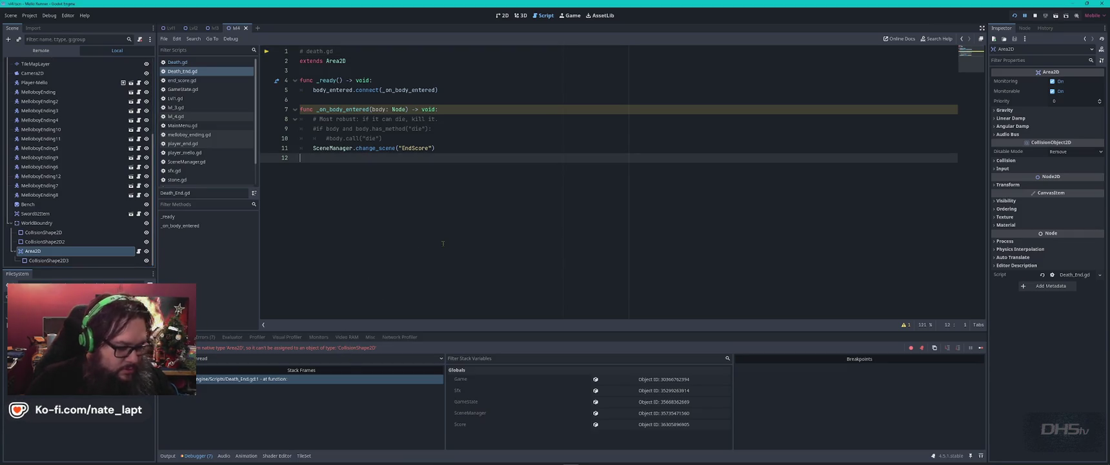
pyautogui.press('F5')
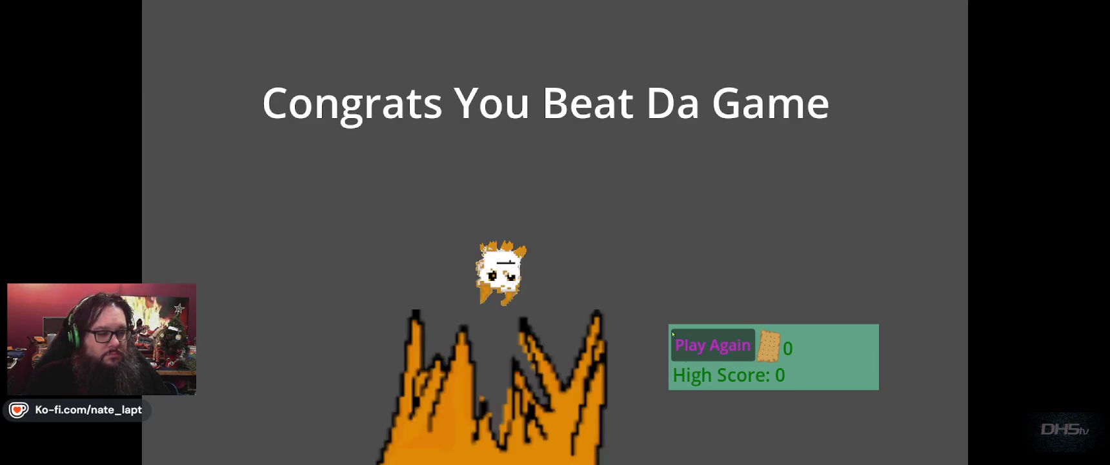
pyautogui.press('F8')
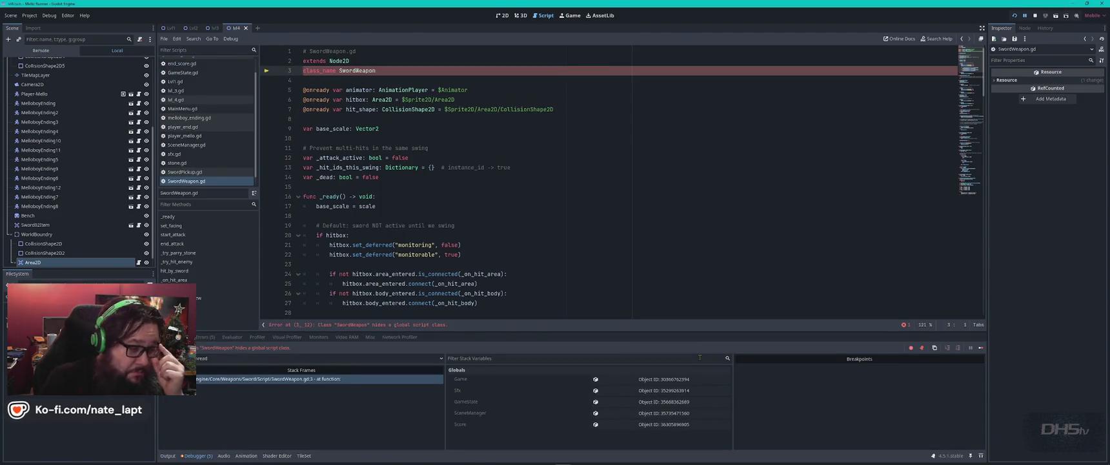
# Stop the debug session, move the Area2D up out of WorldBoundry, and save lvl4.
pyautogui.press('F8')
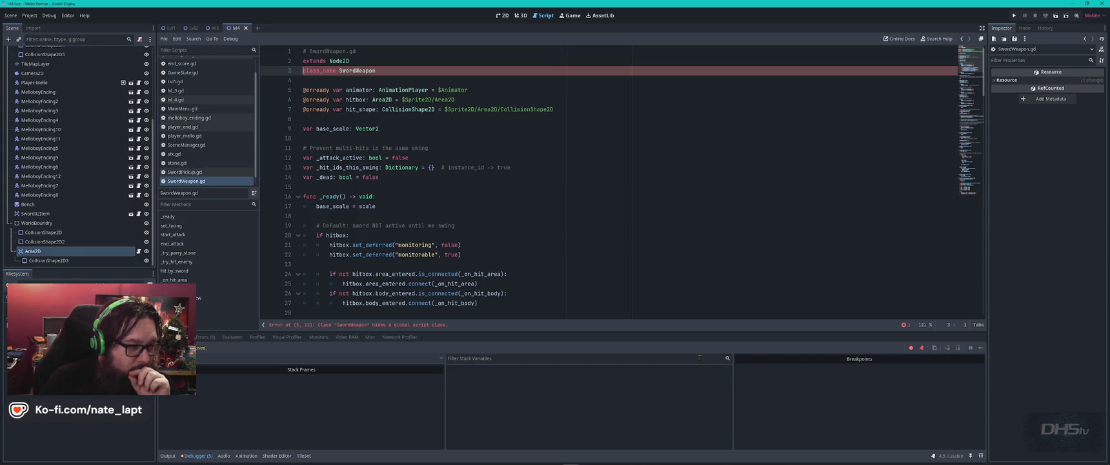
pyautogui.doubleClick(68, 251)
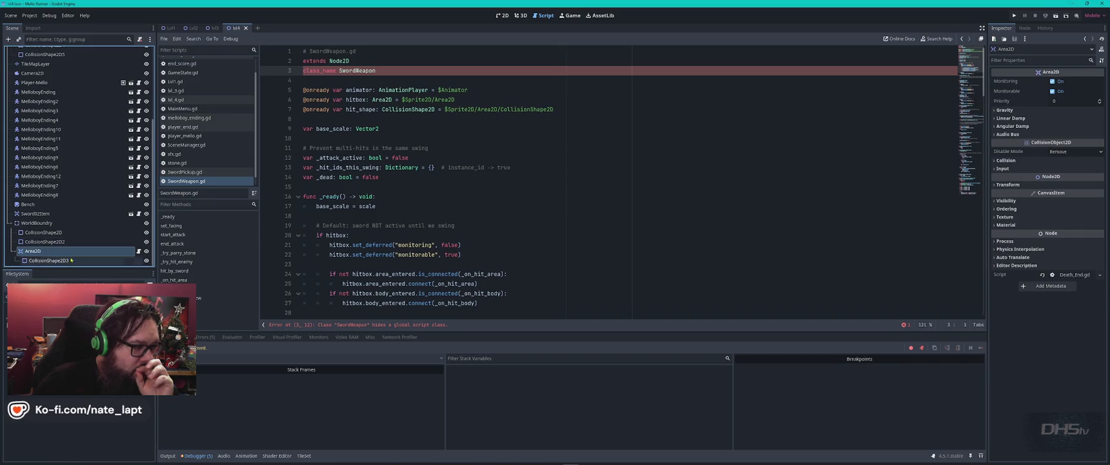
pyautogui.click(71, 260)
pyautogui.moveTo(36, 251); pyautogui.dragTo(42, 219)
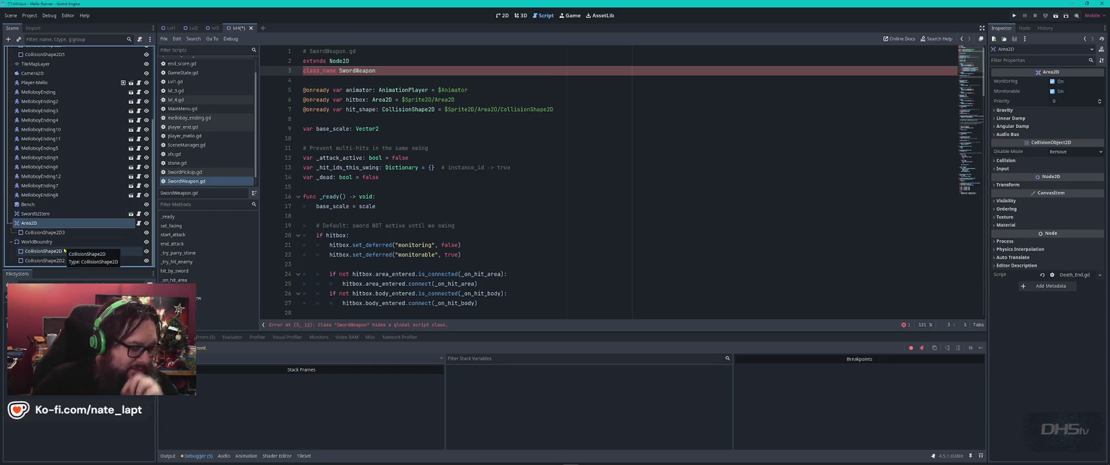
pyautogui.hotkey('ctrl', 's')
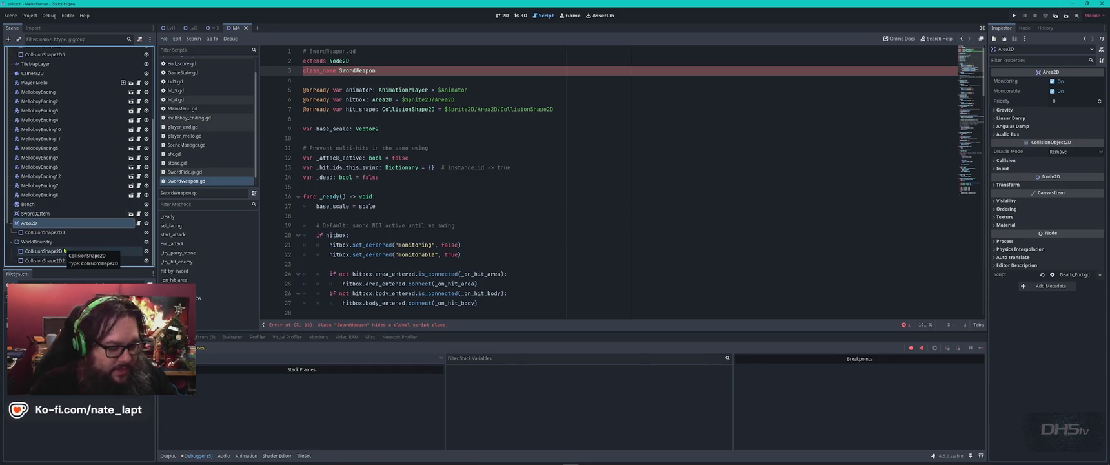
# Relaunch the game and minimize Task Manager to show its title screen.
pyautogui.press('F5')
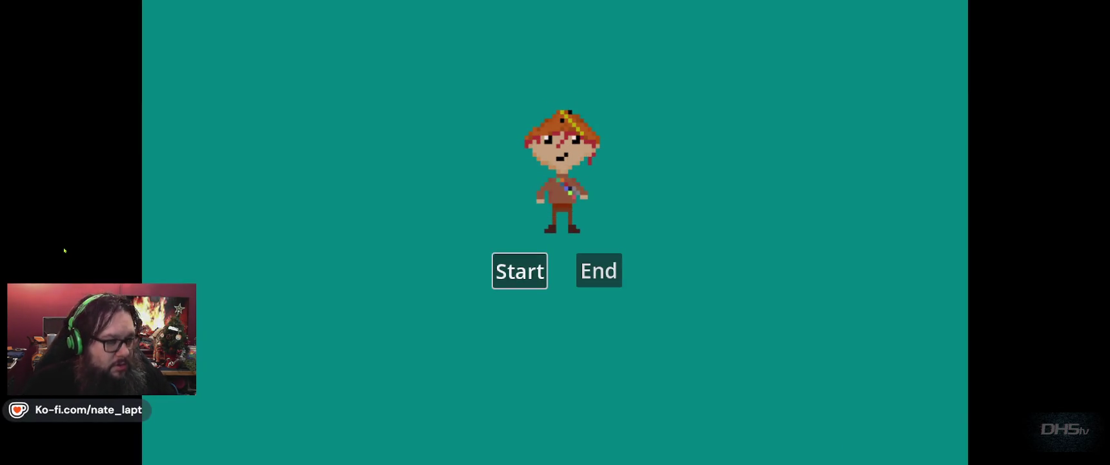
pyautogui.hotkey('alt', 'Tab')
pyautogui.press('Tab')
pyautogui.press('Tab')
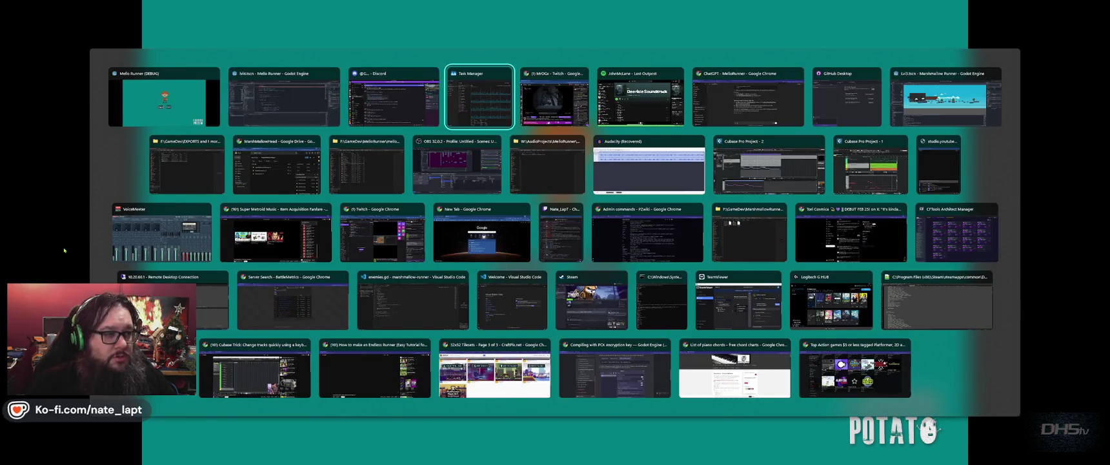
pyautogui.hotkey('alt', 'Tab')
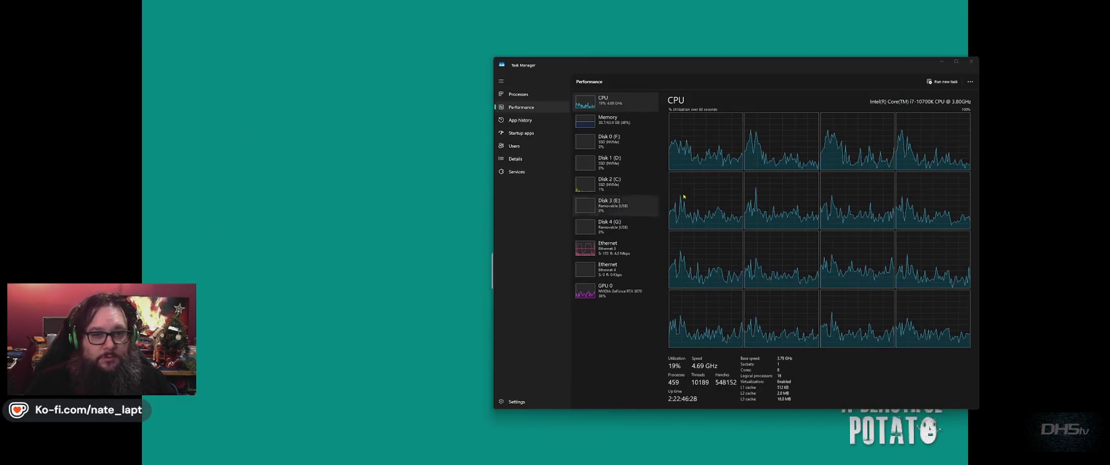
pyautogui.click(942, 61)
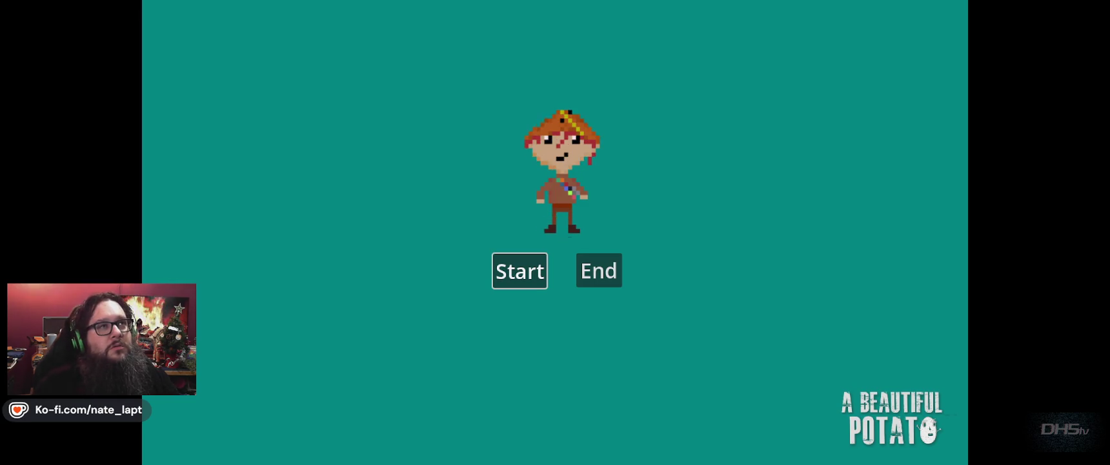
pyautogui.press('super')
pyautogui.write('snip')
pyautogui.press('Return')
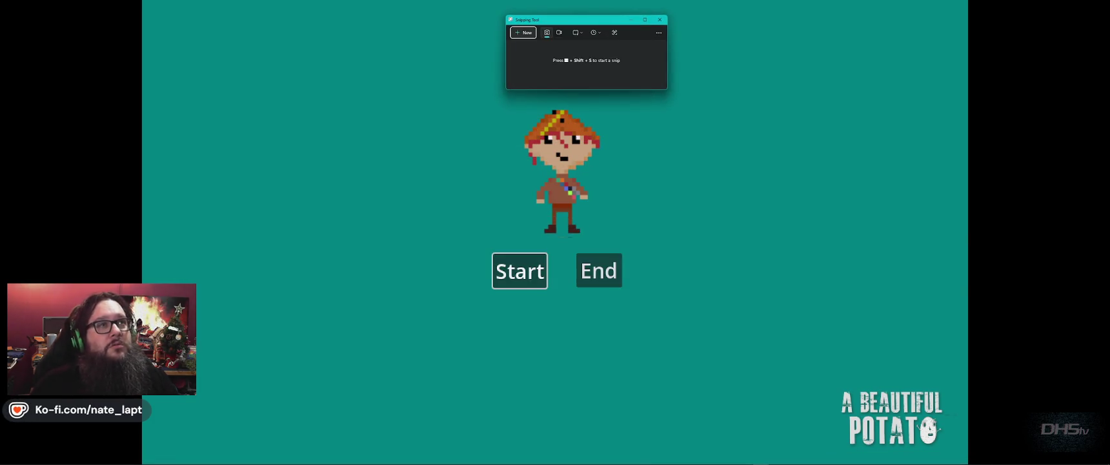
pyautogui.hotkey('ctrl', 'n')
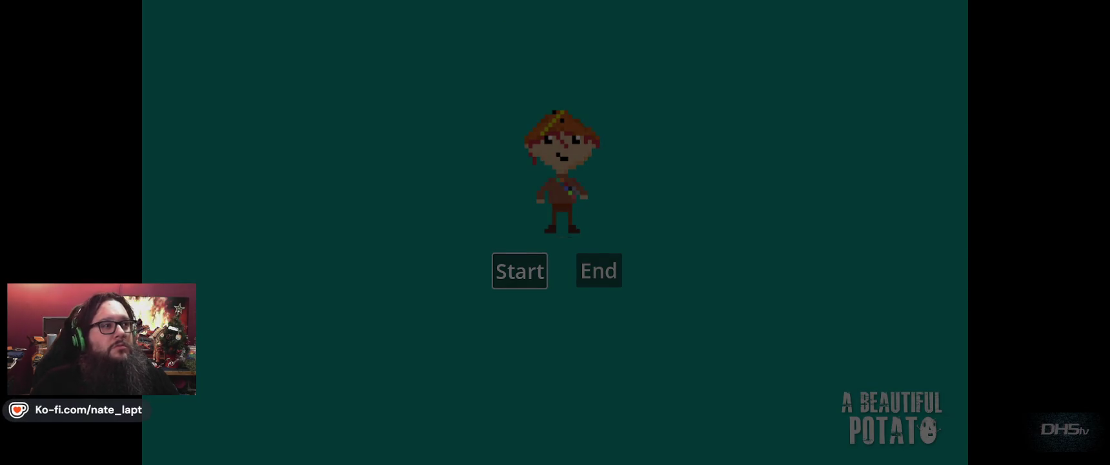
pyautogui.press('Escape')
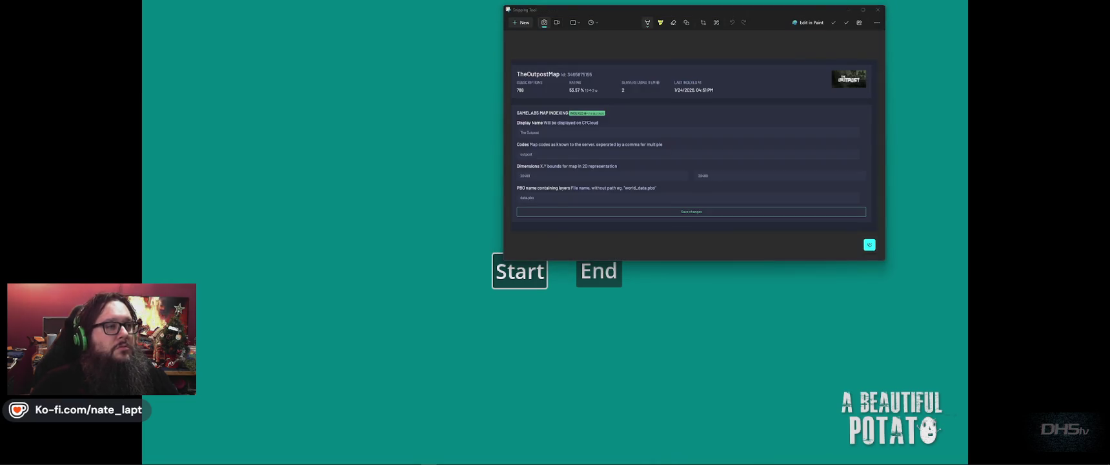
pyautogui.click(878, 10)
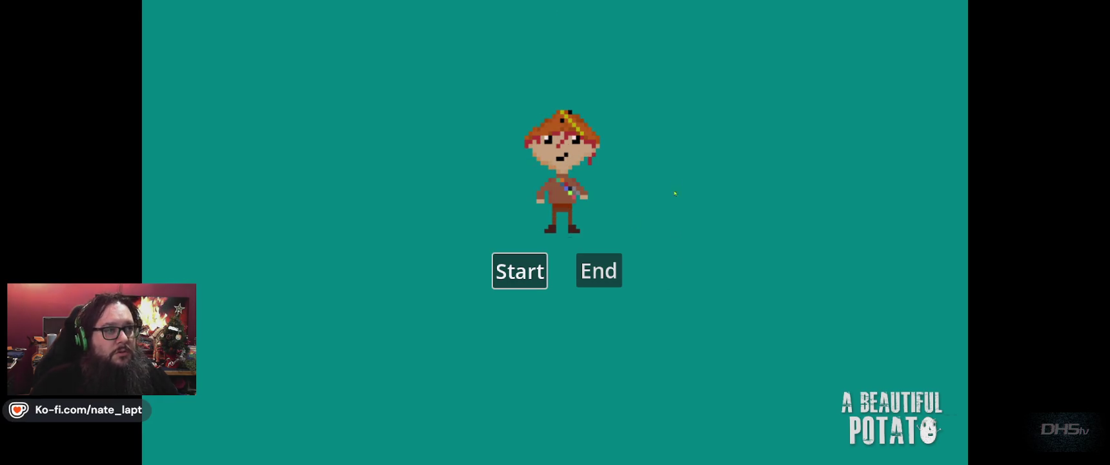
# Skip from the title screen to the Congrats You Beat Da Game ending, then stop the game.
pyautogui.press('Return')
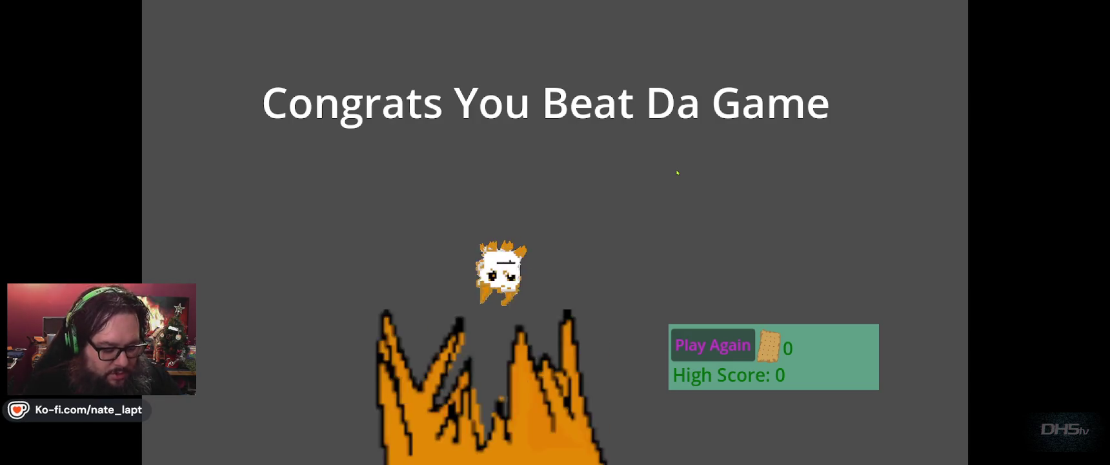
pyautogui.press('F8')
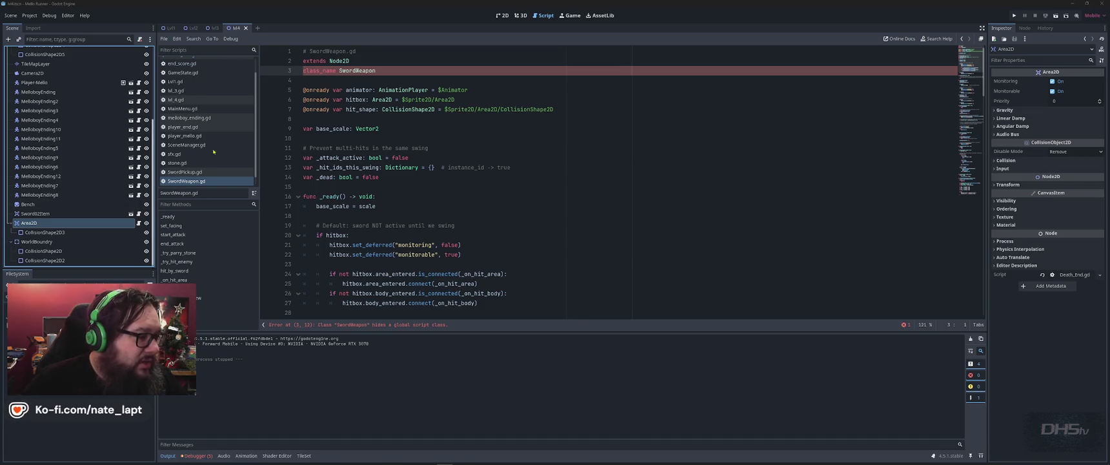
# Change the class_name on line 3 to SwordWeaponEnd by appending End.
pyautogui.scroll(15, 406, 62)
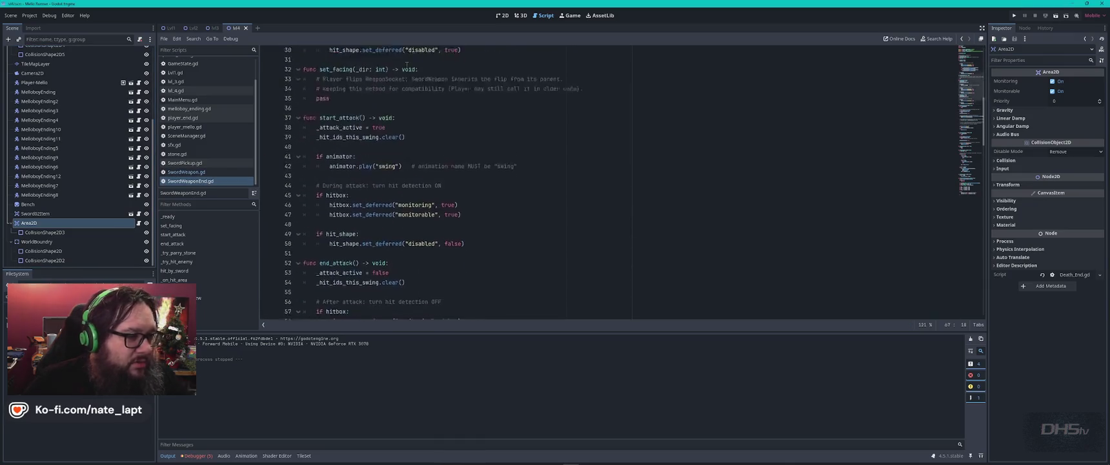
pyautogui.click(389, 65)
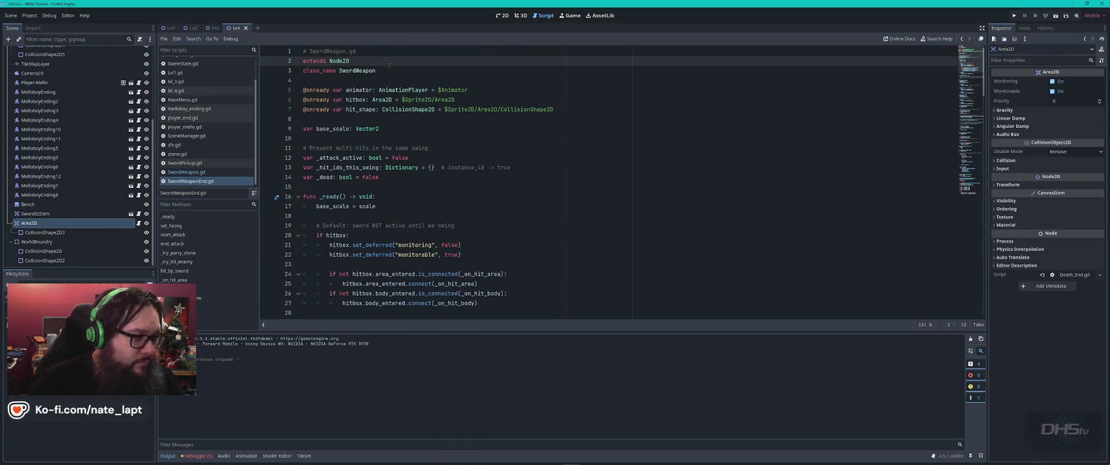
pyautogui.click(389, 66)
# Test-run the game through to the Congrats screen, then stop it.
pyautogui.press('F5')
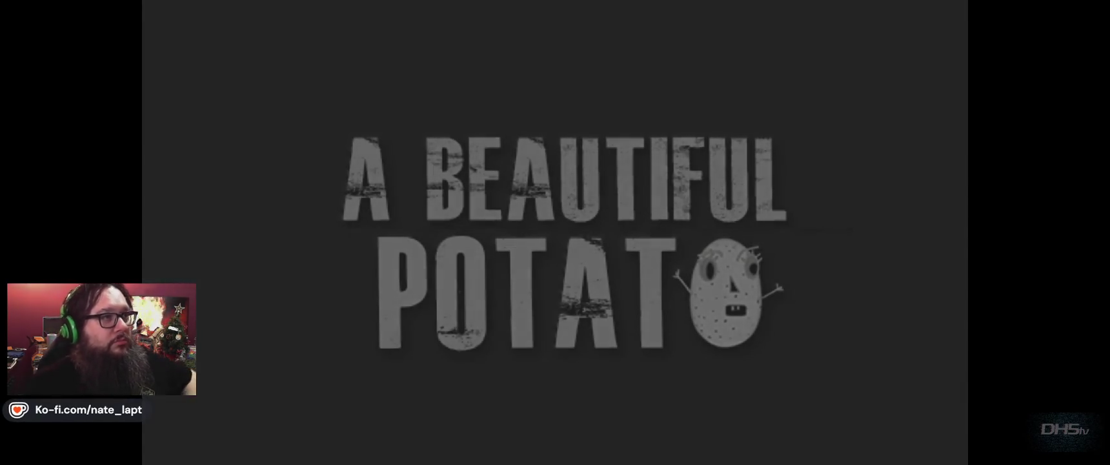
pyautogui.press('Return')
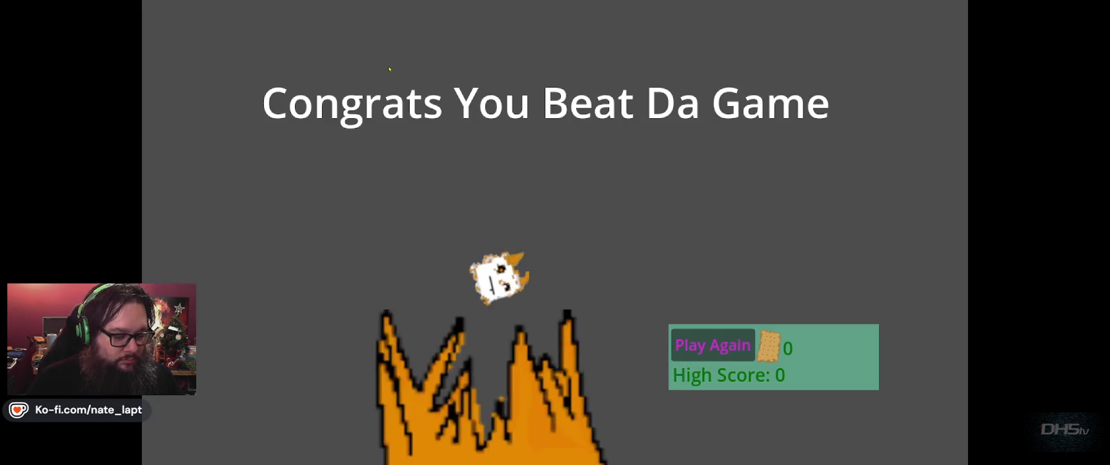
pyautogui.press('F8')
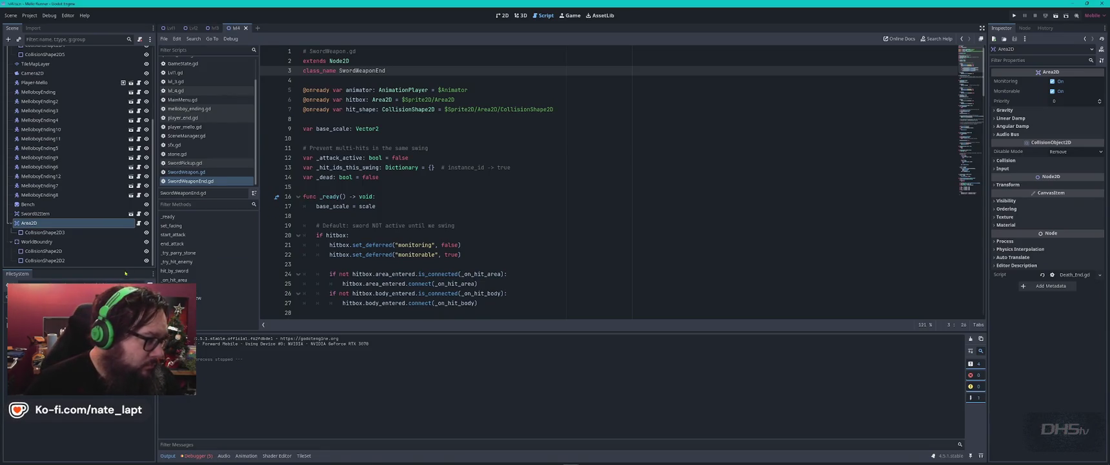
# Open the ending area's Death_End.gd script, then switch to the Lvl1 scene.
pyautogui.click(139, 223)
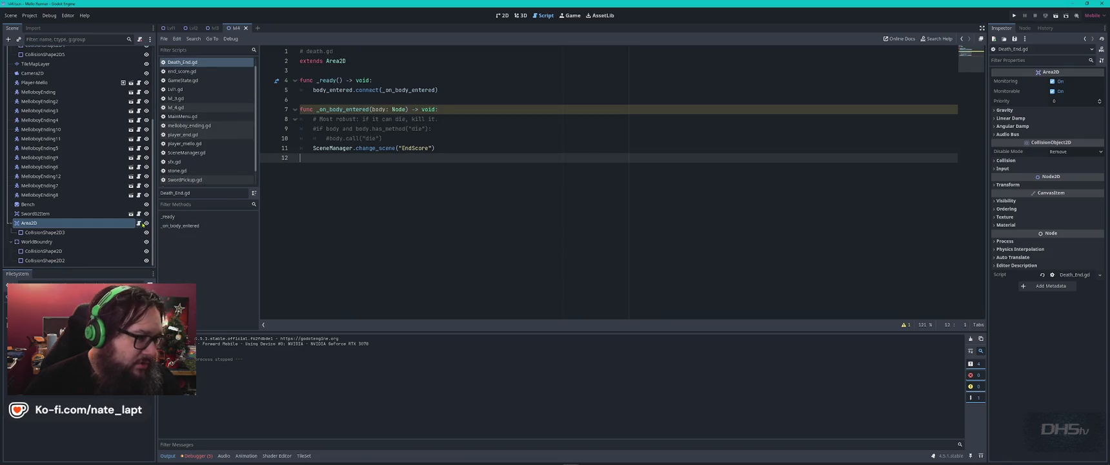
pyautogui.click(468, 105)
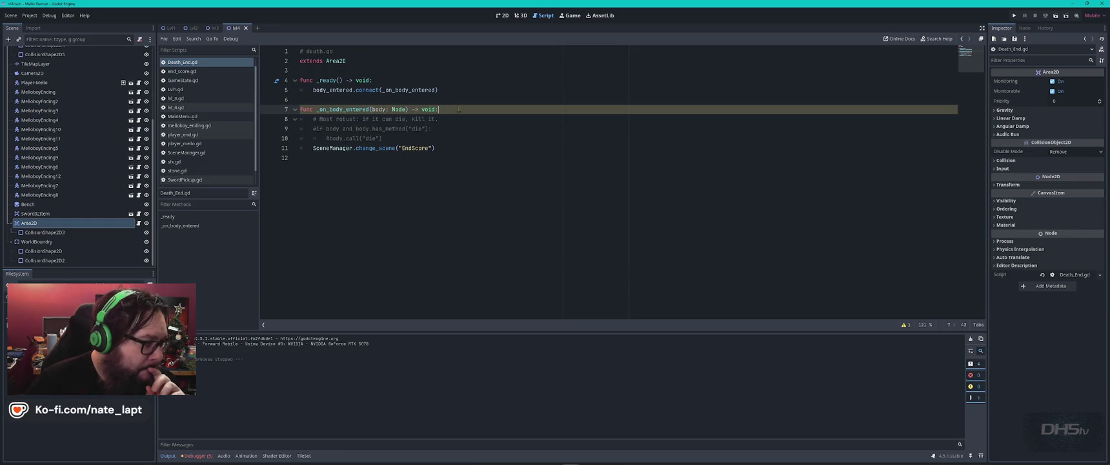
pyautogui.click(170, 28)
pyautogui.scroll(-3, 97, 194)
pyautogui.scroll(3, 78, 214)
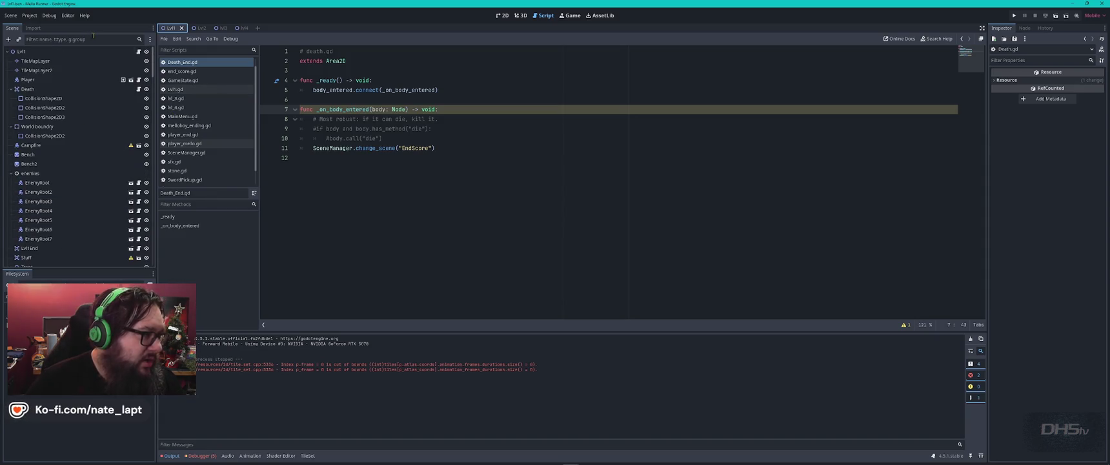
# Filter the Lvl1 scene tree for 'dea' and check the Death node's type without changing it.
pyautogui.click(93, 37)
pyautogui.write('dea')
pyautogui.doubleClick(47, 52)
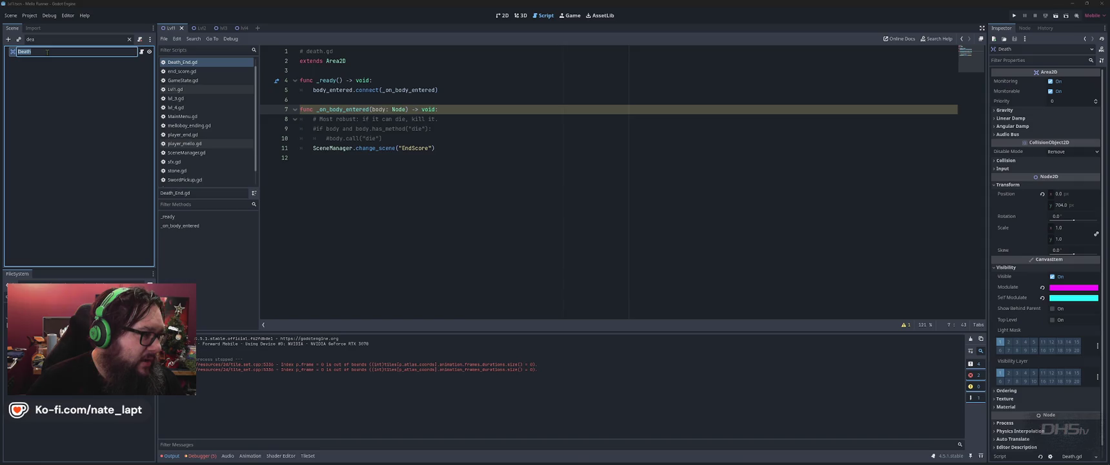
pyautogui.press('Escape')
pyautogui.rightClick(90, 52)
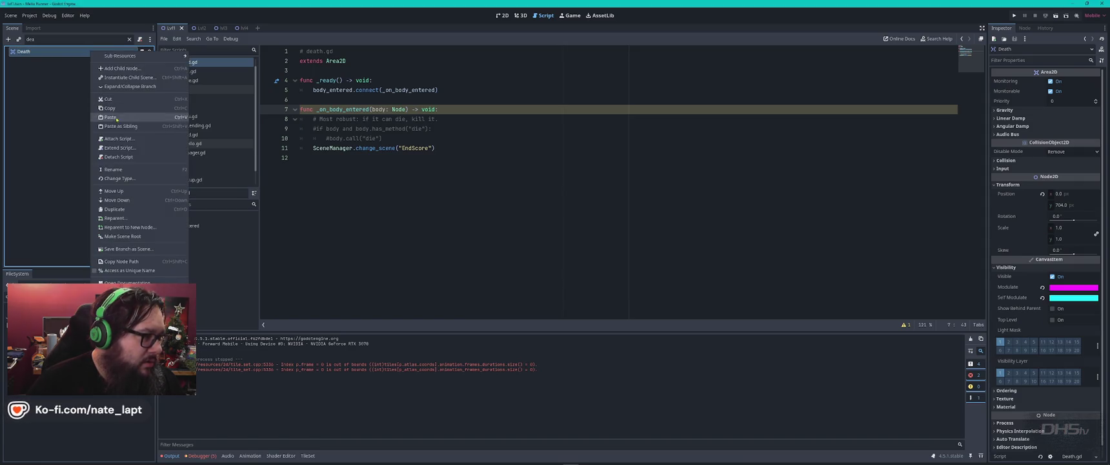
pyautogui.click(119, 178)
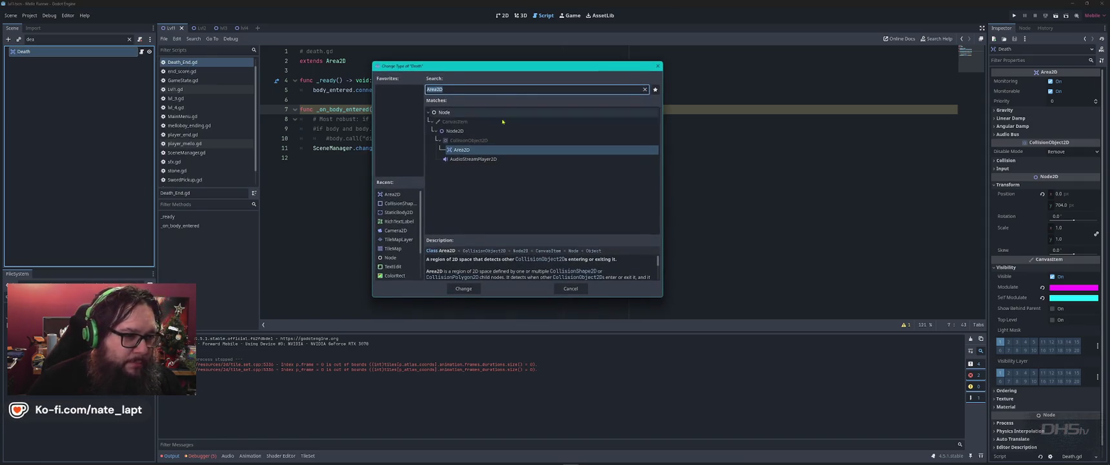
pyautogui.press('Escape')
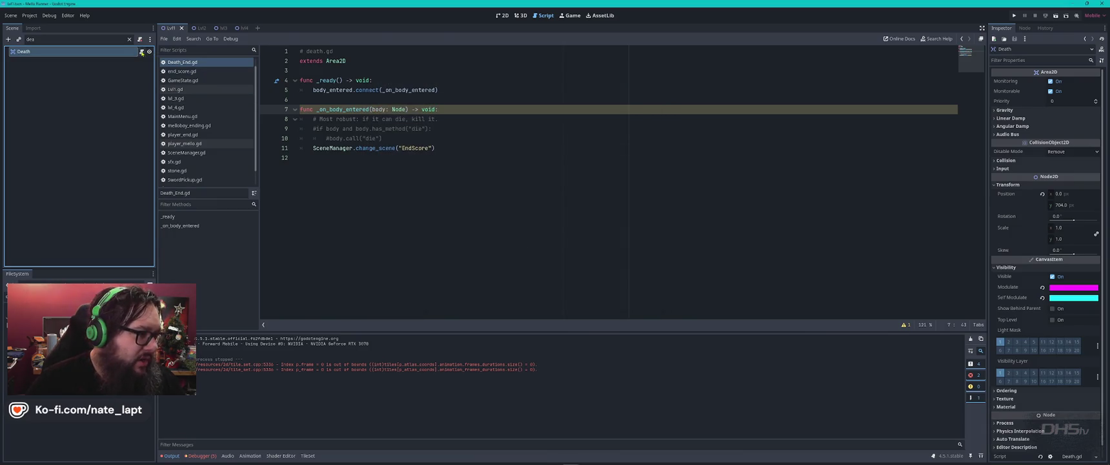
# Open the Death node's attached script, then go back to Death_End.gd.
pyautogui.click(141, 51)
pyautogui.click(516, 117)
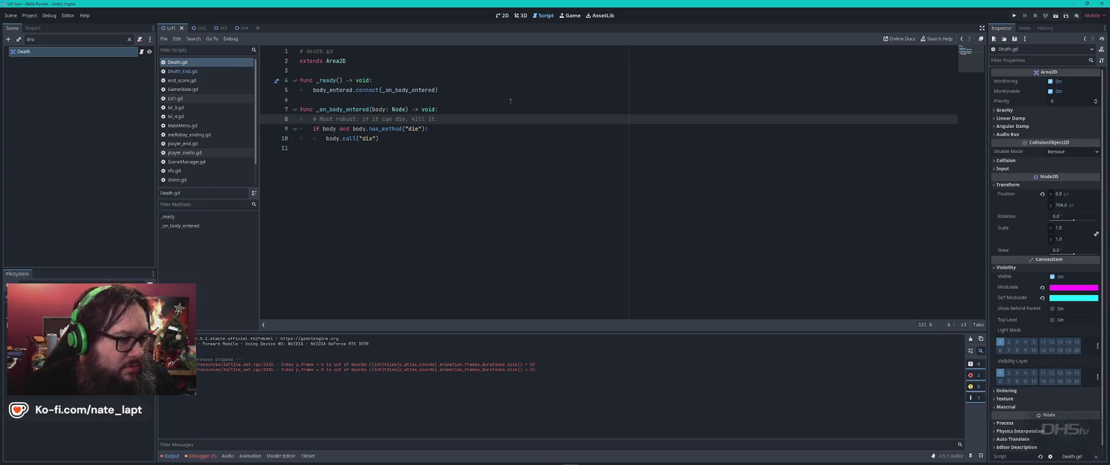
pyautogui.click(217, 72)
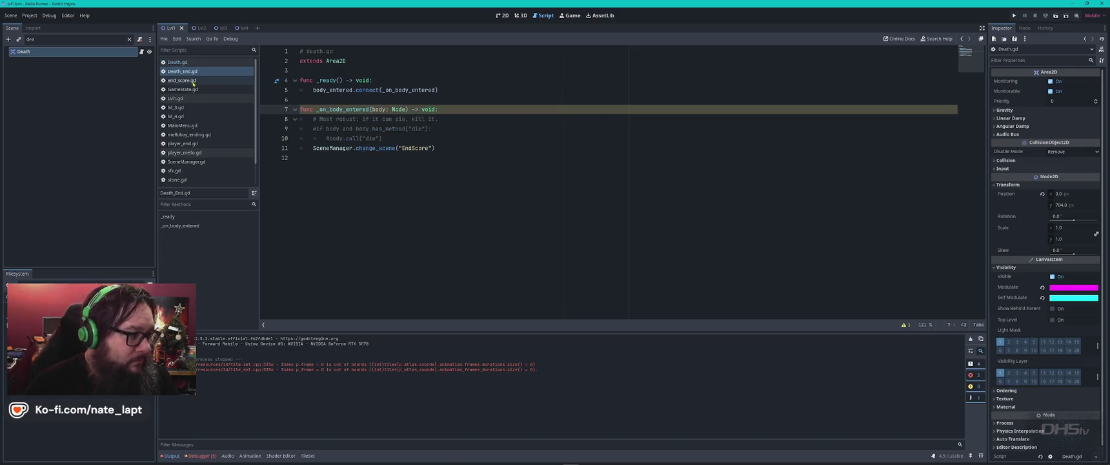
# After comparing with Death.gd, uncomment the has_method("die") check on line 9 of Death_End.gd.
pyautogui.click(196, 81)
pyautogui.click(187, 62)
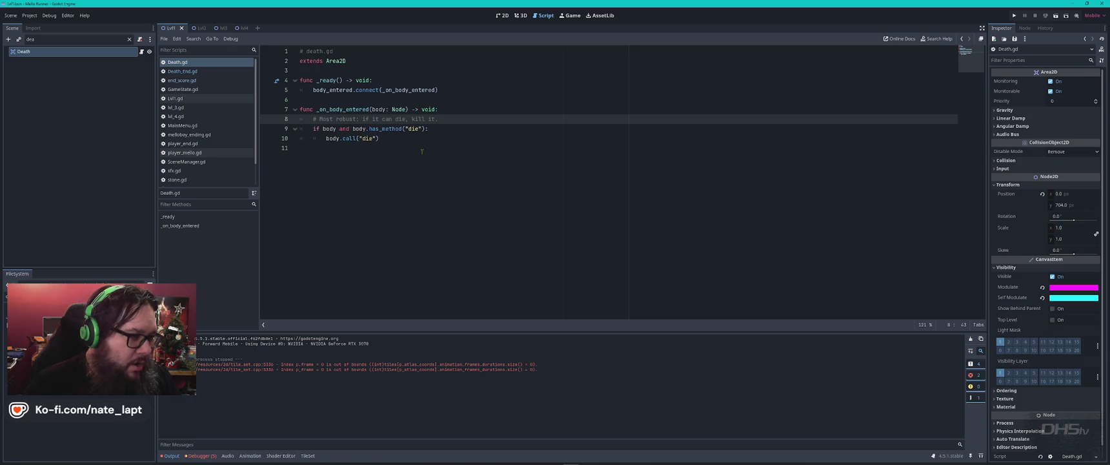
pyautogui.click(183, 71)
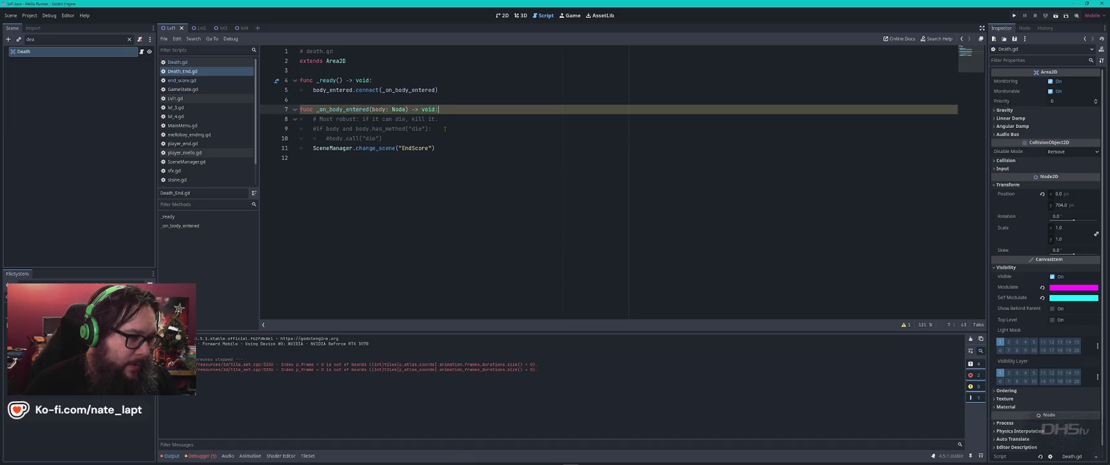
pyautogui.click(443, 128)
pyautogui.hotkey('ctrl', 'k')
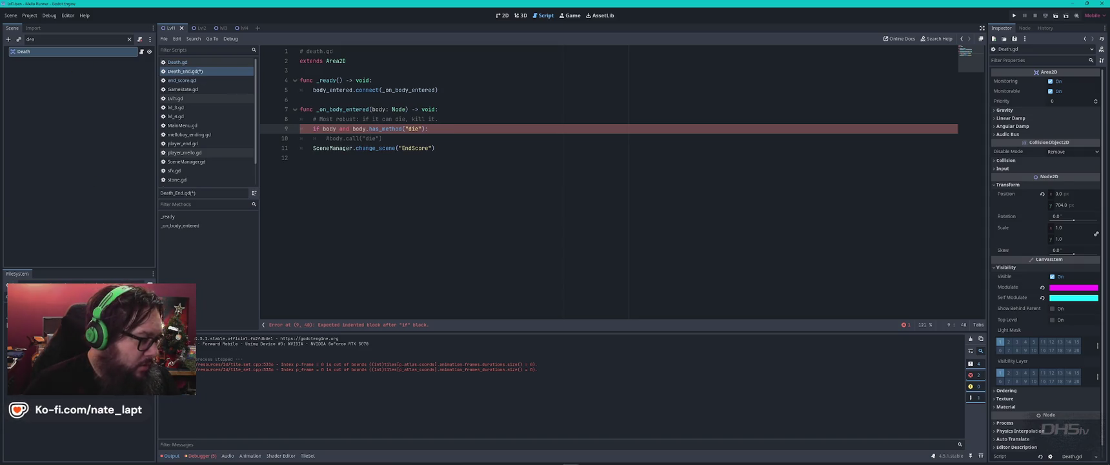
pyautogui.scroll(3, 65, 433)
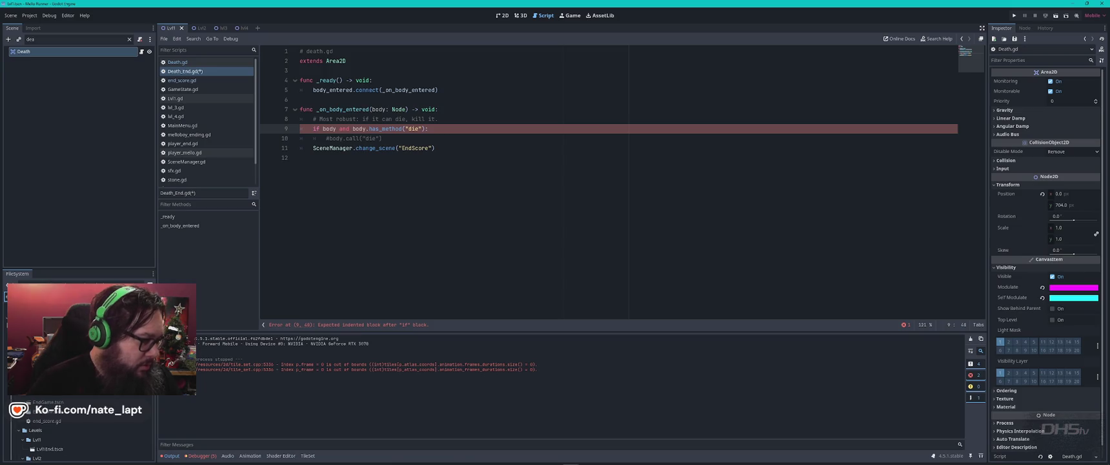
pyautogui.scroll(-5, 66, 433)
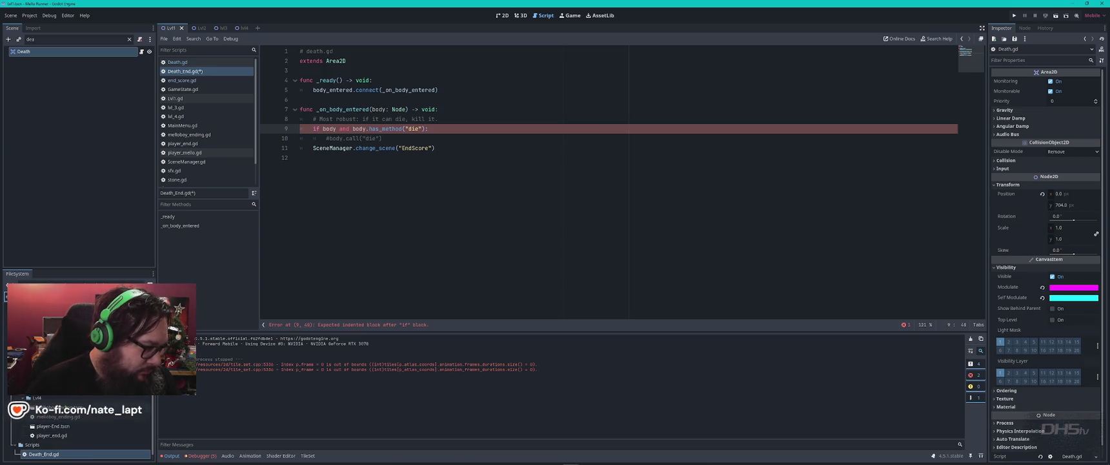
# Copy all of lvl_3_end.gd's code and paste it over Death_End.gd's contents in the Lvl4 scene.
pyautogui.doubleClick(61, 390)
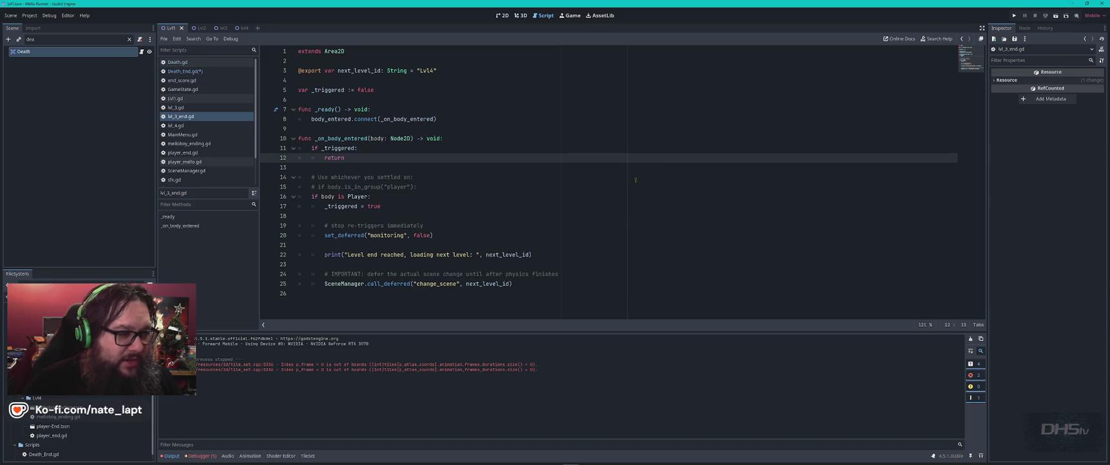
pyautogui.click(565, 172)
pyautogui.hotkey('ctrl', 'a')
pyautogui.hotkey('ctrl', 'c')
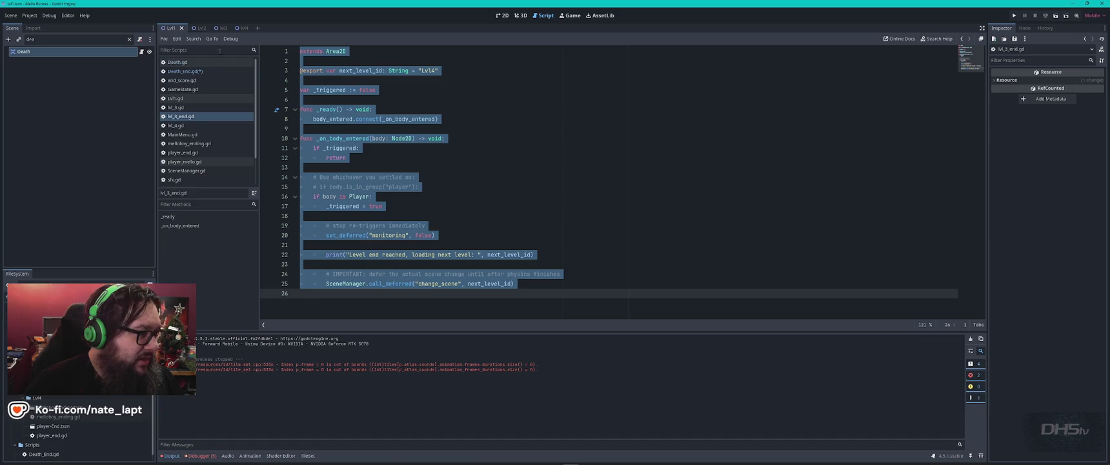
pyautogui.click(240, 28)
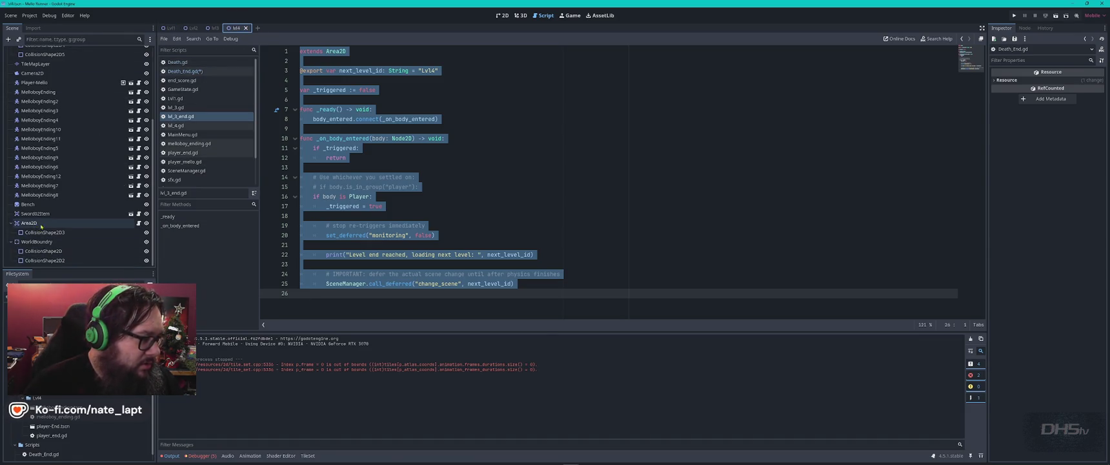
pyautogui.click(138, 223)
pyautogui.hotkey('ctrl', 'a')
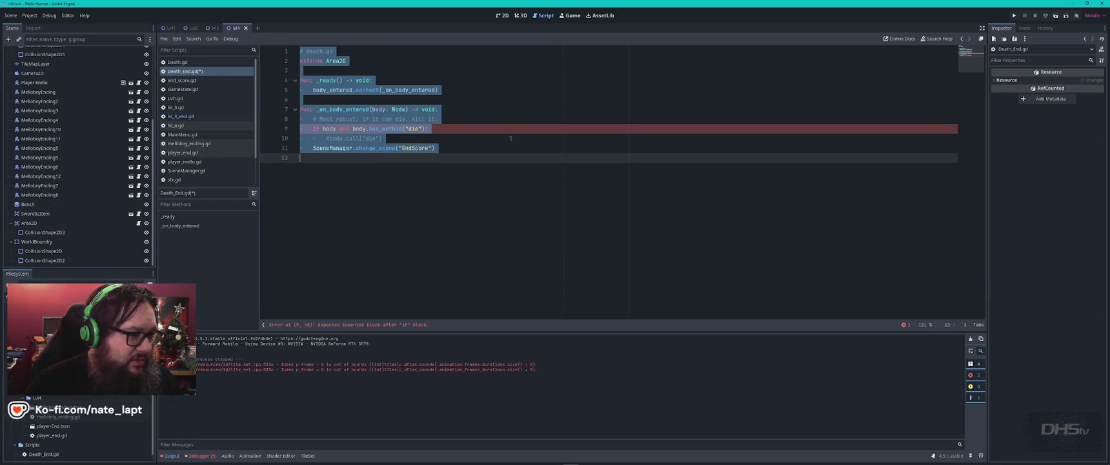
pyautogui.hotkey('ctrl', 'v')
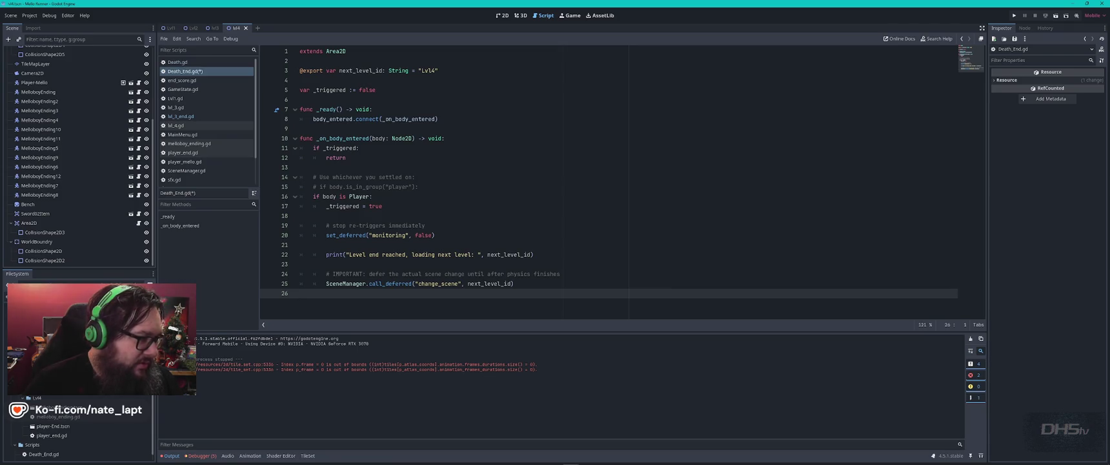
pyautogui.click(182, 80)
# Look up the EndScore scene entry in SceneManager.gd, then return to Death_End.gd.
pyautogui.scroll(10, 444, 137)
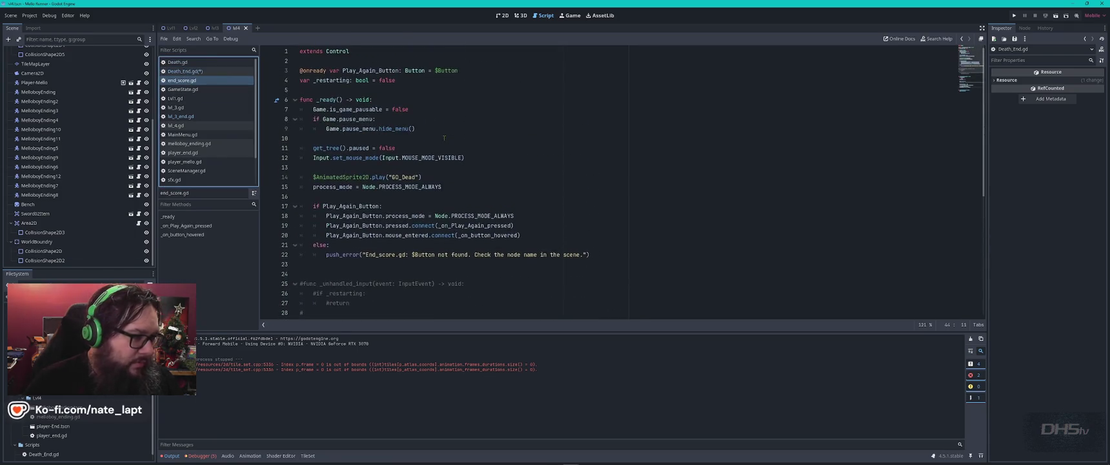
pyautogui.click(186, 170)
pyautogui.scroll(-10, 472, 115)
pyautogui.scroll(15, 472, 115)
pyautogui.doubleClick(332, 148)
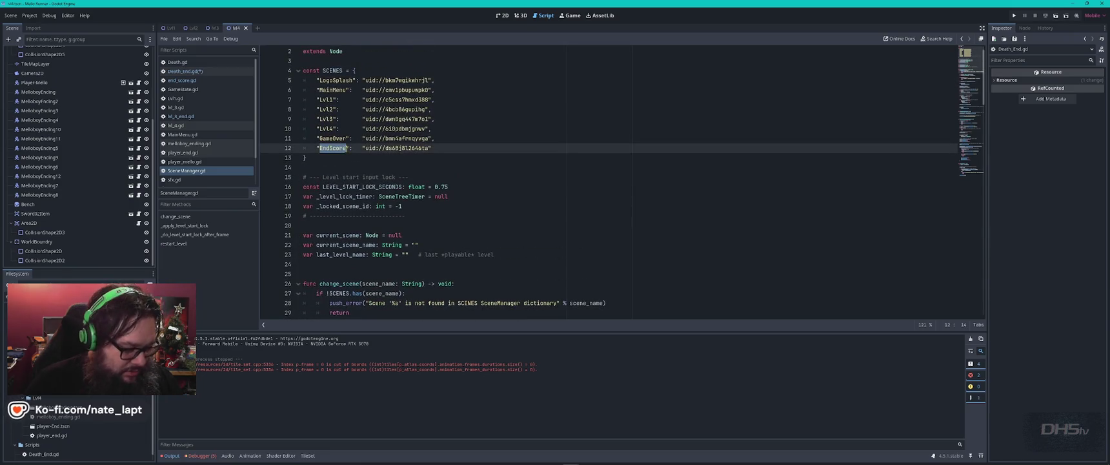
pyautogui.click(185, 71)
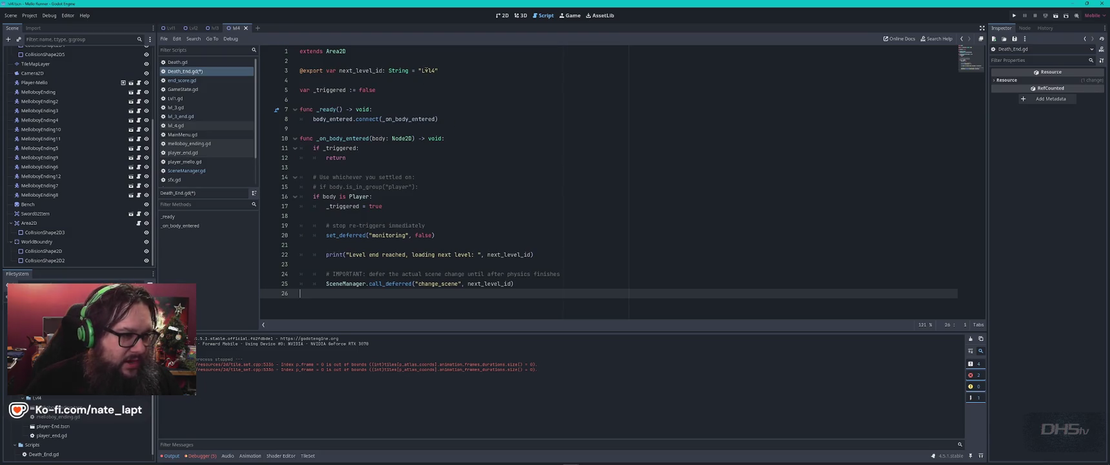
pyautogui.click(487, 198)
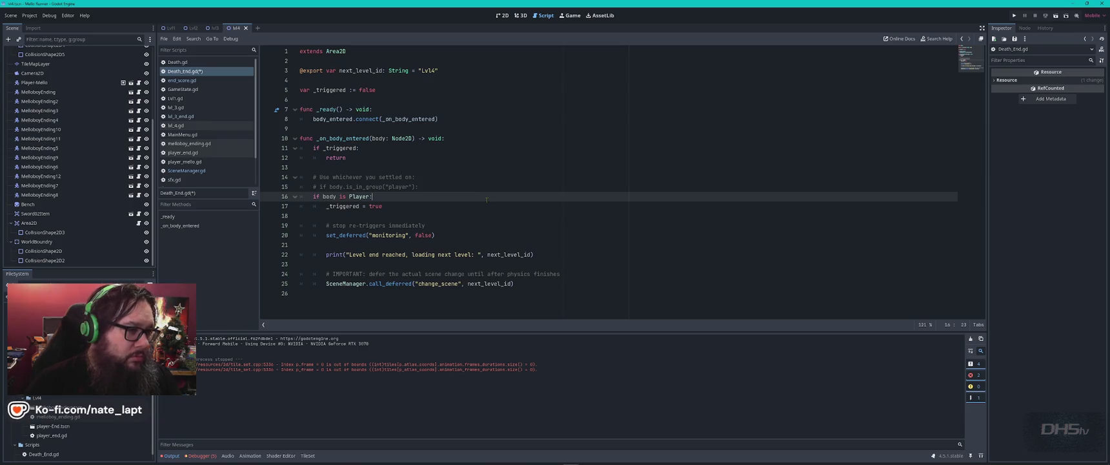
# Try replacing next_level_id in the change_scene call with EndScore, then undo it.
pyautogui.doubleClick(366, 71)
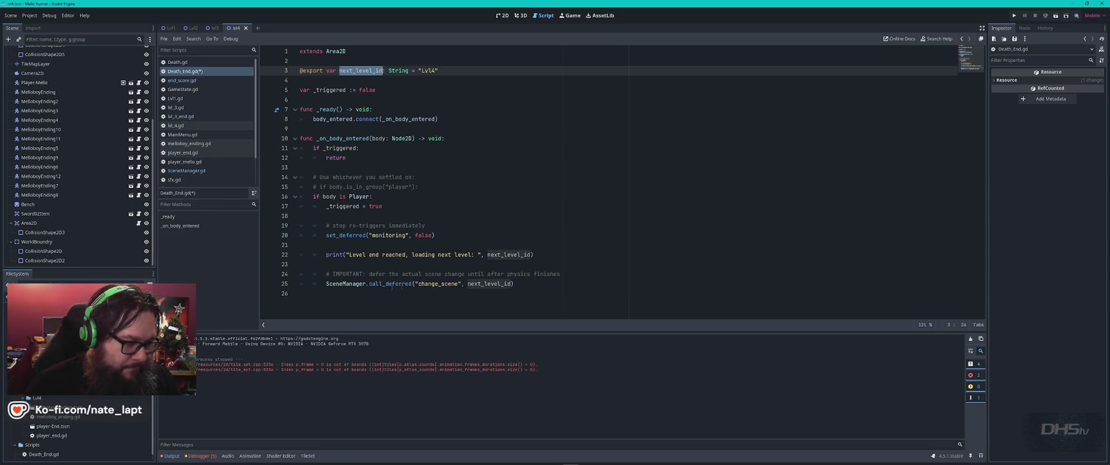
pyautogui.doubleClick(486, 284)
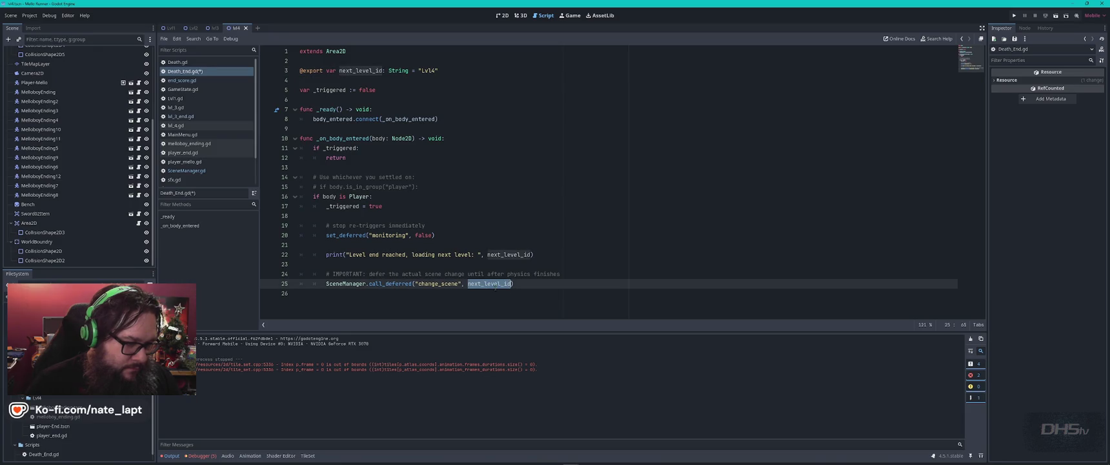
pyautogui.write('EndScore')
pyautogui.hotkey('ctrl', 'z')
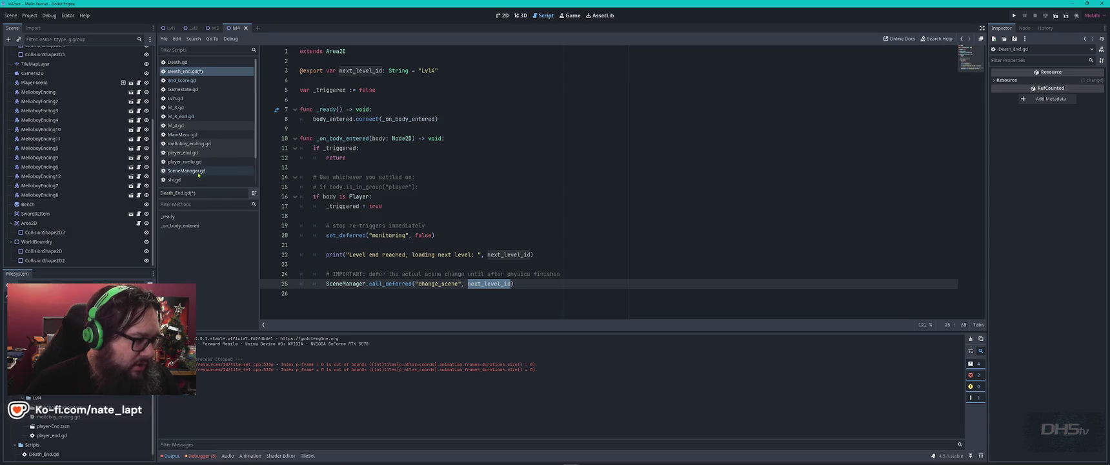
# Copy the EndScore scene's uid from SceneManager.gd and paste it over next_level_id.
pyautogui.click(187, 170)
pyautogui.moveTo(366, 148); pyautogui.dragTo(430, 148)
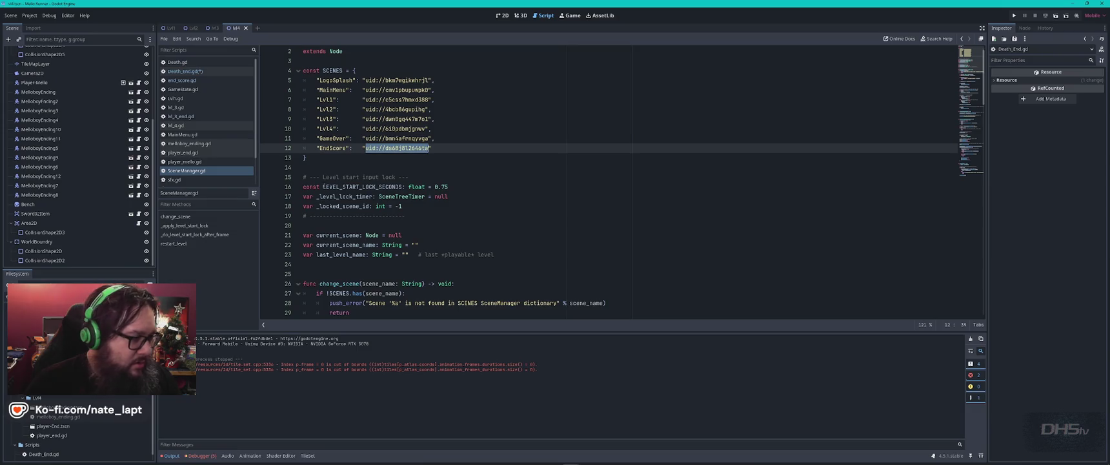
pyautogui.click(187, 71)
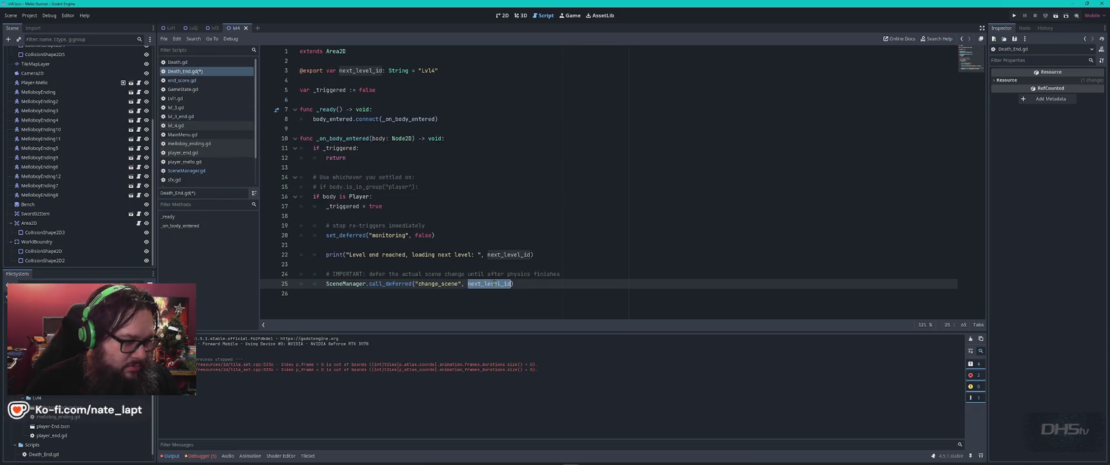
pyautogui.write('uid://ds68j8l2646ta')
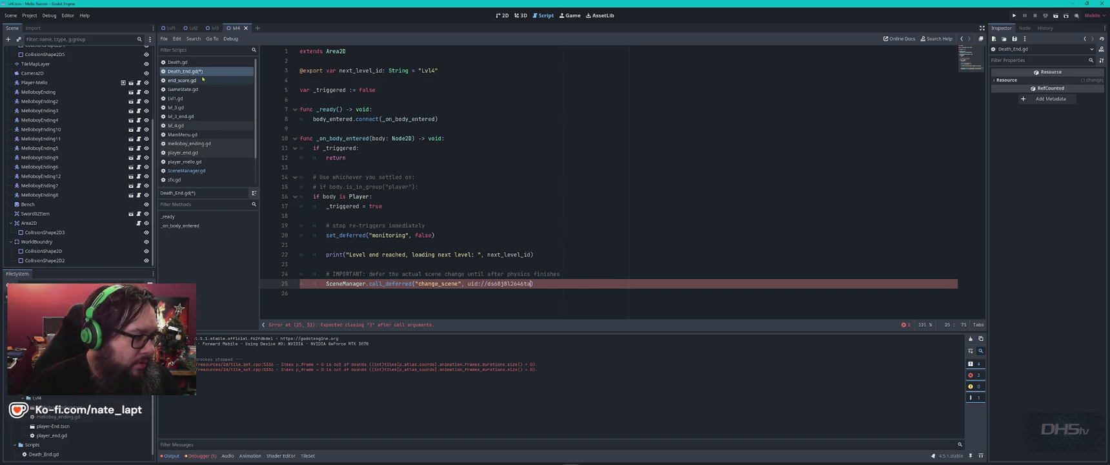
# Check how end_score.gd switches scenes by selecting its change_scene("Lvl1") call.
pyautogui.click(180, 61)
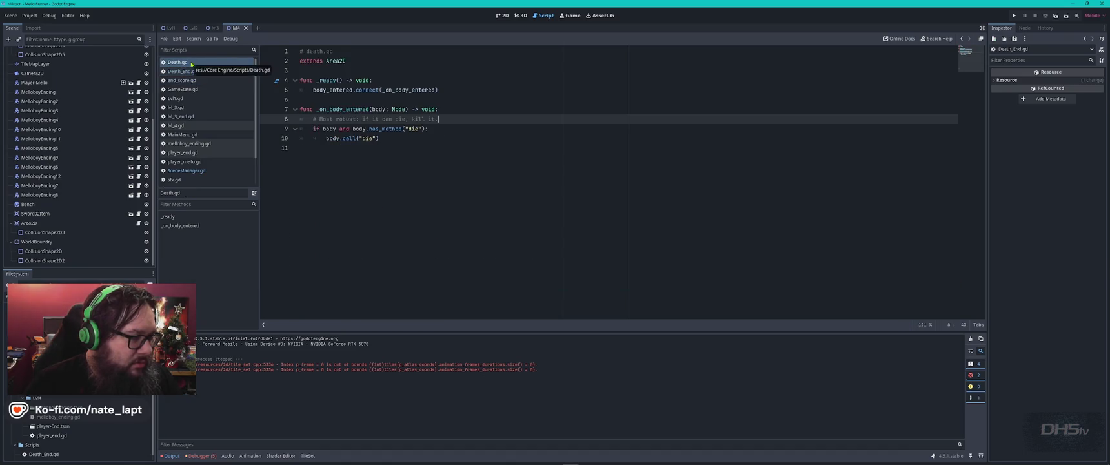
pyautogui.click(200, 80)
pyautogui.click(495, 215)
pyautogui.scroll(-5, 496, 214)
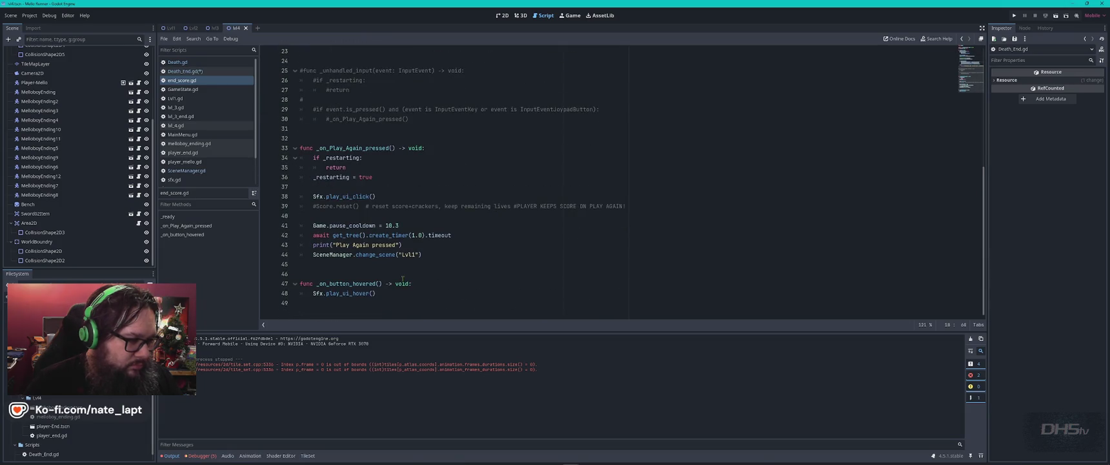
pyautogui.moveTo(428, 254); pyautogui.dragTo(313, 255)
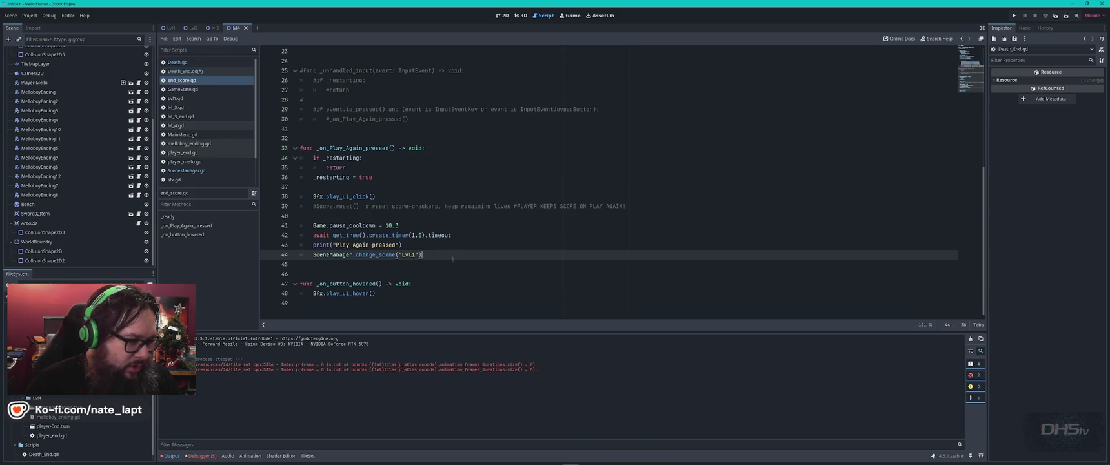
pyautogui.click(209, 73)
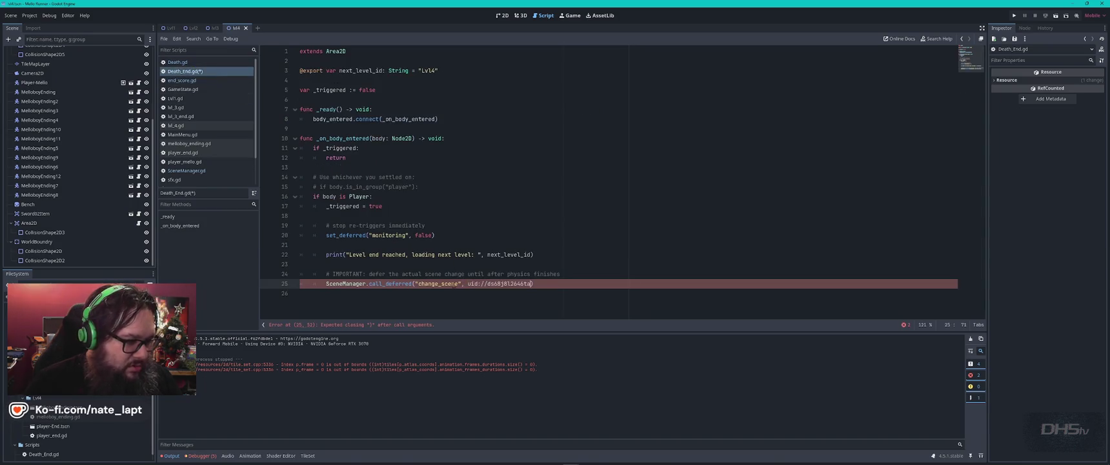
# Browse Death, GameState, Lvl1 and MainMenu scripts and copy MainMenu's SceneManager.change_scene("Lvl4") call.
pyautogui.click(187, 62)
pyautogui.click(194, 89)
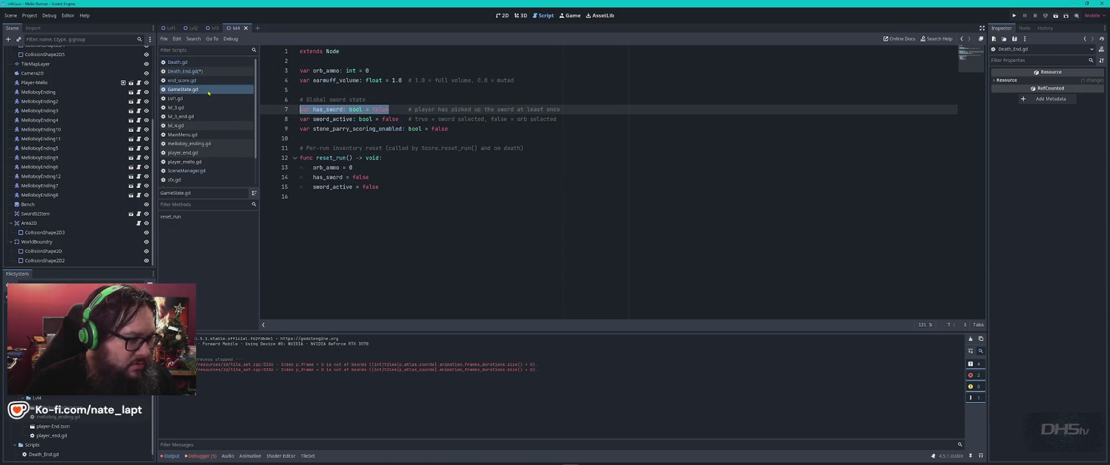
pyautogui.click(175, 89)
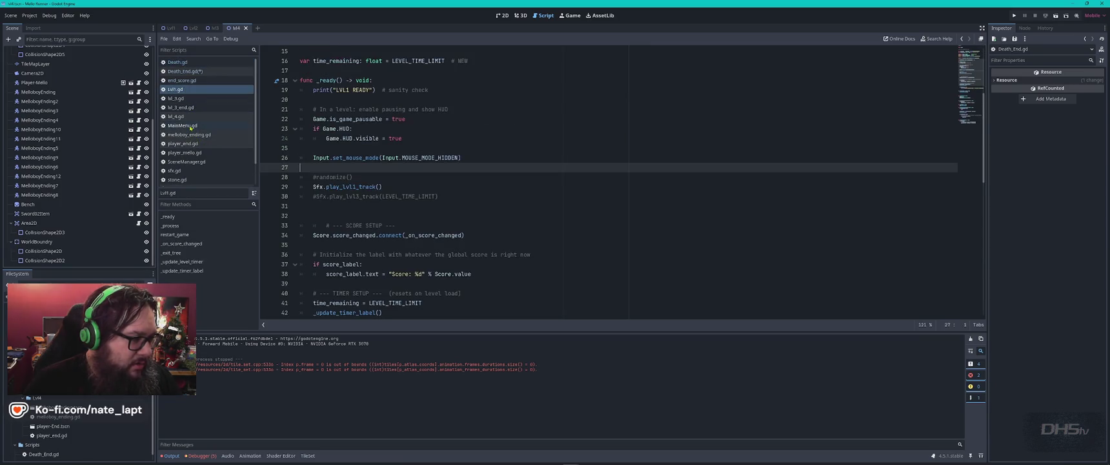
pyautogui.click(183, 126)
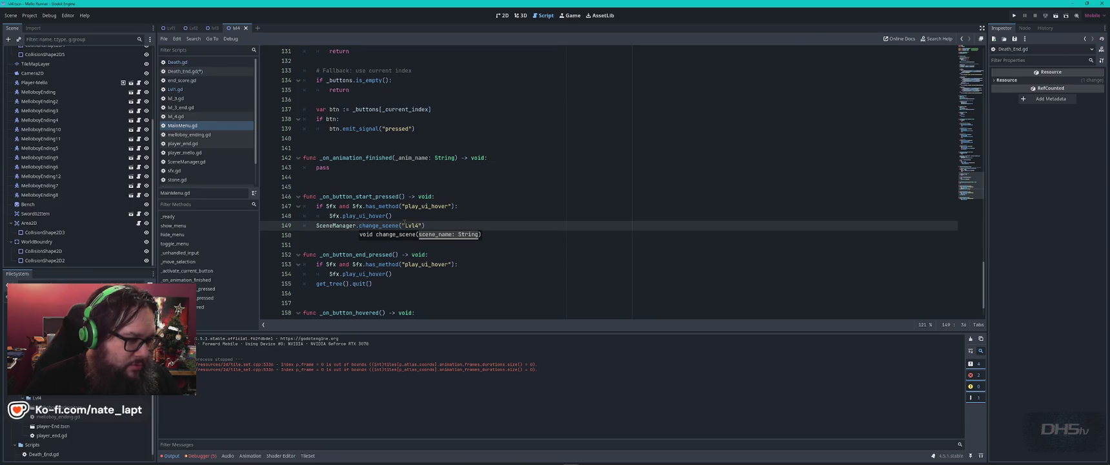
pyautogui.moveTo(316, 225); pyautogui.dragTo(445, 224)
pyautogui.hotkey('ctrl', 'c')
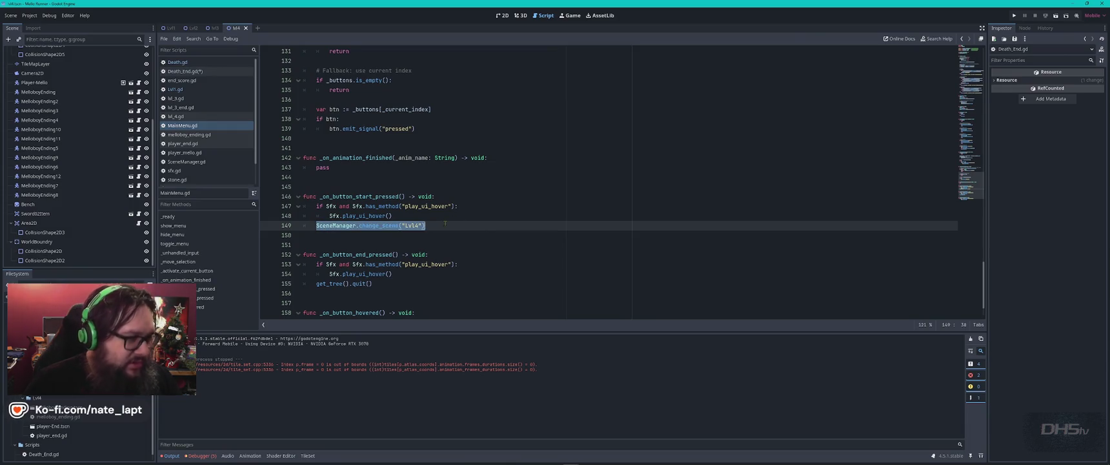
# Add a closing ')' to Death_End's scene-change call on line 25 and select the call_deferred statement.
pyautogui.click(184, 71)
pyautogui.write(')')
pyautogui.moveTo(326, 284); pyautogui.dragTo(465, 285)
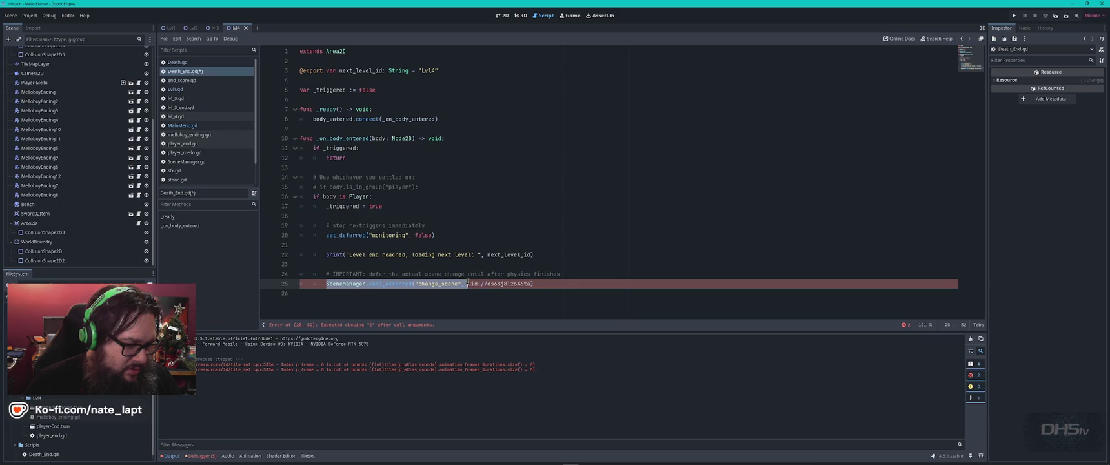
# Replace the call_deferred line with SceneManager.change_scene("EndScore") and delete the leftover uid.
pyautogui.hotkey('ctrl', 'v')
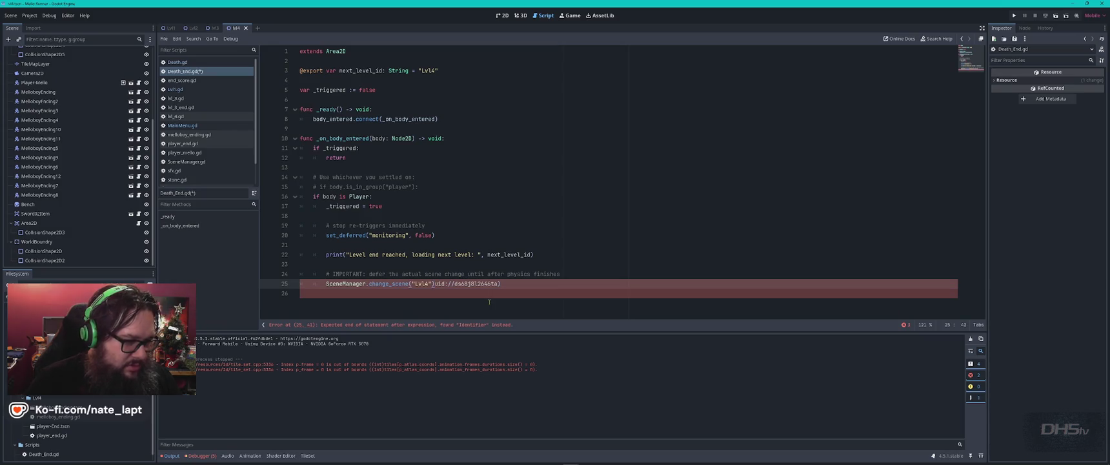
pyautogui.press('Left')
pyautogui.press('Left')
pyautogui.hotkey('ctrl', 'shift', 'Left')
pyautogui.write('EndScore')
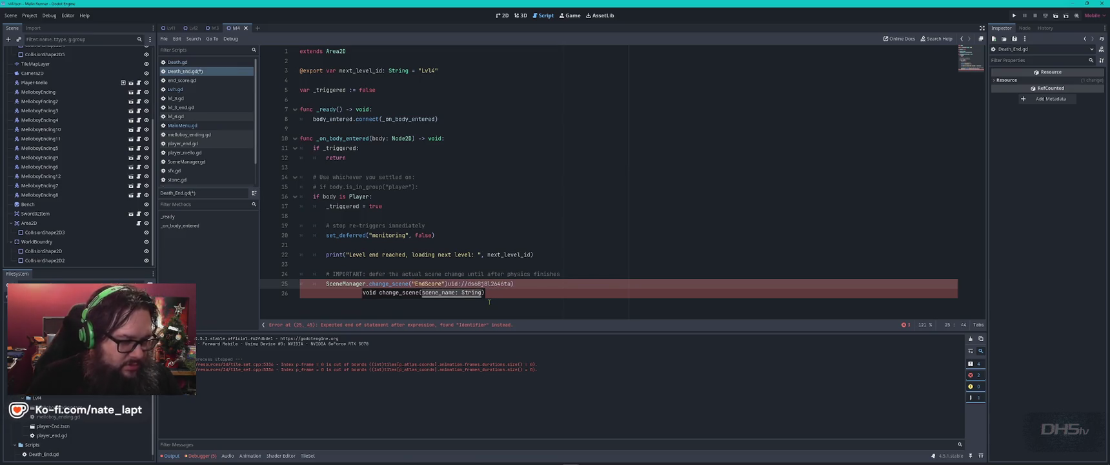
pyautogui.hotkey('shift', 'End')
pyautogui.press('Delete')
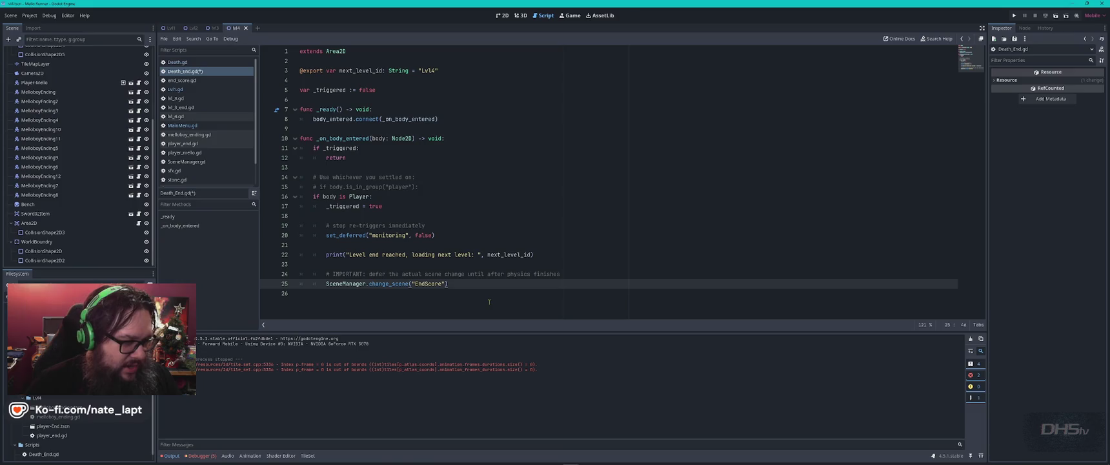
# Comment out the next_level_id export and its print line, save Death_End.gd, and run the game.
pyautogui.click(508, 207)
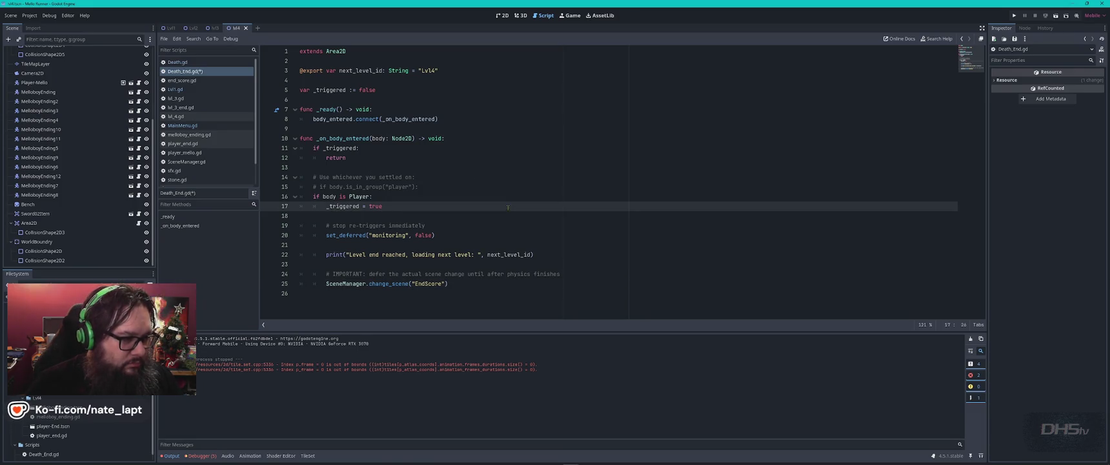
pyautogui.click(449, 71)
pyautogui.hotkey('ctrl', 'k')
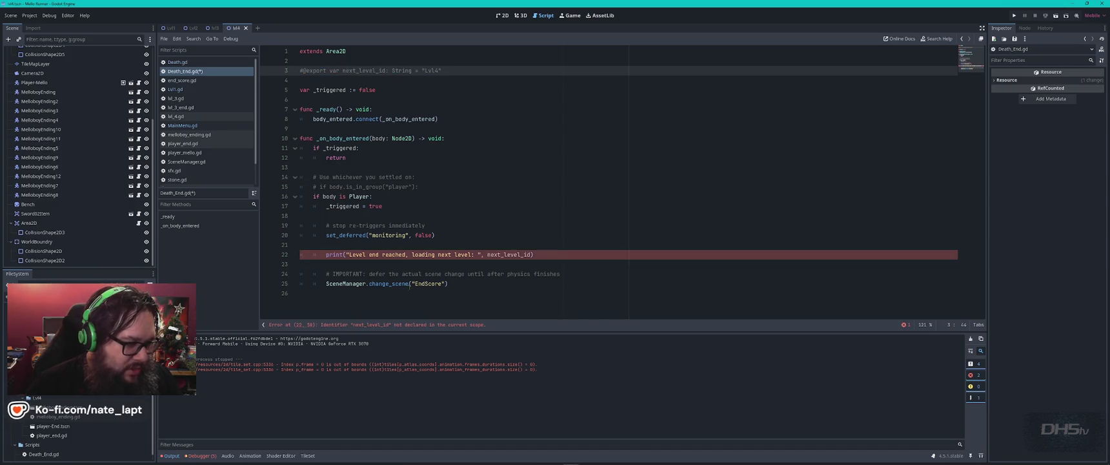
pyautogui.hotkey('ctrl', 'k')
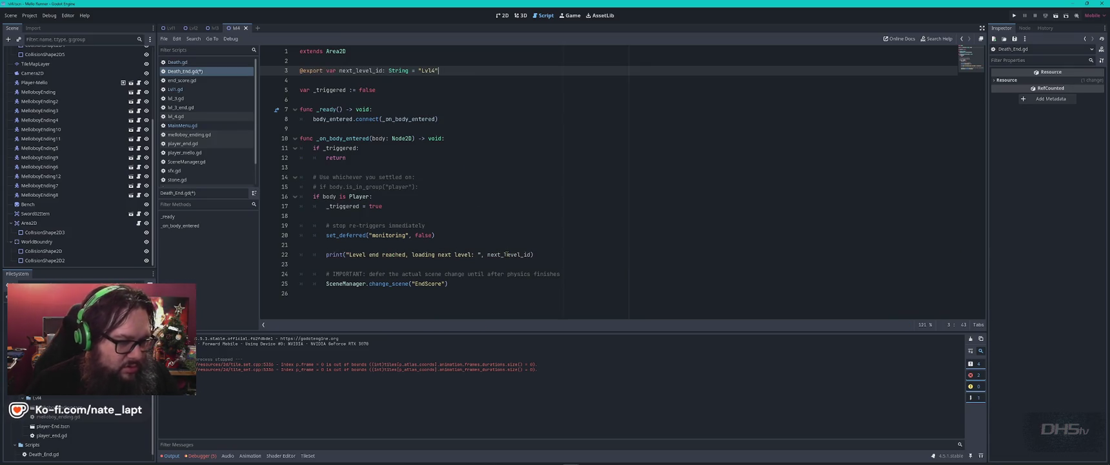
pyautogui.click(515, 253)
pyautogui.hotkey('ctrl', 'k')
pyautogui.click(453, 70)
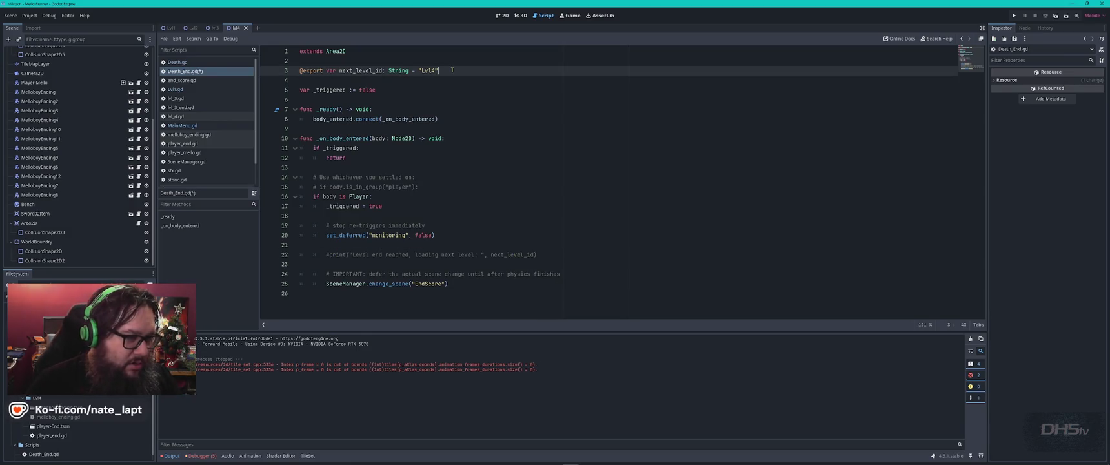
pyautogui.hotkey('ctrl', 'k')
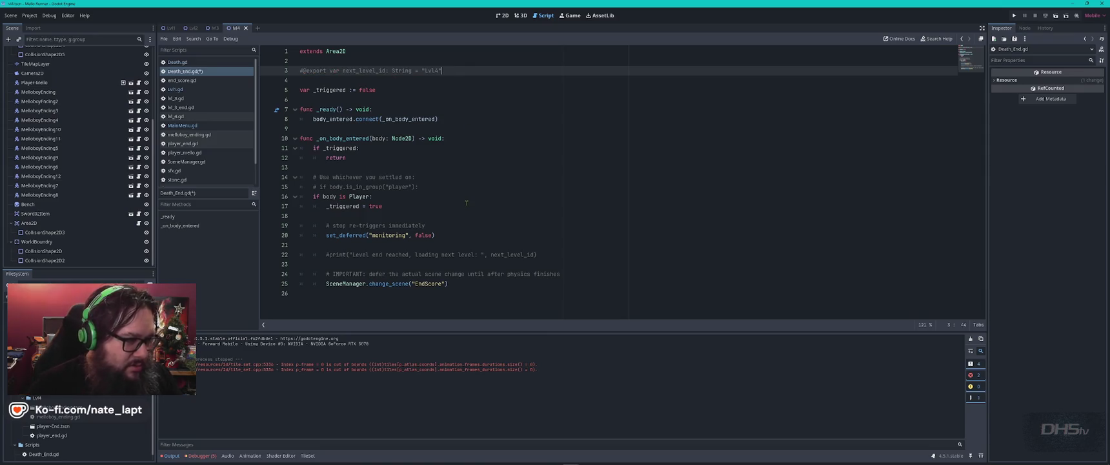
pyautogui.hotkey('ctrl', 's')
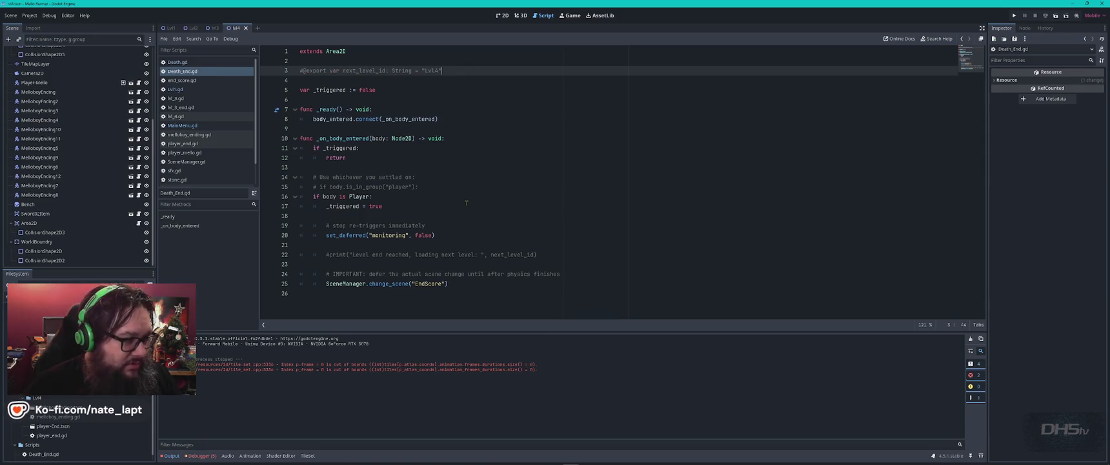
pyautogui.press('F5')
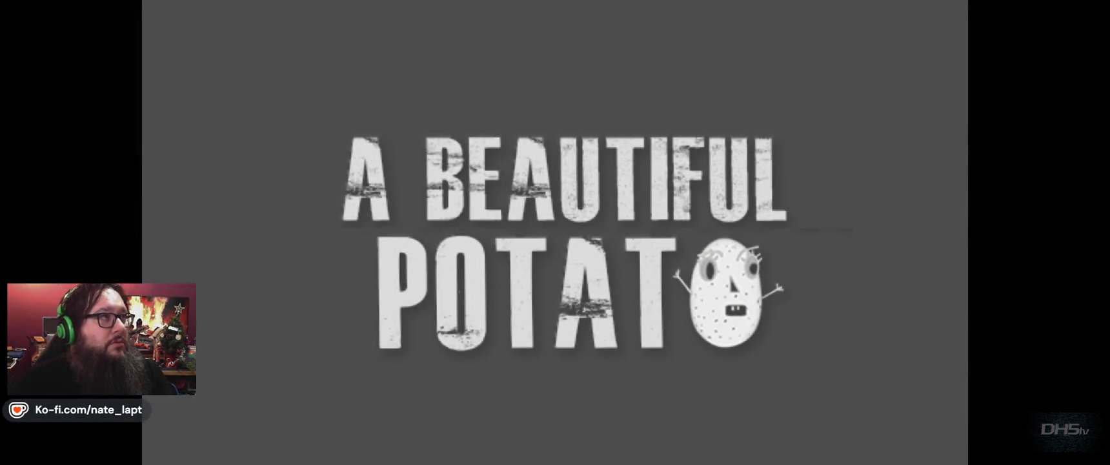
# Start the game from the main menu, running until the nil 'animator' error at player_end.gd line 144.
pyautogui.press('Return')
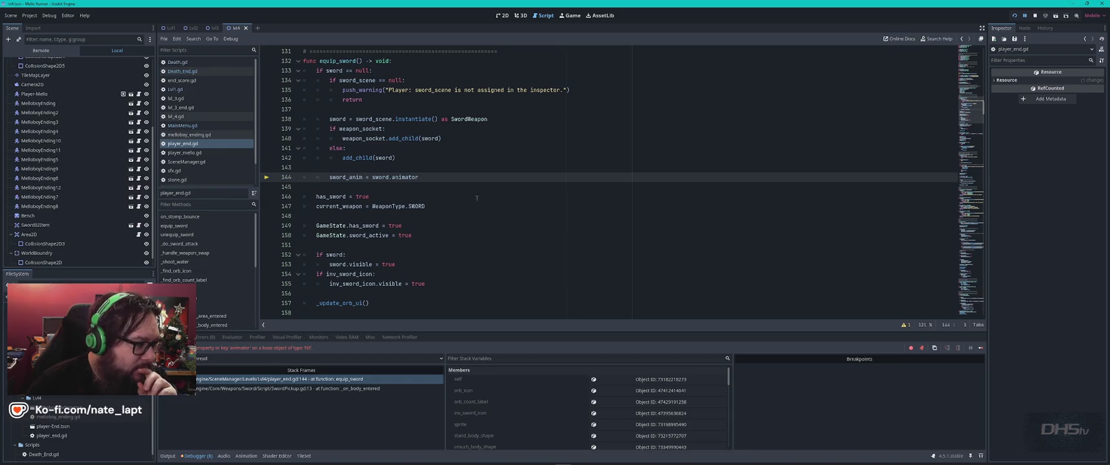
# Inspect the SwordPickup and equip_sword stack frames at player_end.gd line 144, then stop debugging.
pyautogui.scroll(2, 473, 252)
pyautogui.scroll(-2, 473, 252)
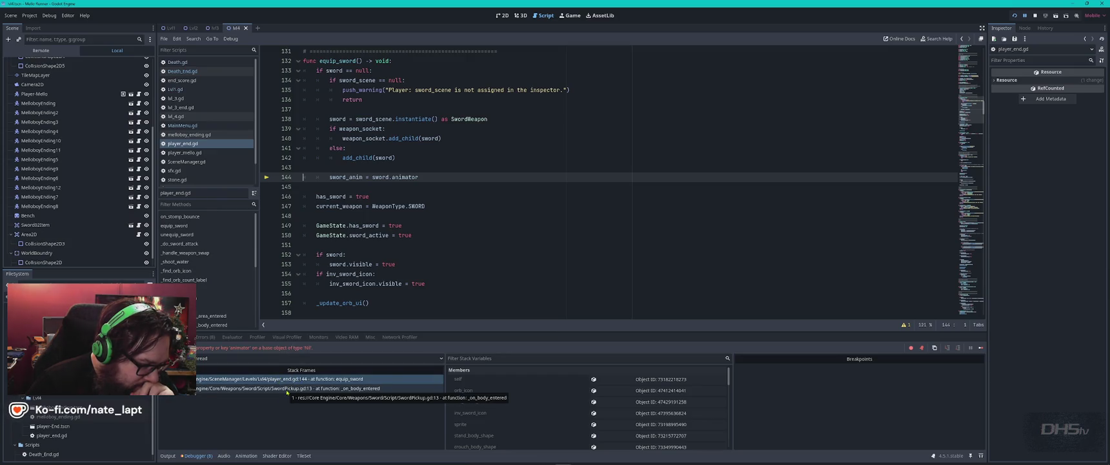
pyautogui.click(286, 388)
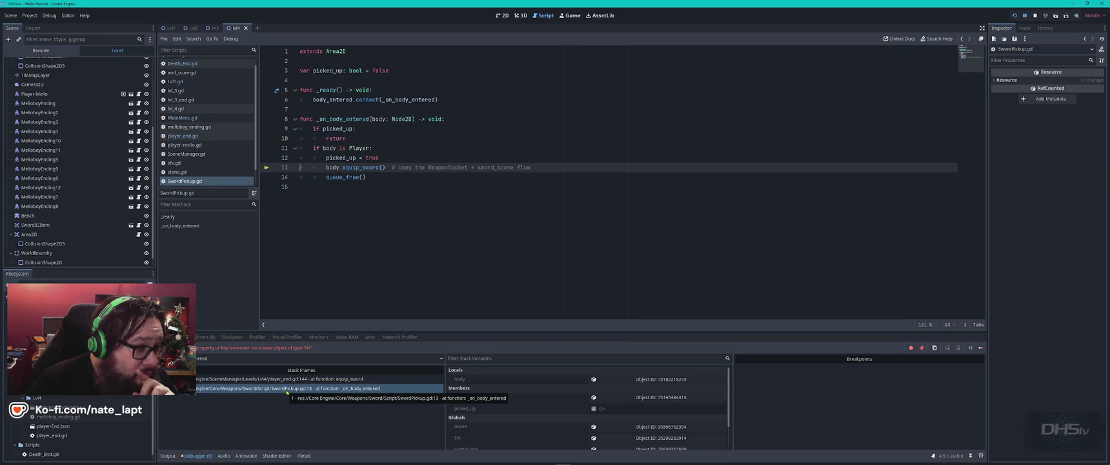
pyautogui.click(250, 380)
pyautogui.scroll(10, 424, 229)
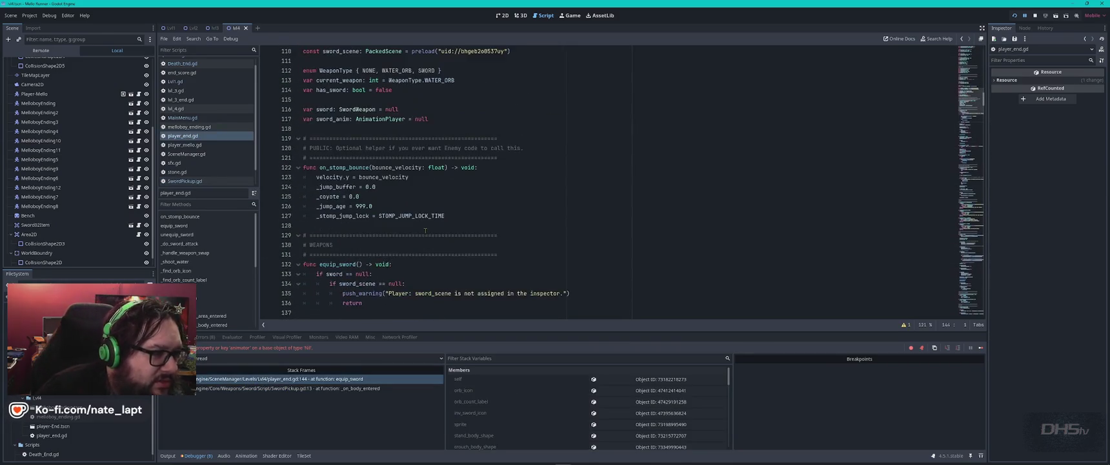
pyautogui.scroll(-2, 425, 229)
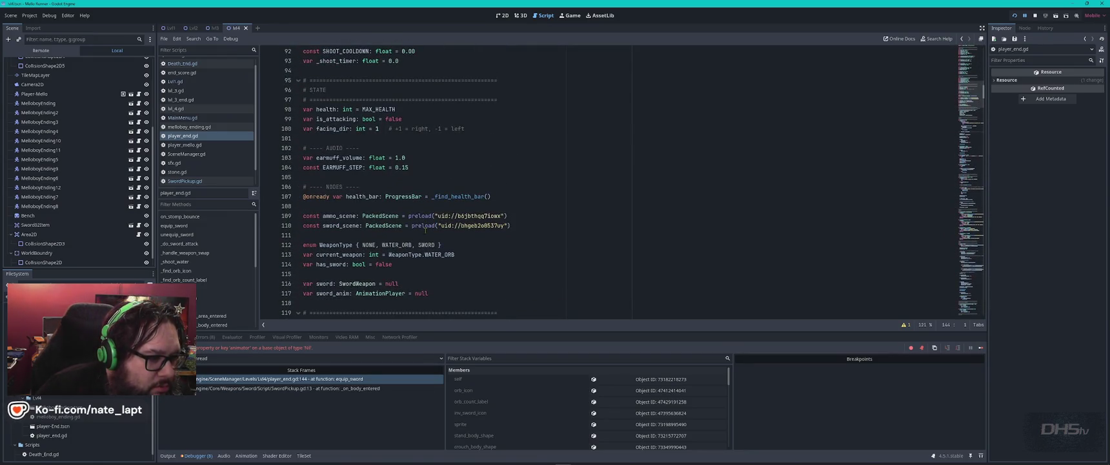
pyautogui.click(291, 379)
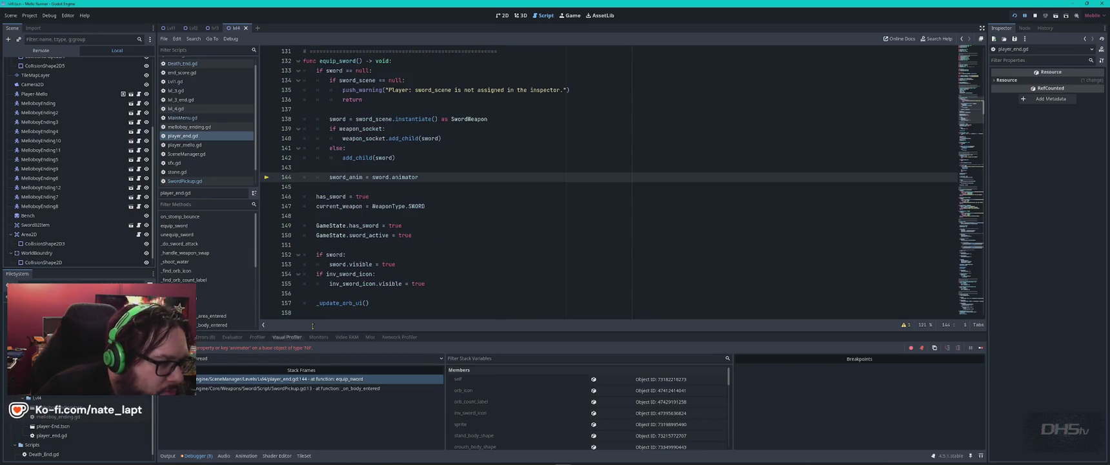
pyautogui.click(435, 176)
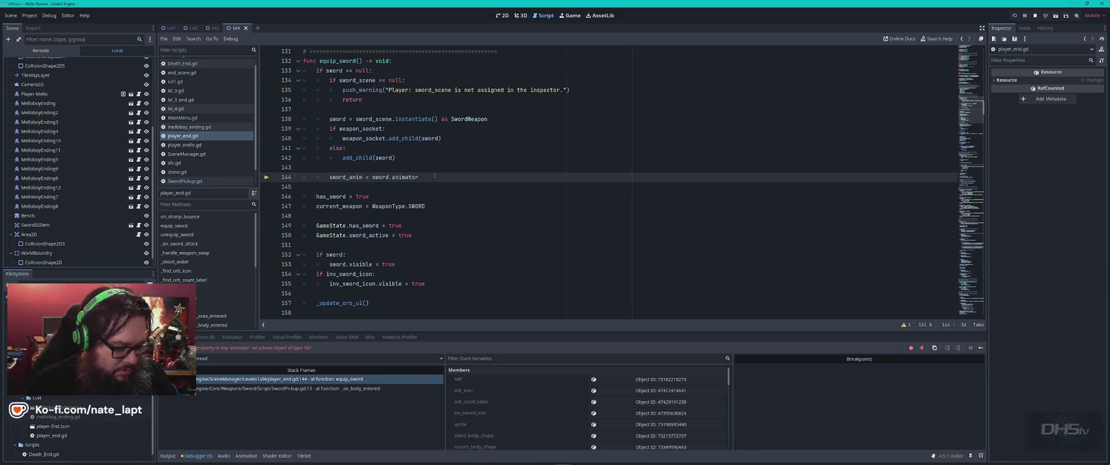
pyautogui.press('F8')
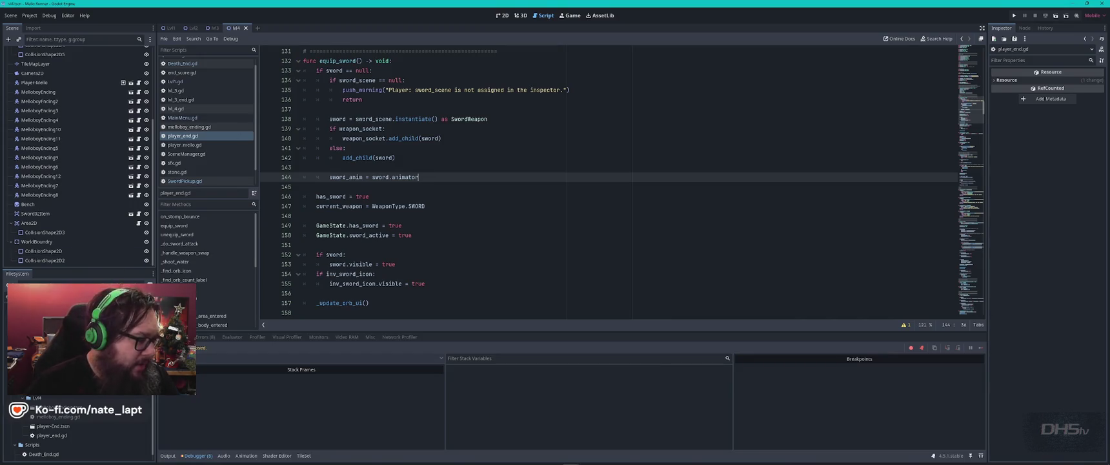
# Find player_end.gd in FileSystem and open the player-End scene.
pyautogui.scroll(-1, 73, 424)
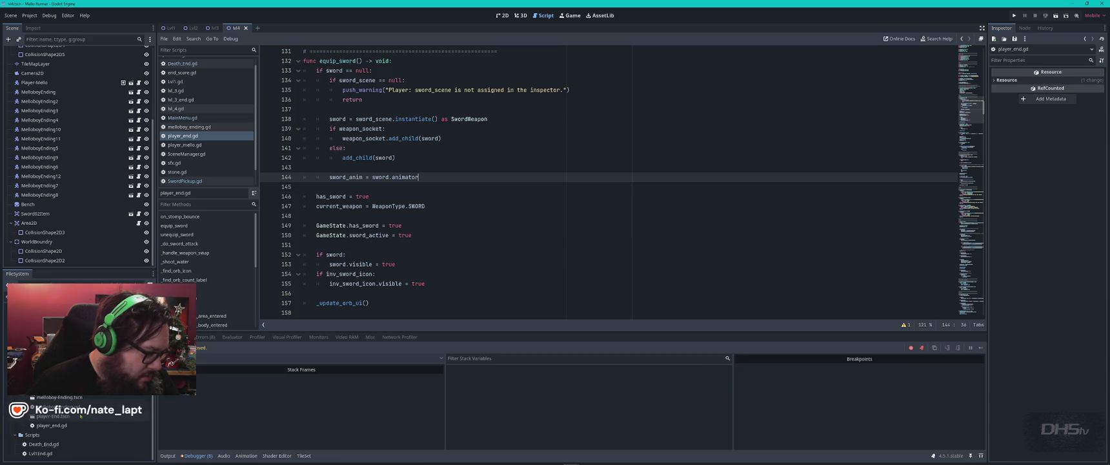
pyautogui.click(62, 426)
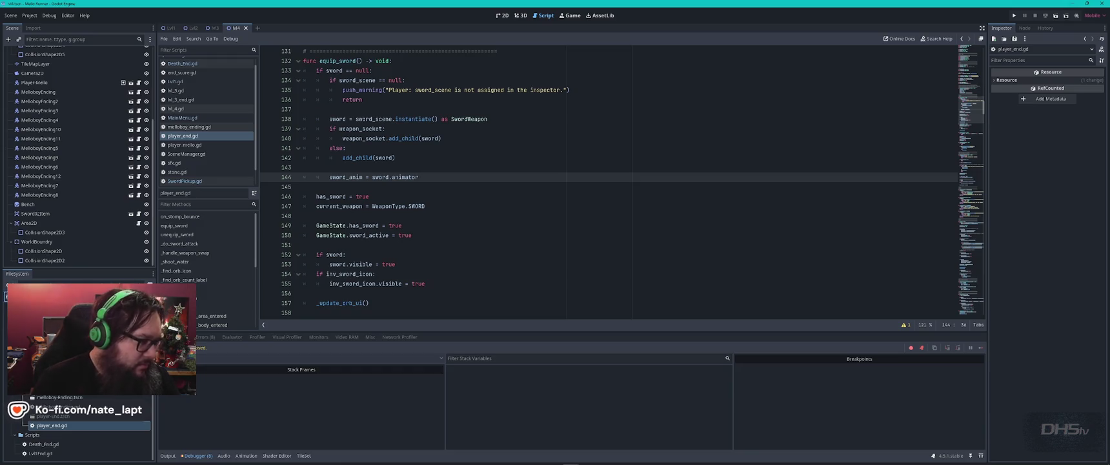
pyautogui.scroll(2, 81, 426)
pyautogui.scroll(-2, 81, 426)
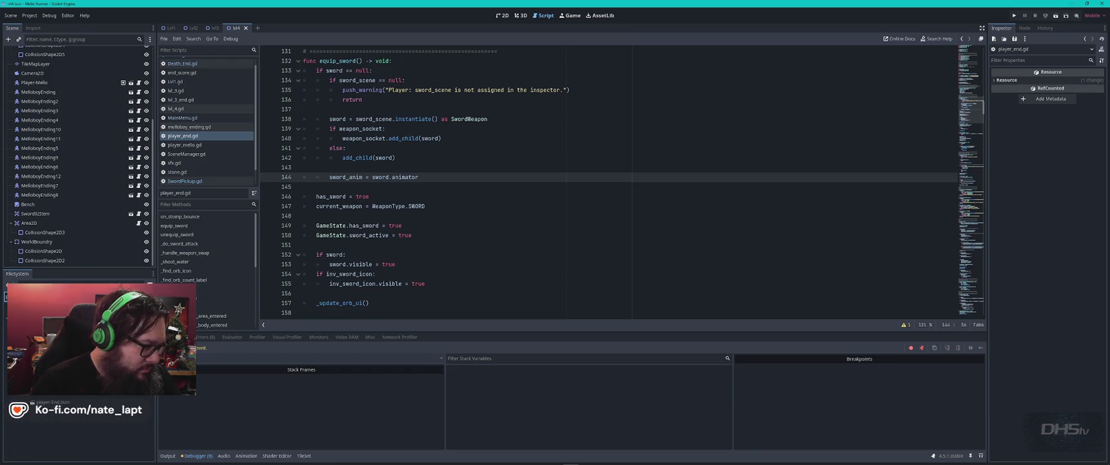
pyautogui.doubleClick(65, 387)
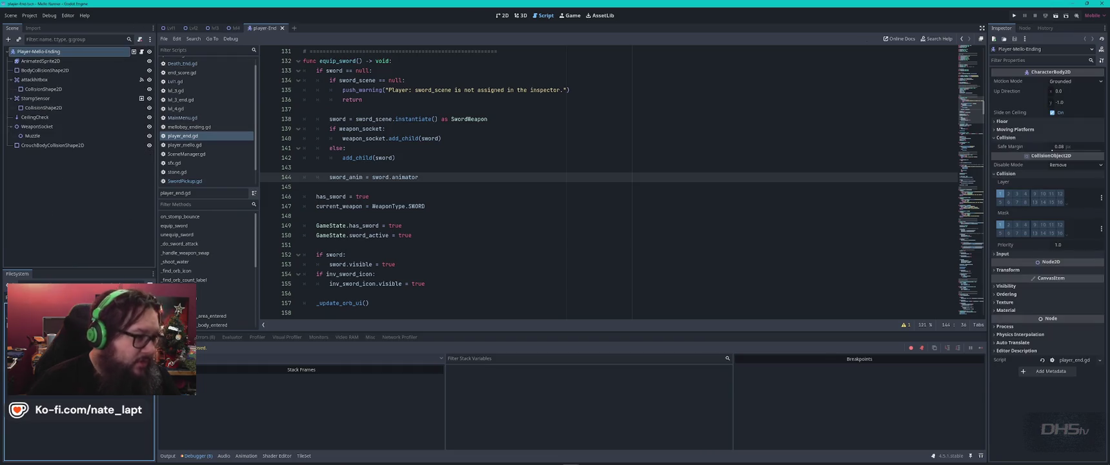
# Return to the 2D view of the lvl4 scene and open the sword weapon scene from FileSystem.
pyautogui.click(502, 15)
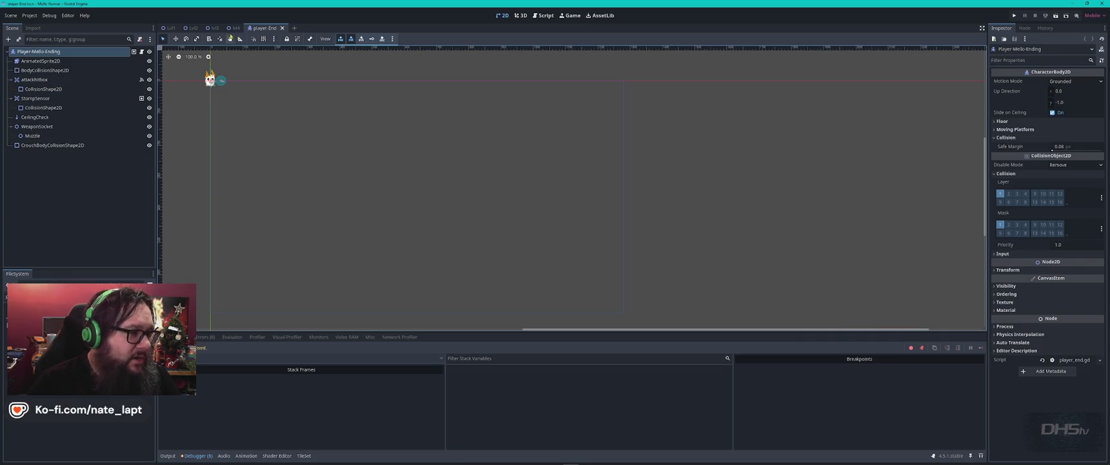
pyautogui.click(234, 28)
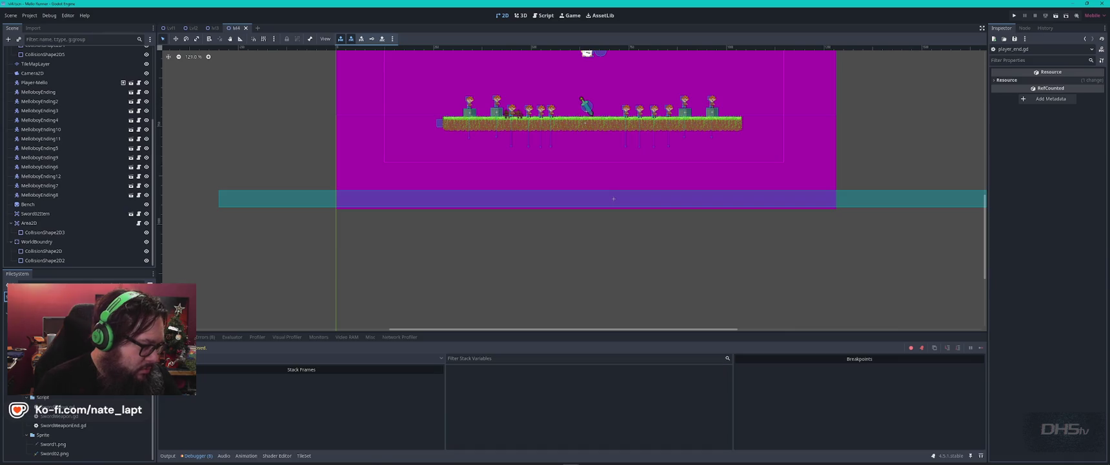
pyautogui.click(85, 426)
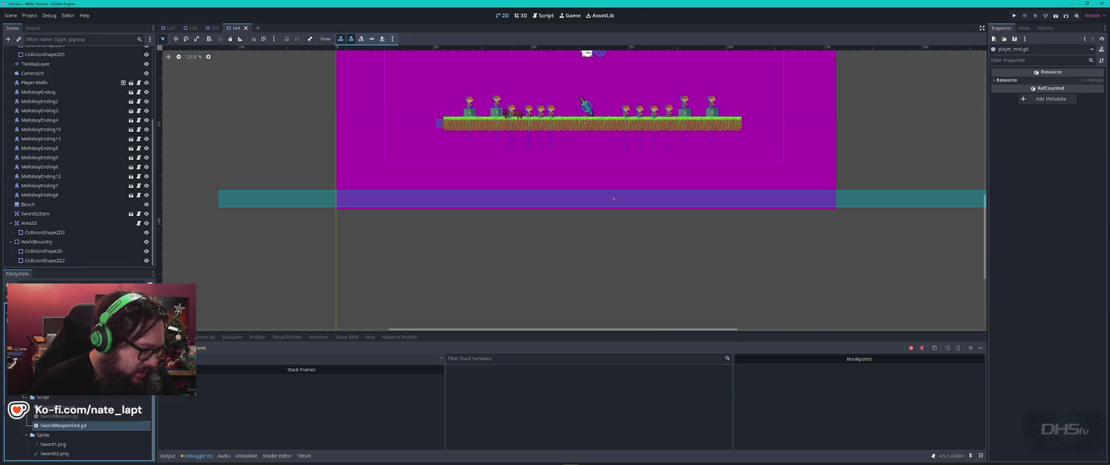
pyautogui.doubleClick(25, 407)
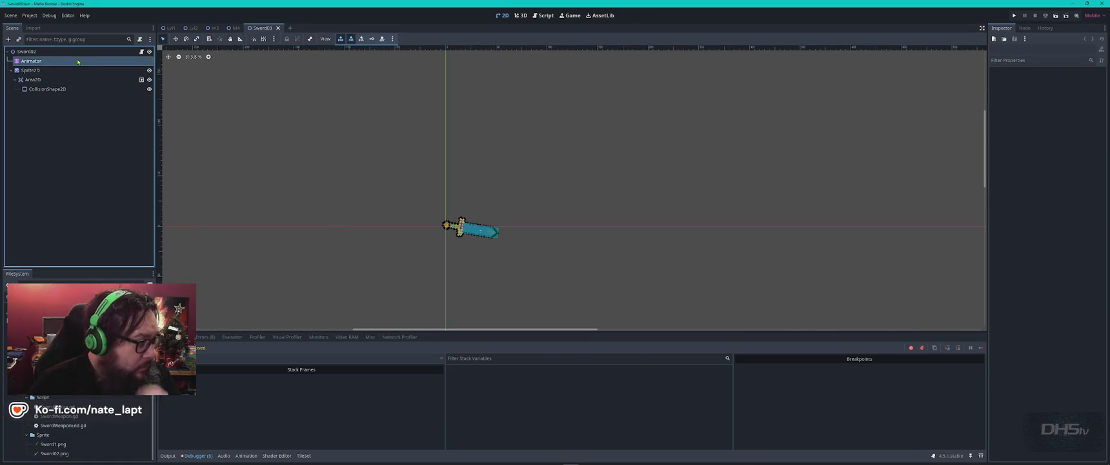
# Rename the sword scene's root node to Sword03.
pyautogui.click(31, 60)
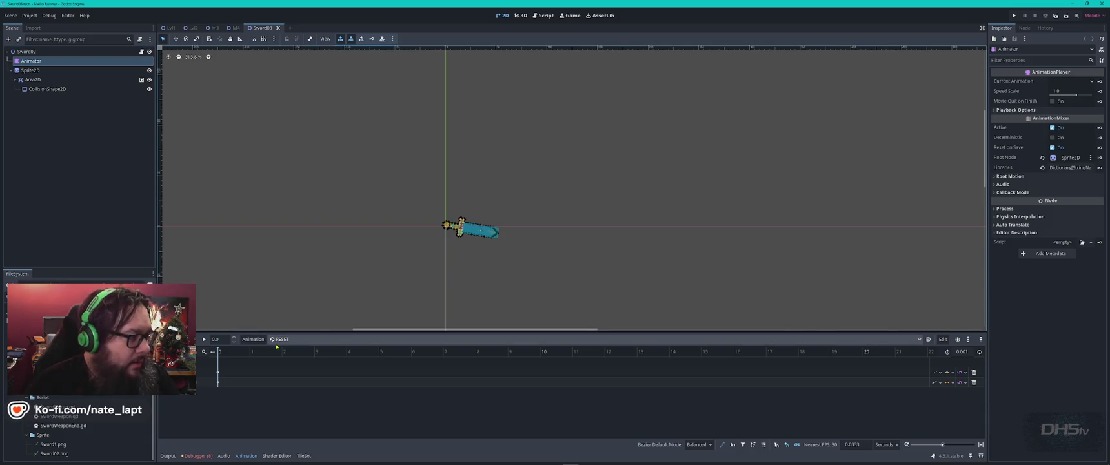
pyautogui.doubleClick(40, 52)
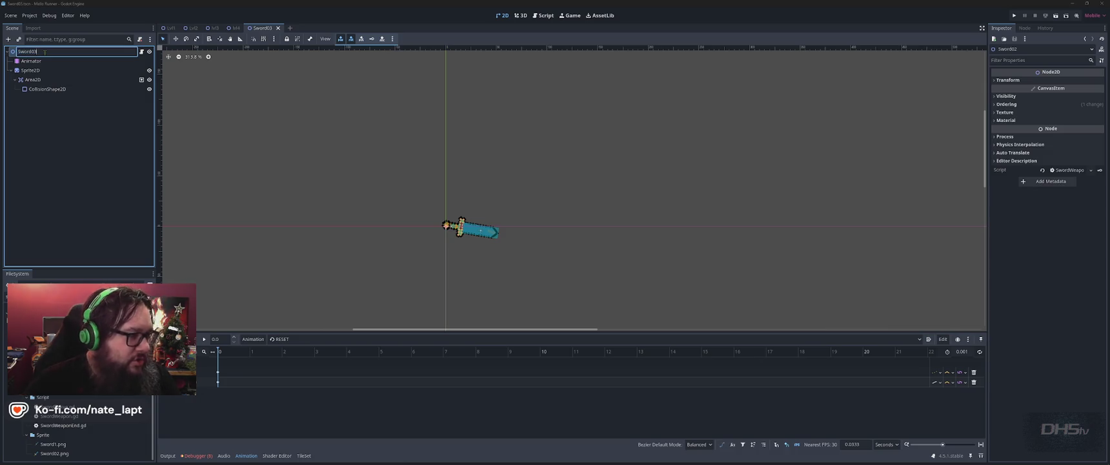
pyautogui.press('Return')
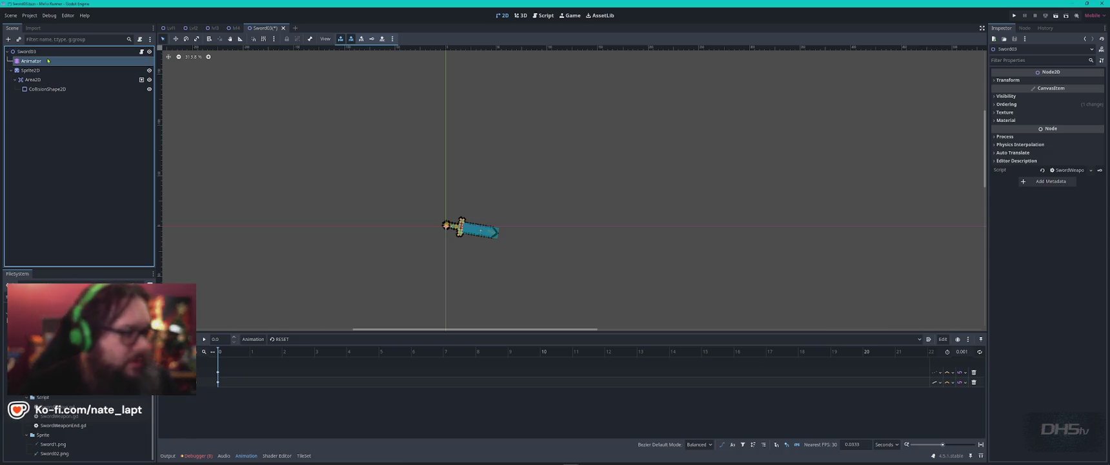
# Add the sword's Area2D hitbox to the player_attack group.
pyautogui.click(48, 61)
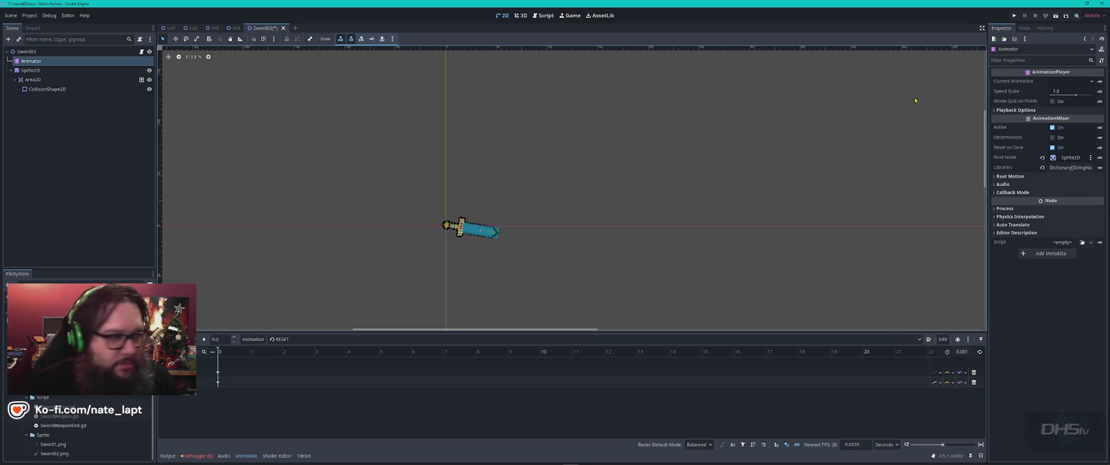
pyautogui.click(1027, 28)
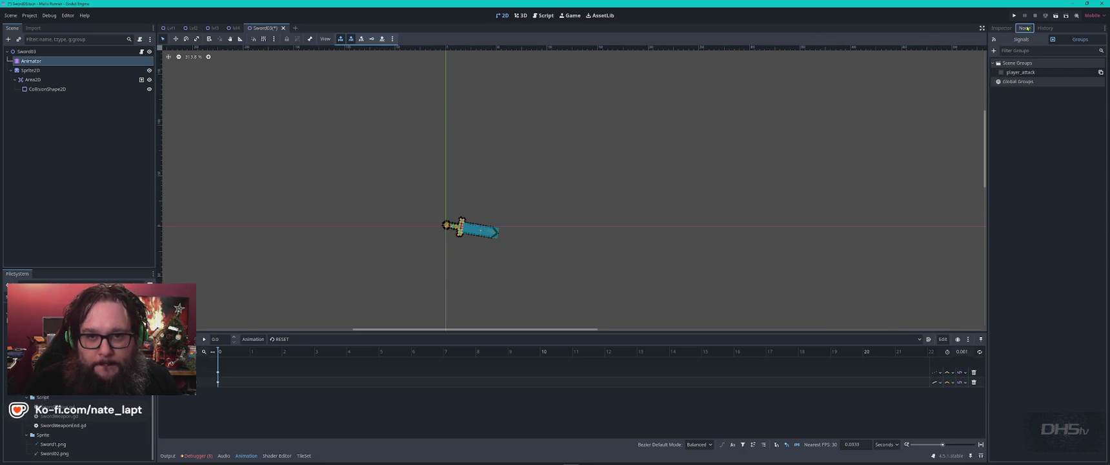
pyautogui.click(45, 89)
pyautogui.click(40, 81)
pyautogui.click(1001, 72)
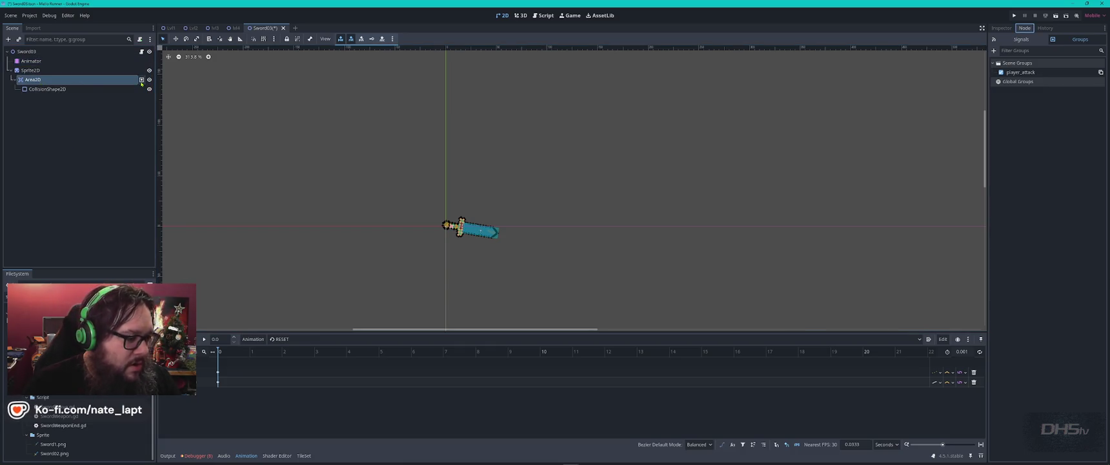
# Preview the sword's swing animation, then run the game with F5.
pyautogui.click(260, 340)
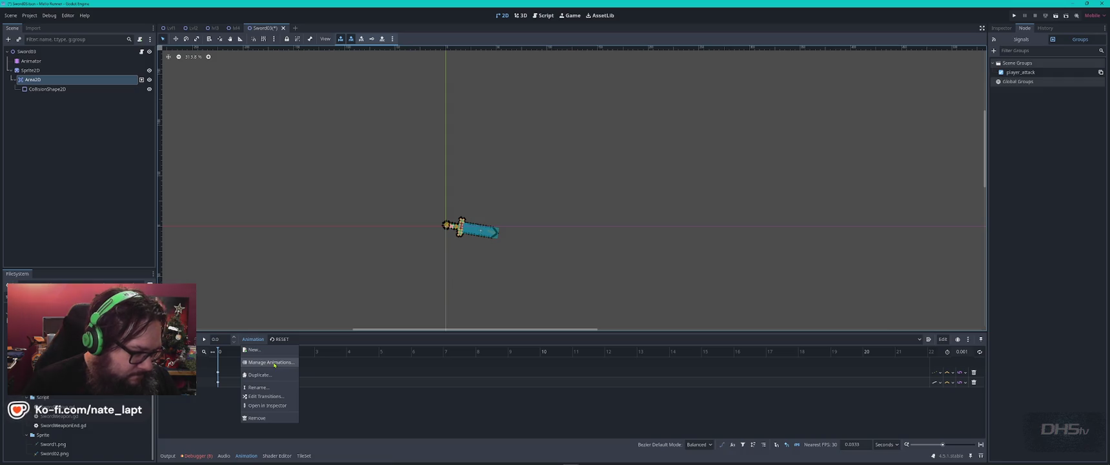
pyautogui.press('Escape')
pyautogui.click(439, 339)
pyautogui.click(439, 360)
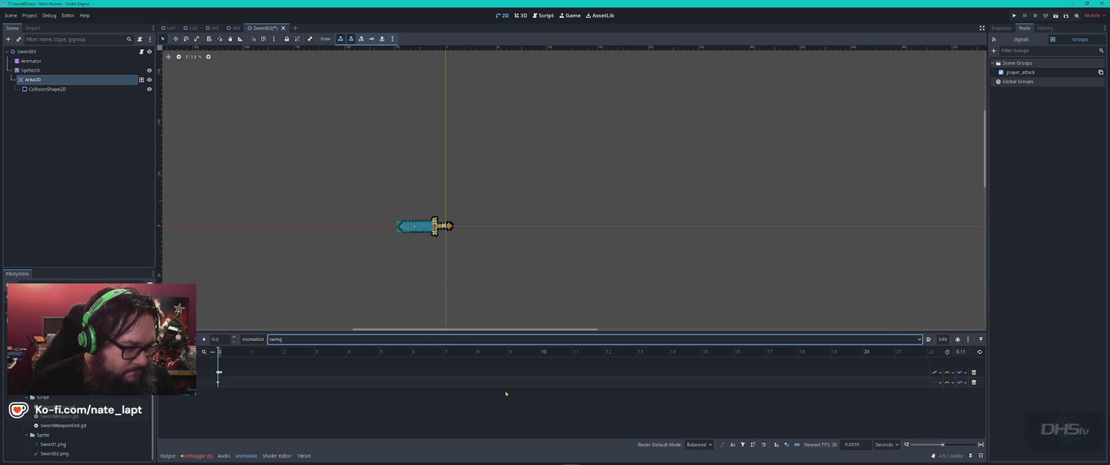
pyautogui.click(204, 340)
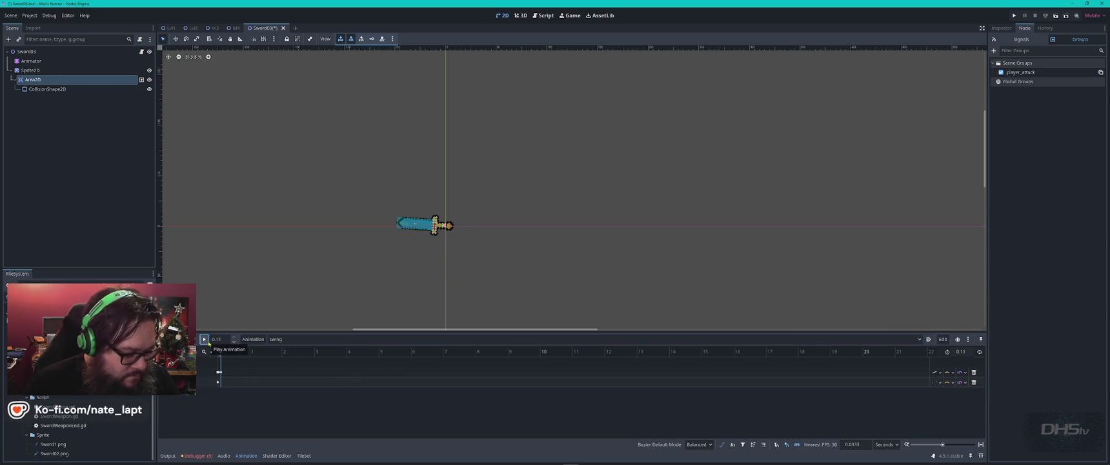
pyautogui.press('F5')
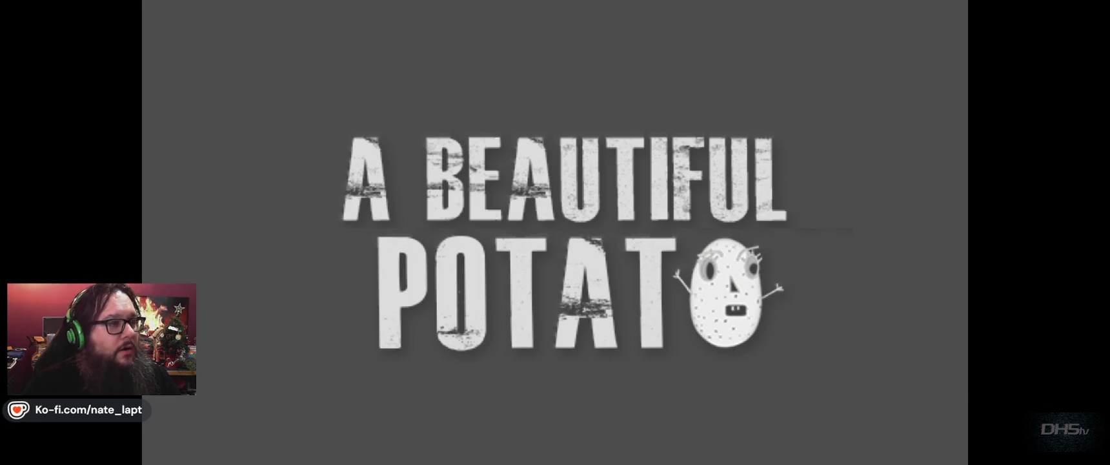
# After the Nil 'animator' crash, change SwordWeaponEnd.gd's class_name to SwordWeapon and relaunch the game.
pyautogui.press('Return')
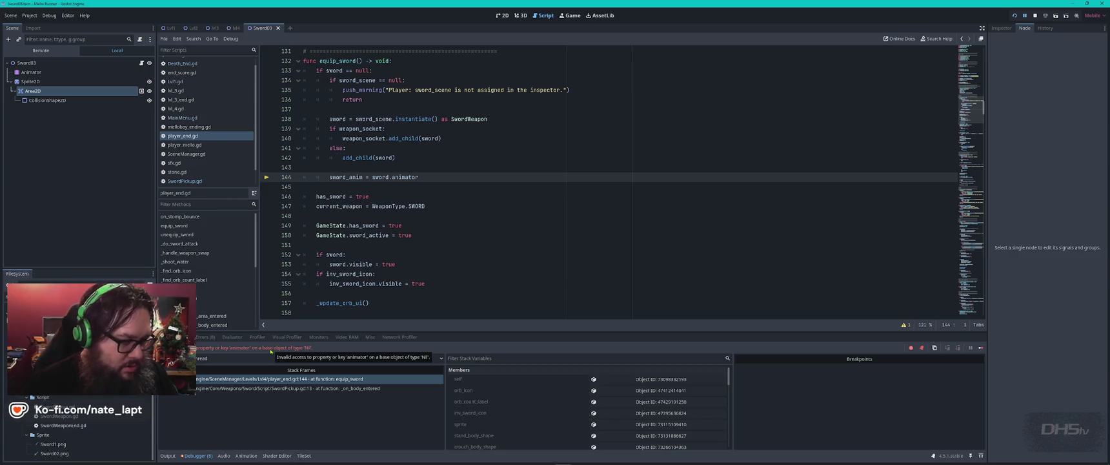
pyautogui.click(521, 252)
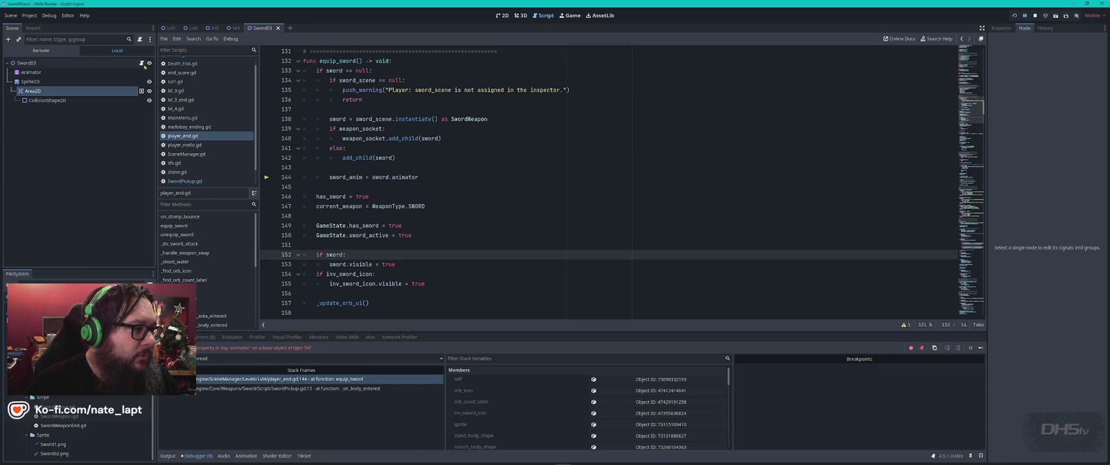
pyautogui.click(142, 64)
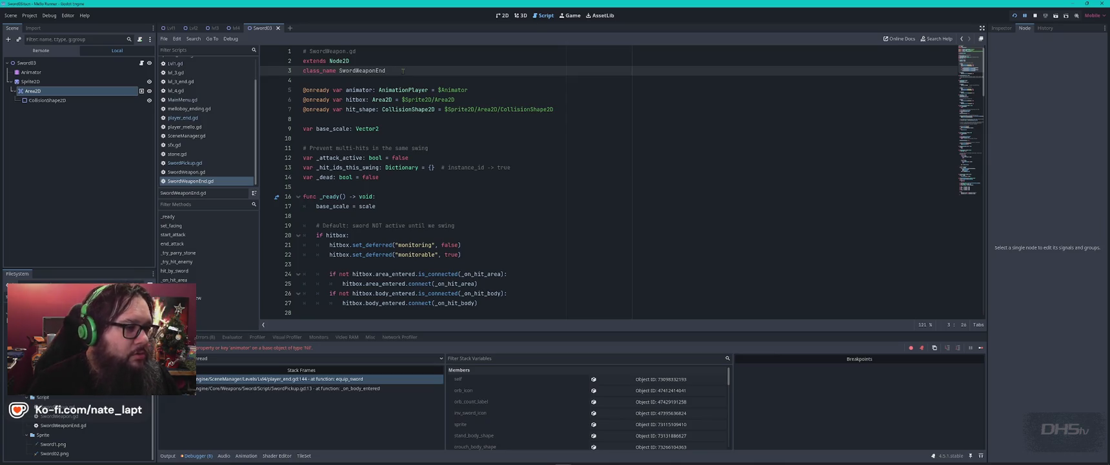
pyautogui.press('BackSpace')
pyautogui.press('BackSpace')
pyautogui.press('BackSpace')
pyautogui.press('F5')
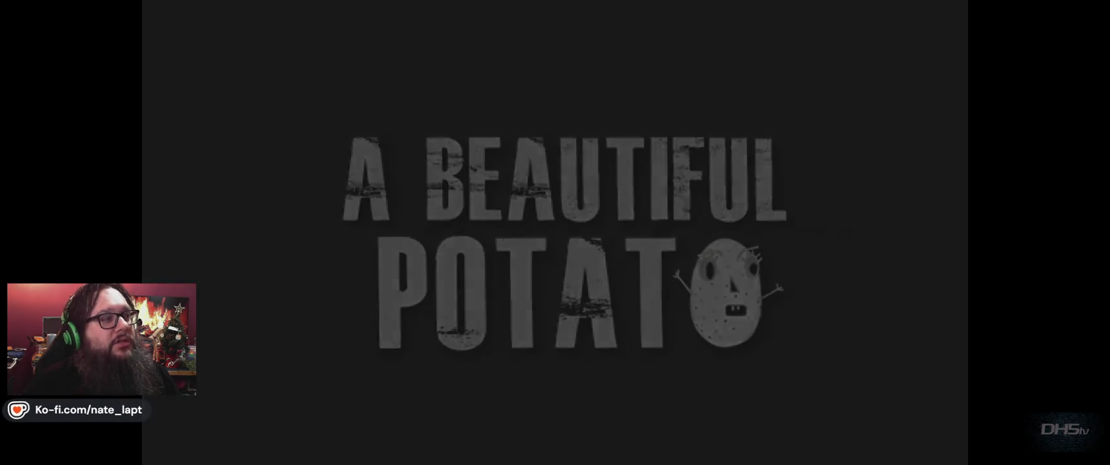
# Start the level and run, jump and slash enemies with the sword across the platform.
pyautogui.press('Return')
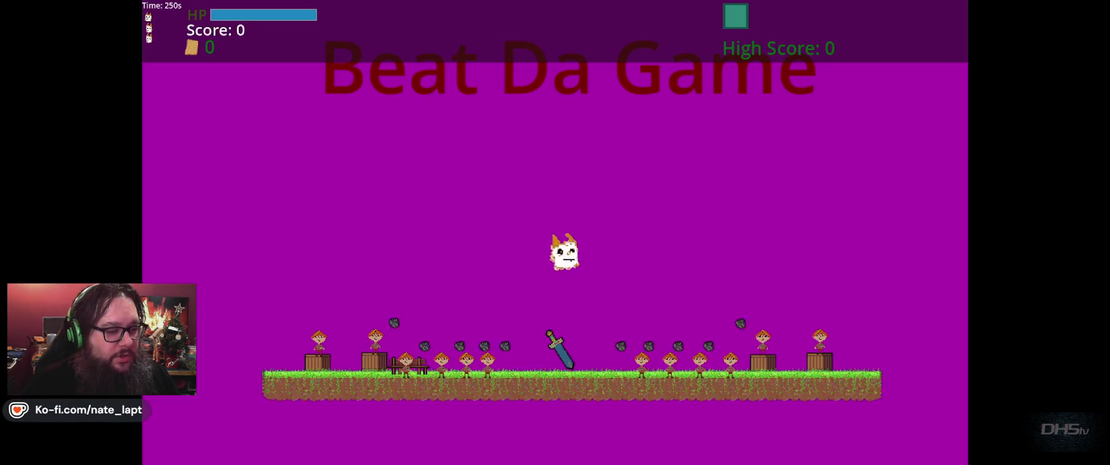
pyautogui.press('Right')
pyautogui.press('Left')
pyautogui.press('Right')
pyautogui.press('space')
pyautogui.press('Right')
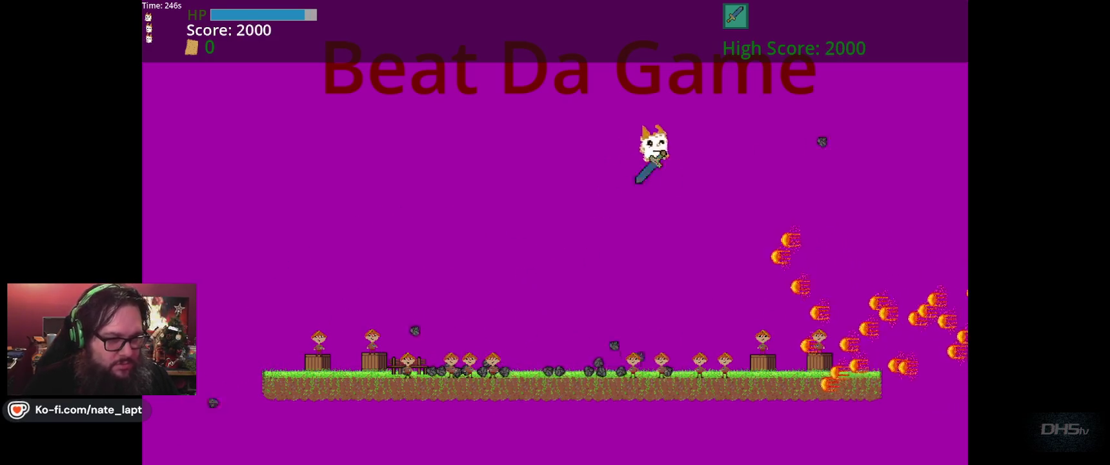
pyautogui.press('space')
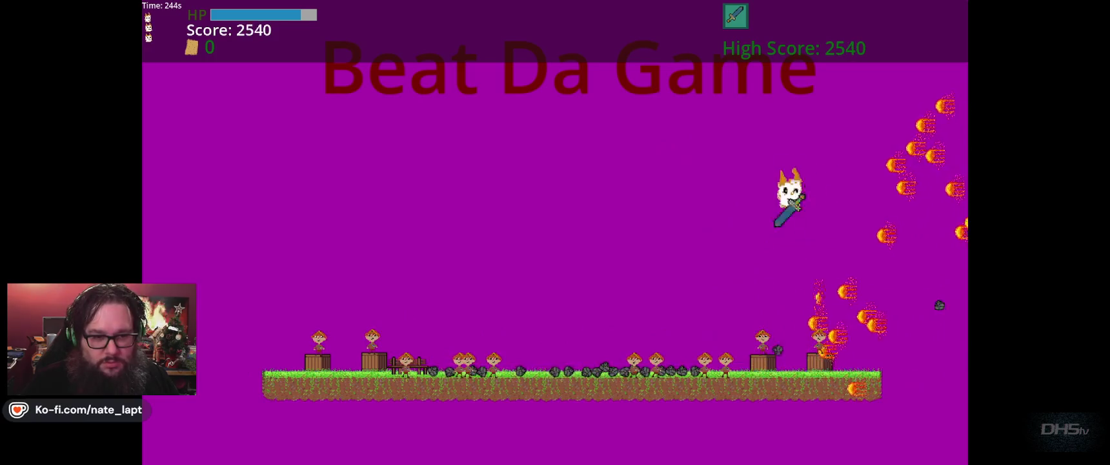
pyautogui.press('Right')
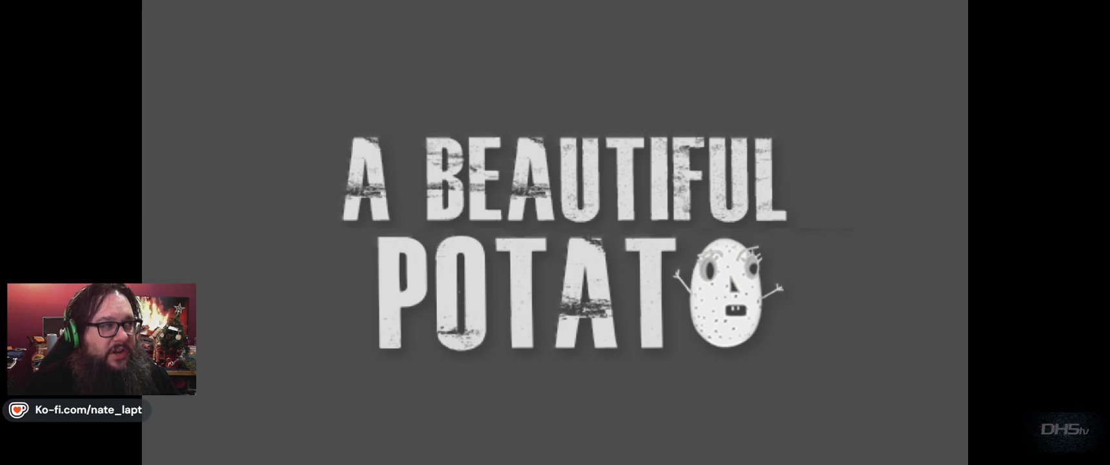
# Start the level, grab the sword and fly up to the right.
pyautogui.press('Return')
pyautogui.press('Right')
pyautogui.press('space')
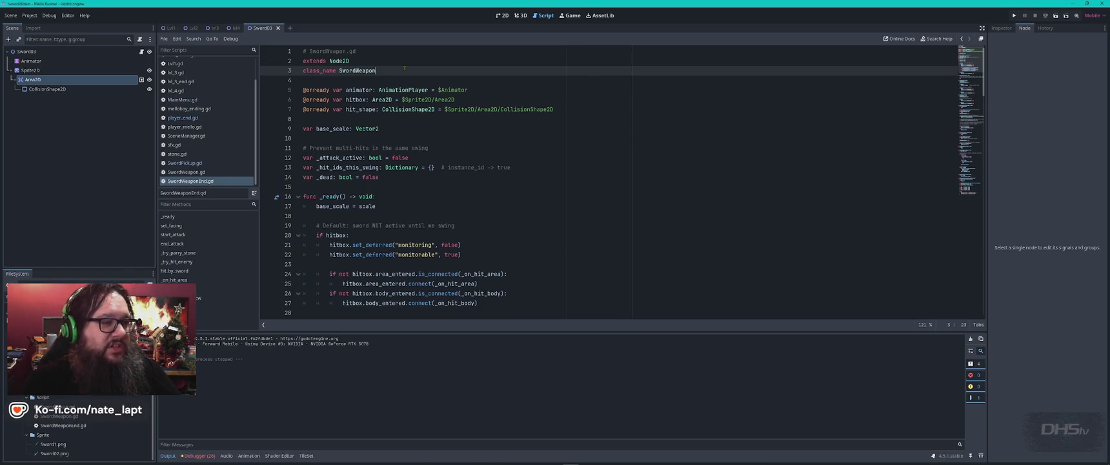
# In lvl4's 2D view, select WorldBoundry's CollisionShape2D and CollisionShape2D2, then rerun with F5.
pyautogui.click(502, 16)
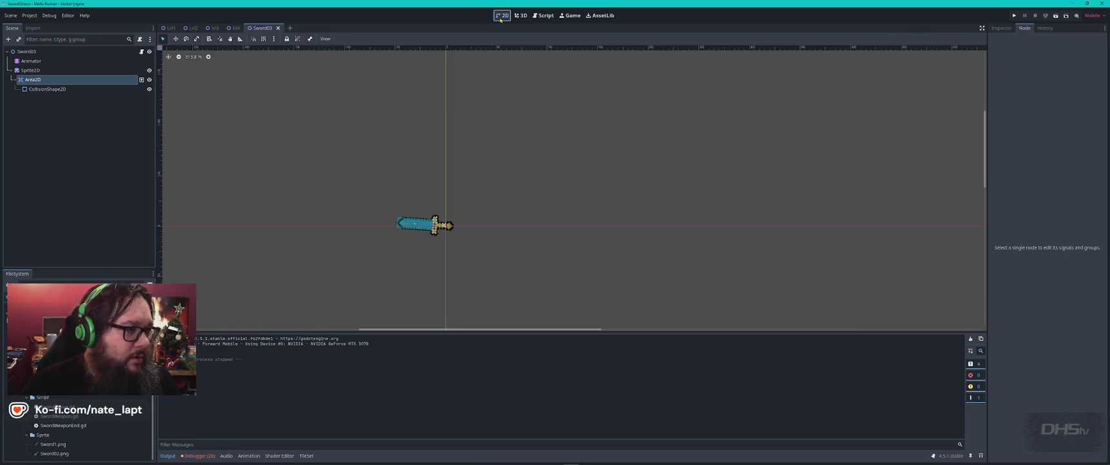
pyautogui.click(237, 28)
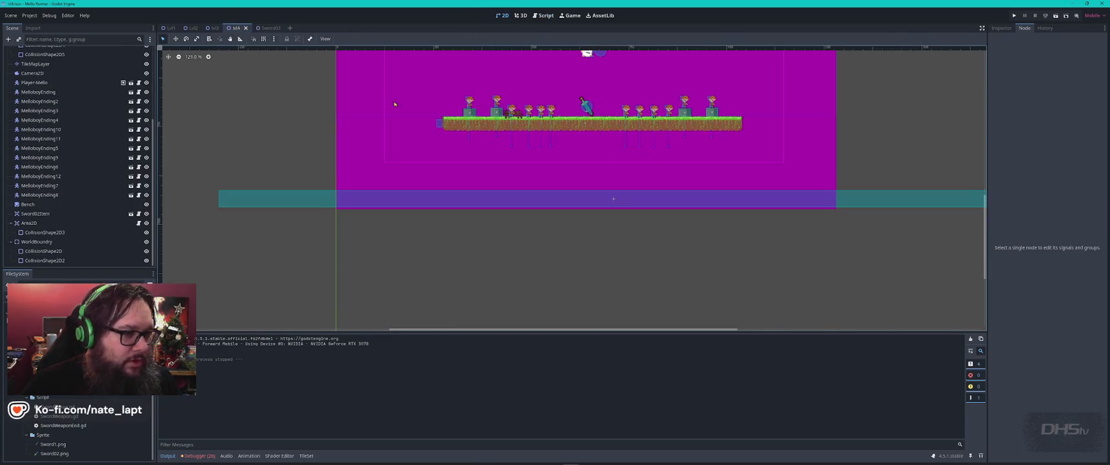
pyautogui.scroll(-3, 432, 125)
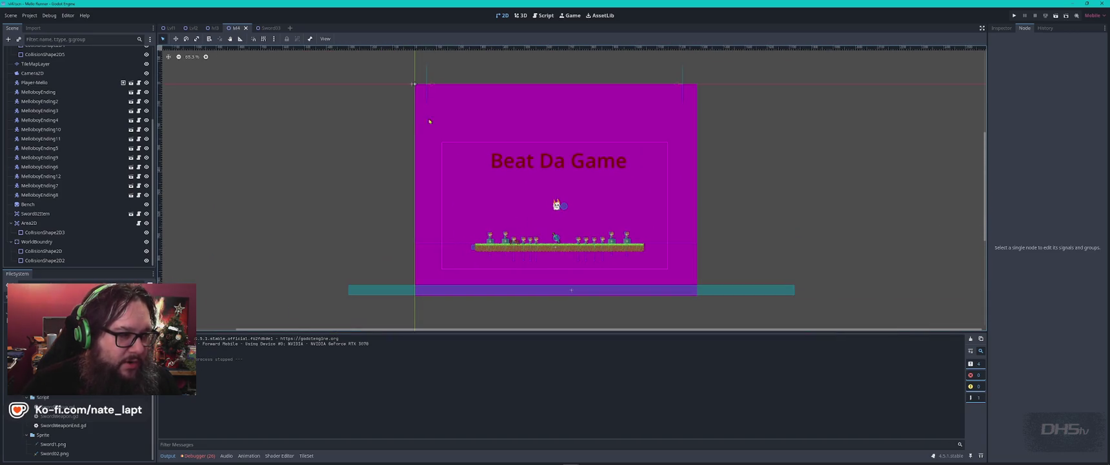
pyautogui.click(43, 250)
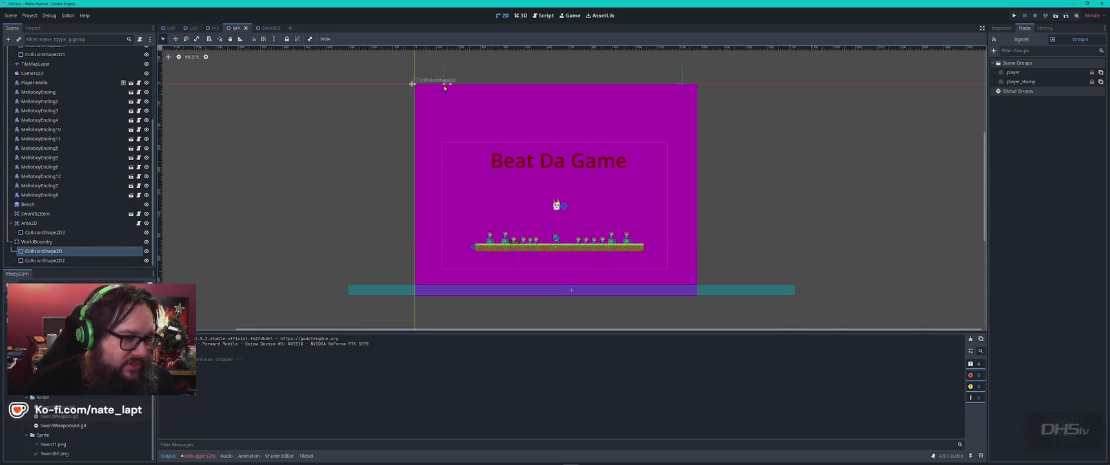
pyautogui.click(77, 260)
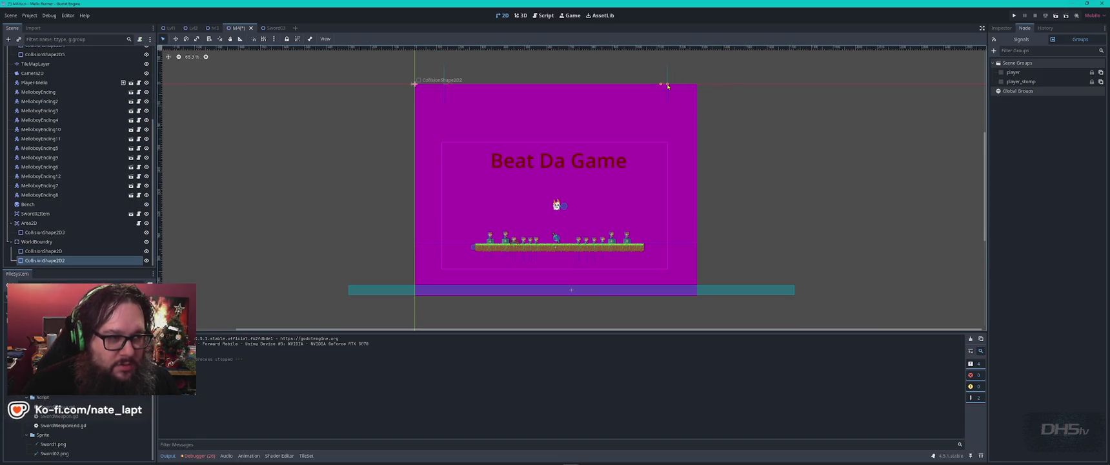
pyautogui.press('F5')
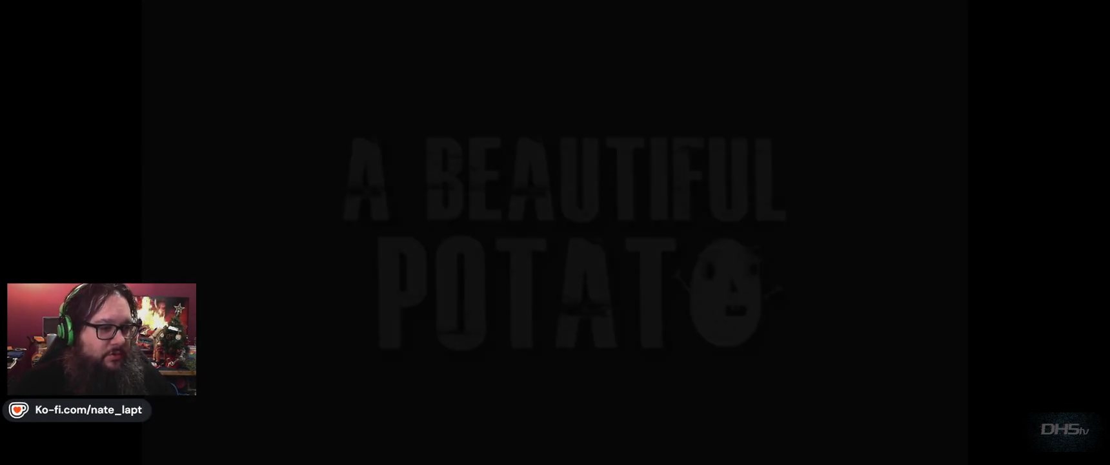
# Play the level, grabbing the sword and leaping toward the top-left, then stop with F8.
pyautogui.press('Return')
pyautogui.press('Right')
pyautogui.press('Left')
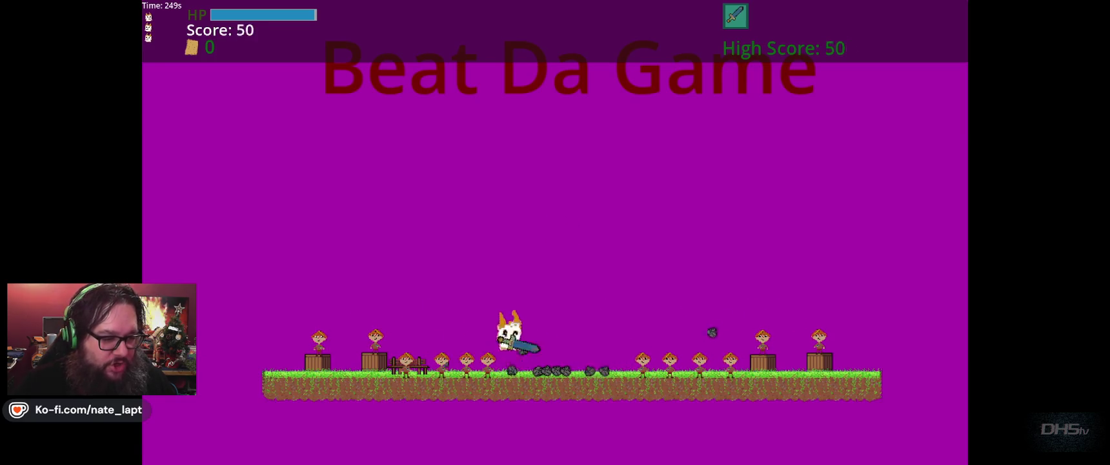
pyautogui.press('space')
pyautogui.press('Left')
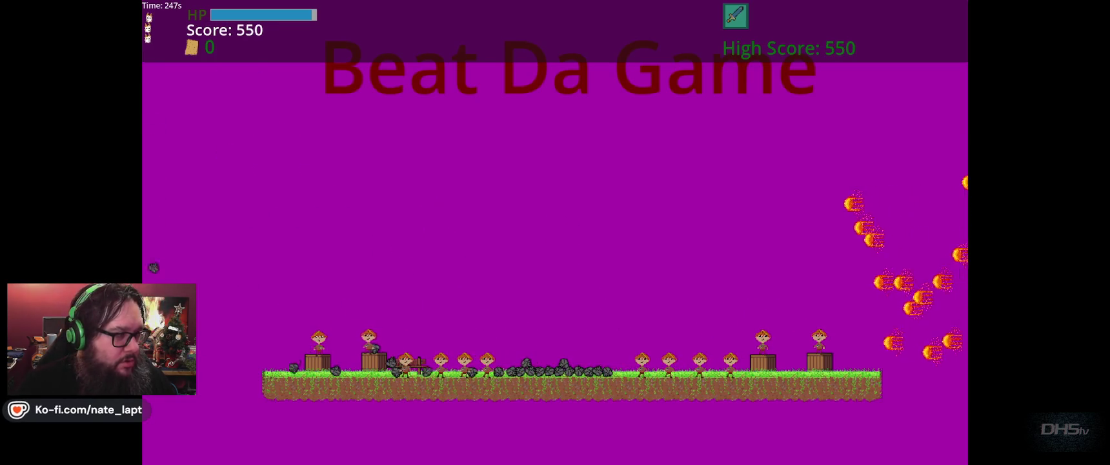
pyautogui.press('space')
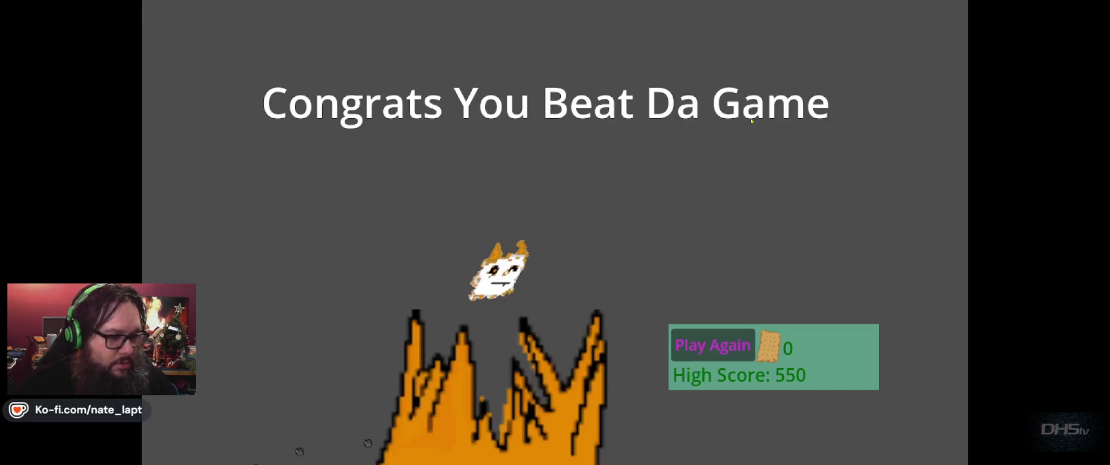
pyautogui.press('F8')
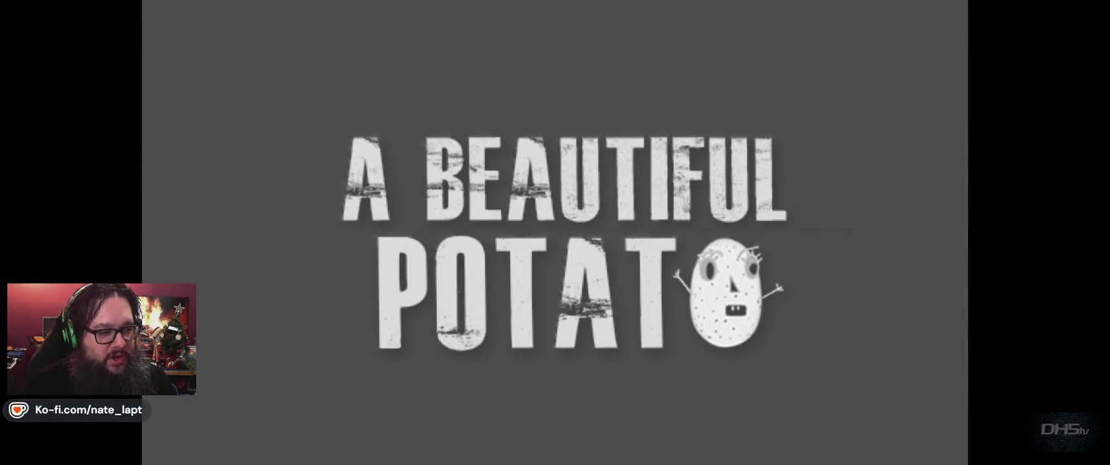
# Replay from the menu, diving onto the sword to strike enemies, then stop the game.
pyautogui.press('Return')
pyautogui.press('Right')
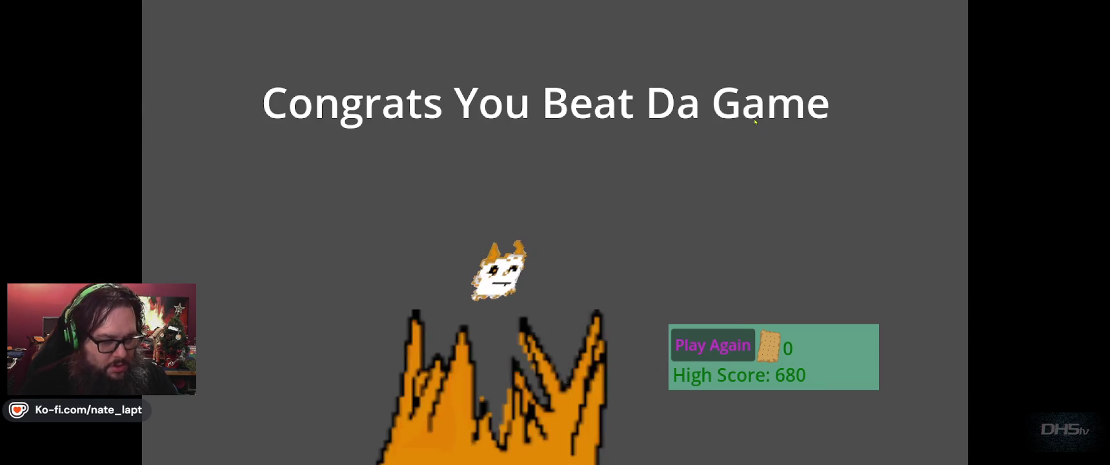
pyautogui.press('F8')
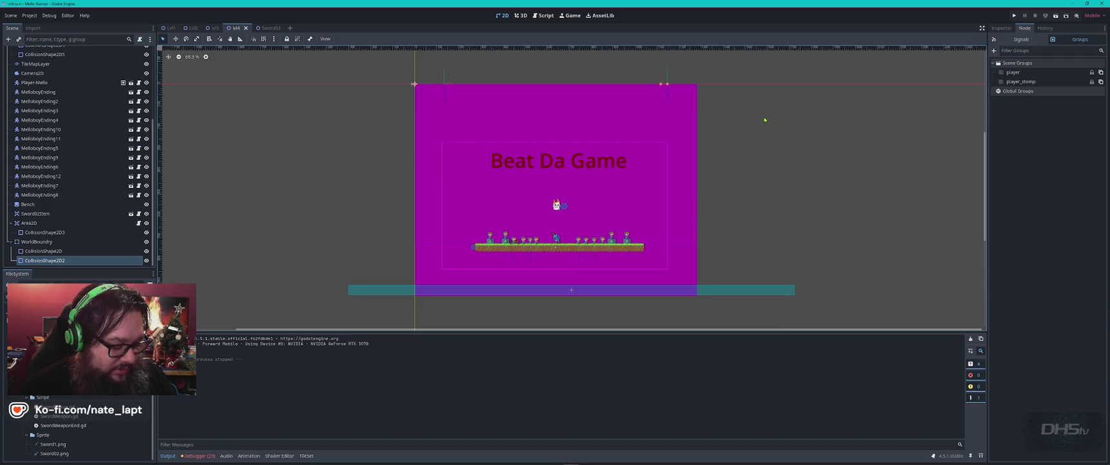
# Run the project, start Beat Da Game, and dive at enemies while dodging fireballs.
pyautogui.press('F5')
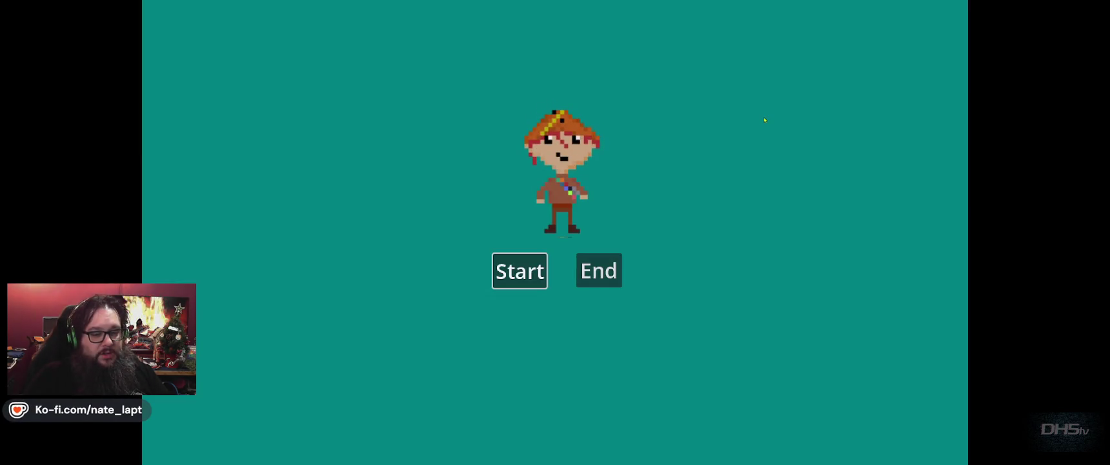
pyautogui.press('Return')
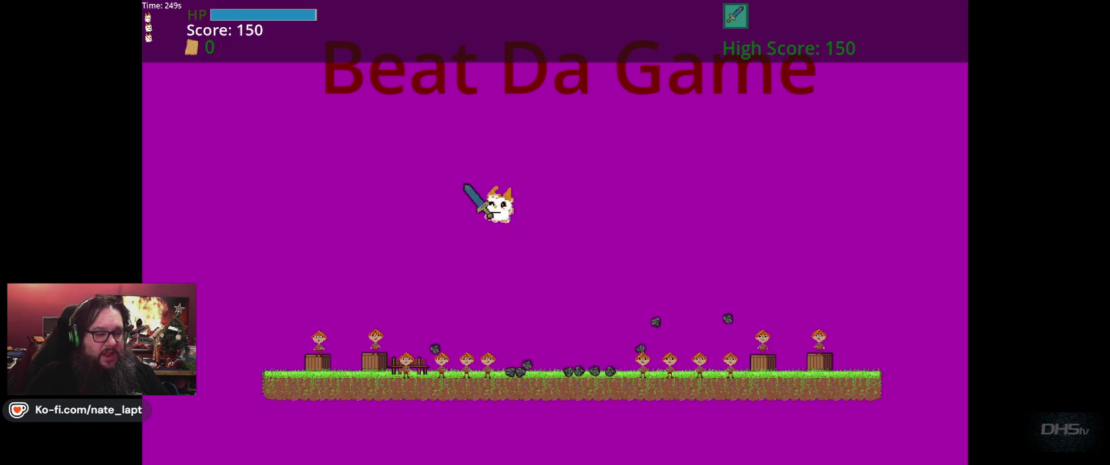
pyautogui.press('Right')
pyautogui.press('Up')
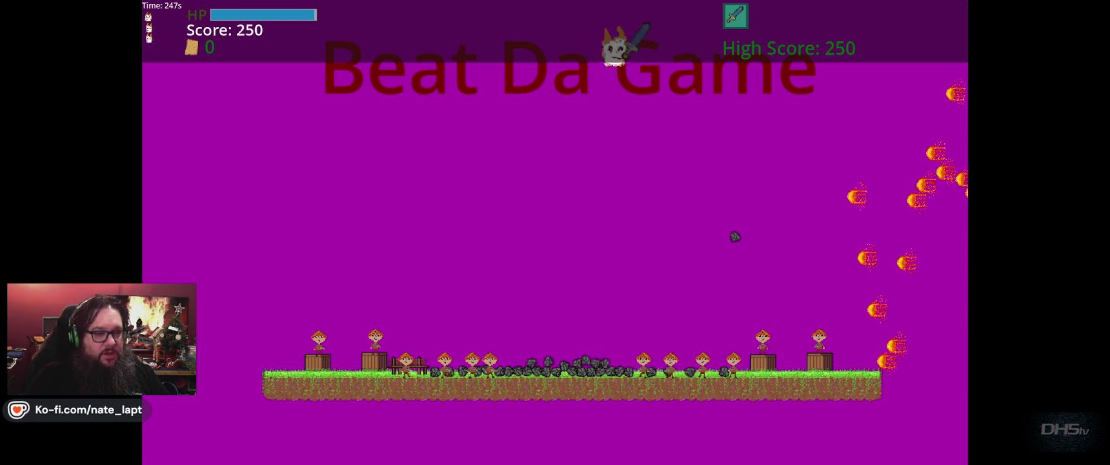
pyautogui.press('Down')
pyautogui.press('Right')
pyautogui.press('Up')
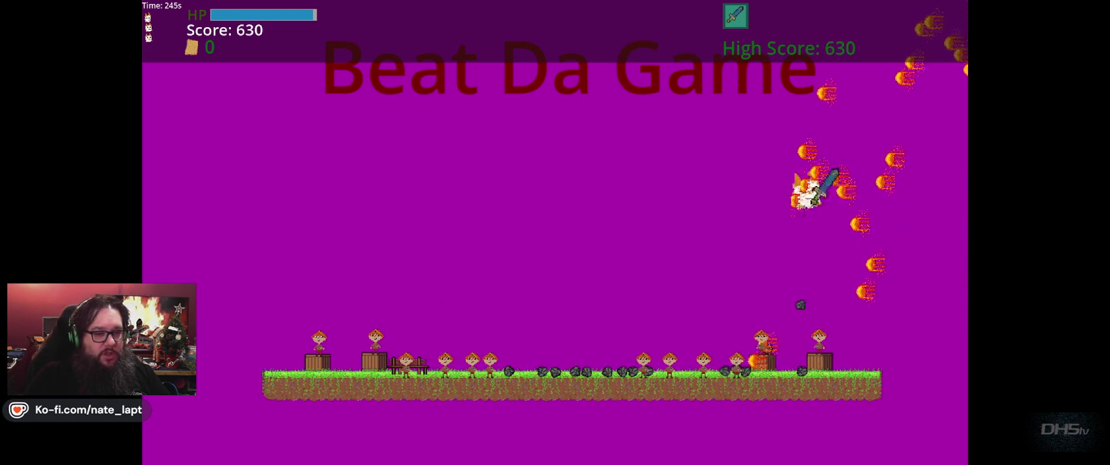
pyautogui.press('Down')
pyautogui.press('Up')
pyautogui.press('Down')
pyautogui.press('Right')
pyautogui.press('Up')
pyautogui.press('Left')
pyautogui.press('Down')
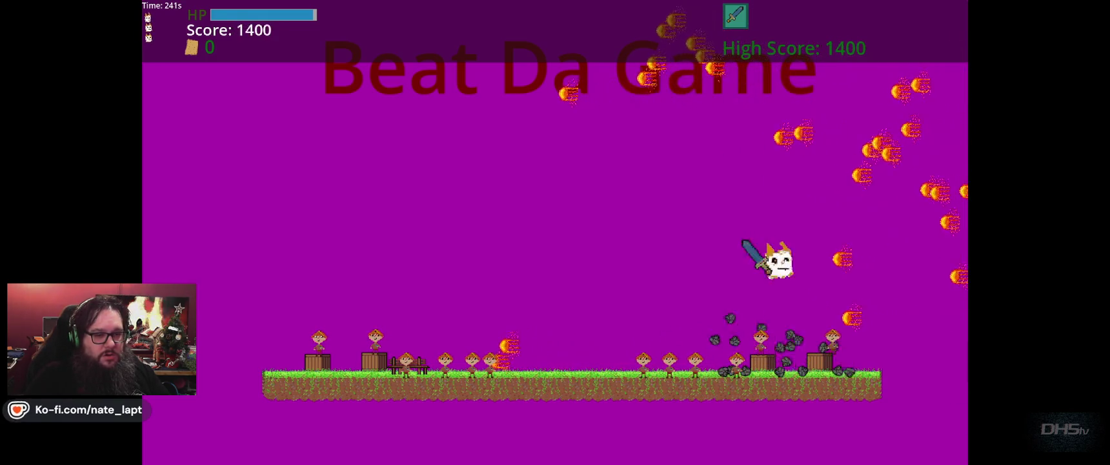
# Keep flying and striking enemies until Congrats shows High Score 6410, then stop with F8.
pyautogui.press('Down')
pyautogui.press('Down')
pyautogui.press('Left')
pyautogui.press('Up')
pyautogui.press('Down')
pyautogui.press('Up')
pyautogui.press('Right')
pyautogui.press('Down')
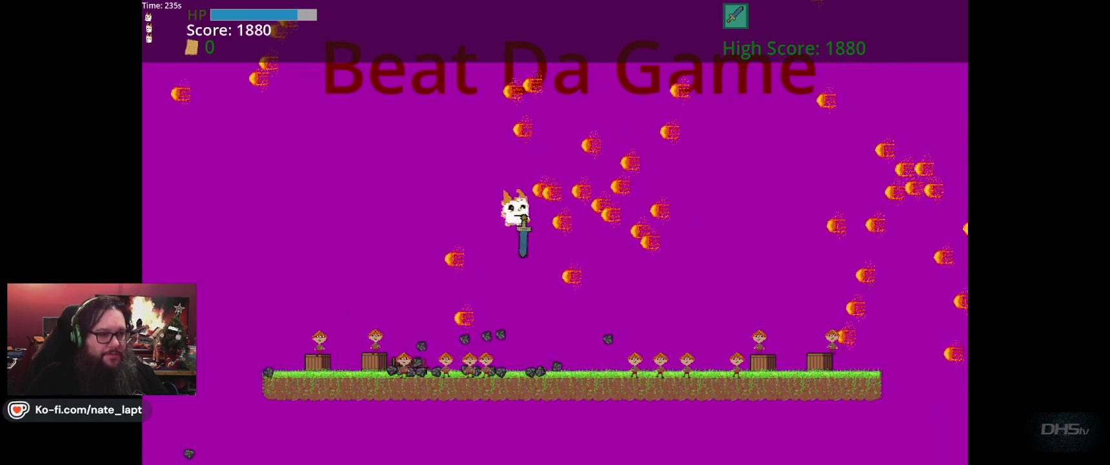
pyautogui.press('Up')
pyautogui.press('Down')
pyautogui.press('Up')
pyautogui.press('Left')
pyautogui.press('Up')
pyautogui.press('Down')
pyautogui.press('Up')
pyautogui.press('Right')
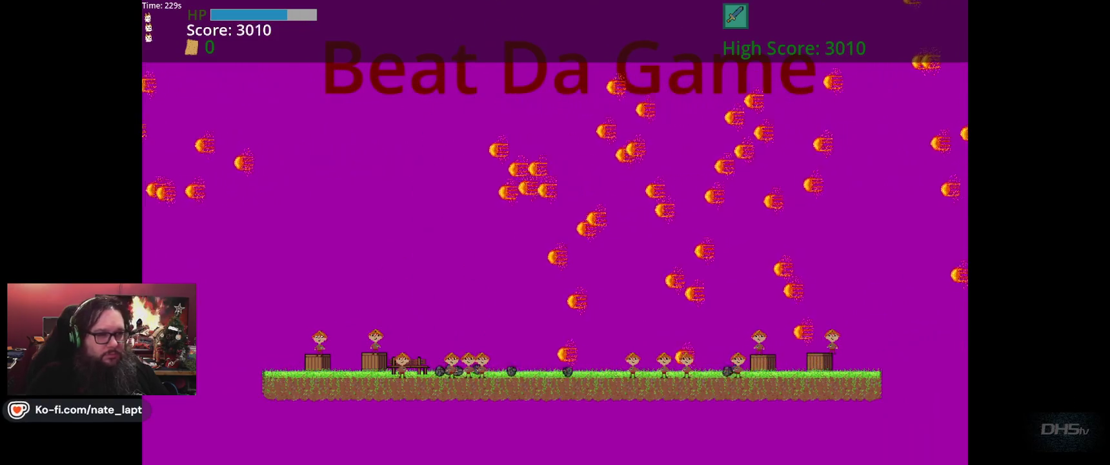
pyautogui.press('Down')
pyautogui.press('Up')
pyautogui.press('Down')
pyautogui.press('Up')
pyautogui.press('Right')
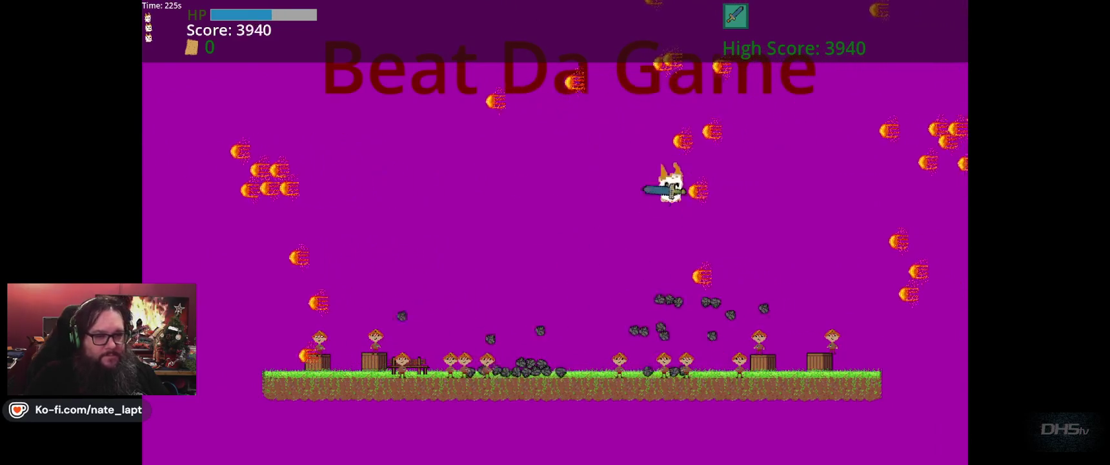
pyautogui.press('Down')
pyautogui.press('Up')
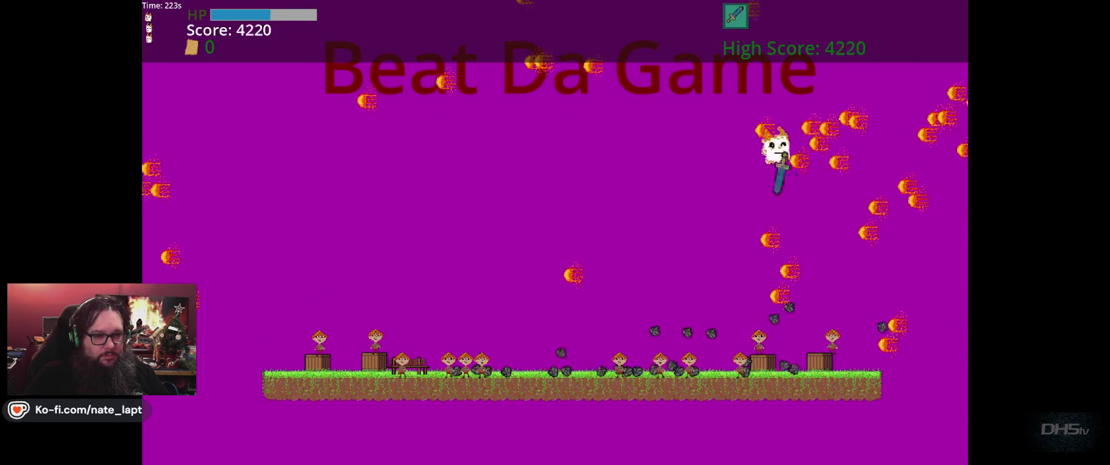
pyautogui.press('Down')
pyautogui.press('Up')
pyautogui.press('Left')
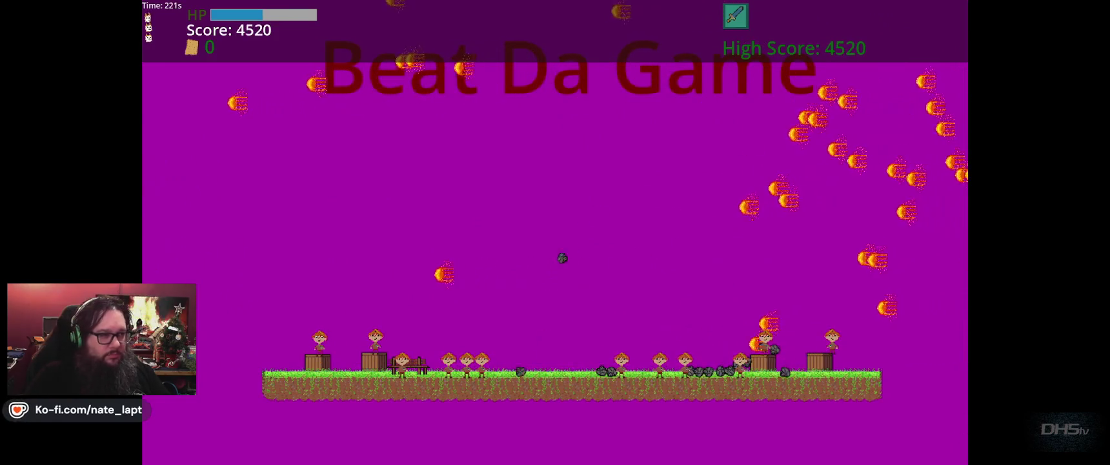
pyautogui.press('Down')
pyautogui.press('Up')
pyautogui.press('Down')
pyautogui.press('Up')
pyautogui.press('Right')
pyautogui.press('Down')
pyautogui.press('Up')
pyautogui.press('Down')
pyautogui.press('Up')
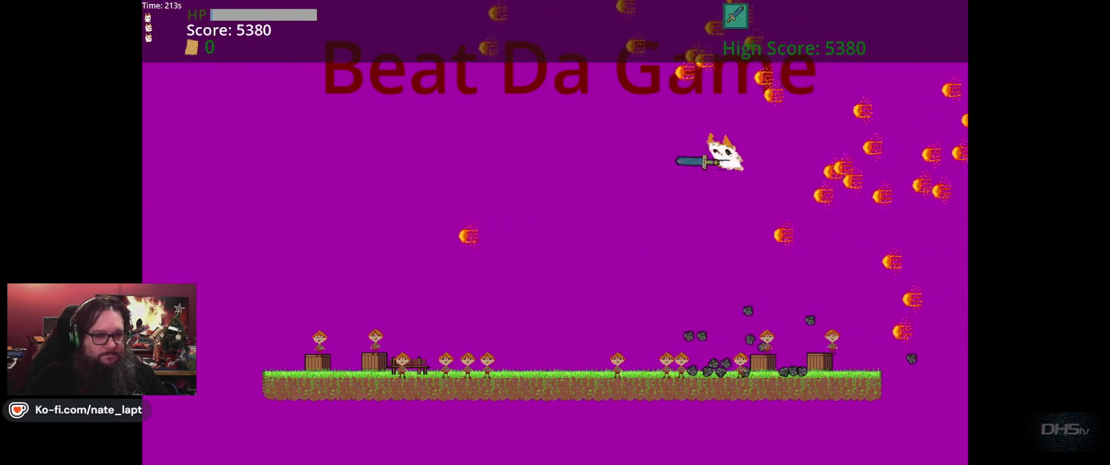
pyautogui.press('Down')
pyautogui.press('Right')
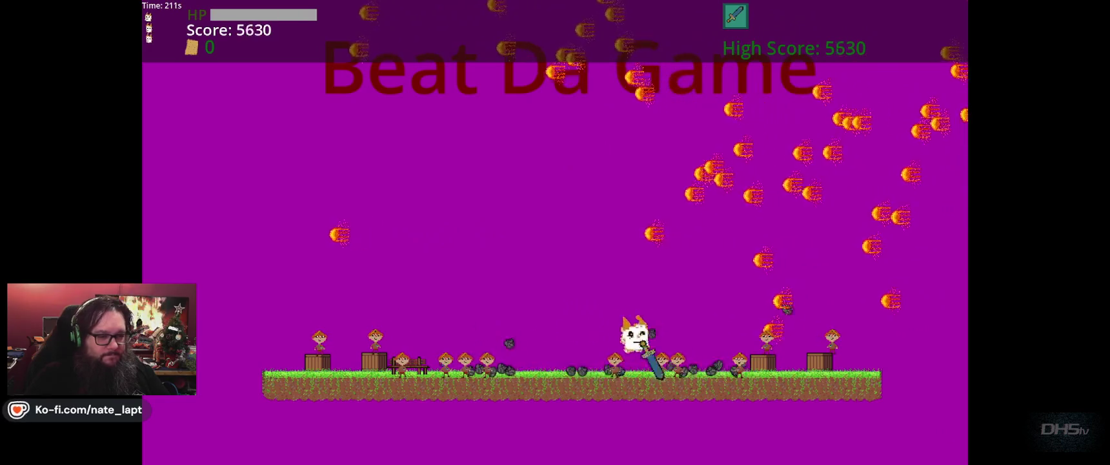
pyautogui.press('Up')
pyautogui.press('Left')
pyautogui.press('Down')
pyautogui.press('Up')
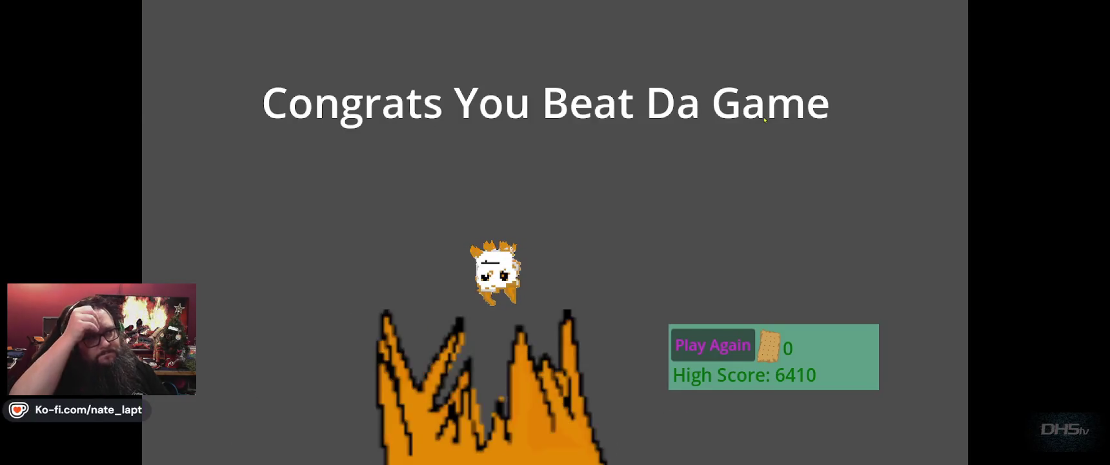
pyautogui.press('F8')
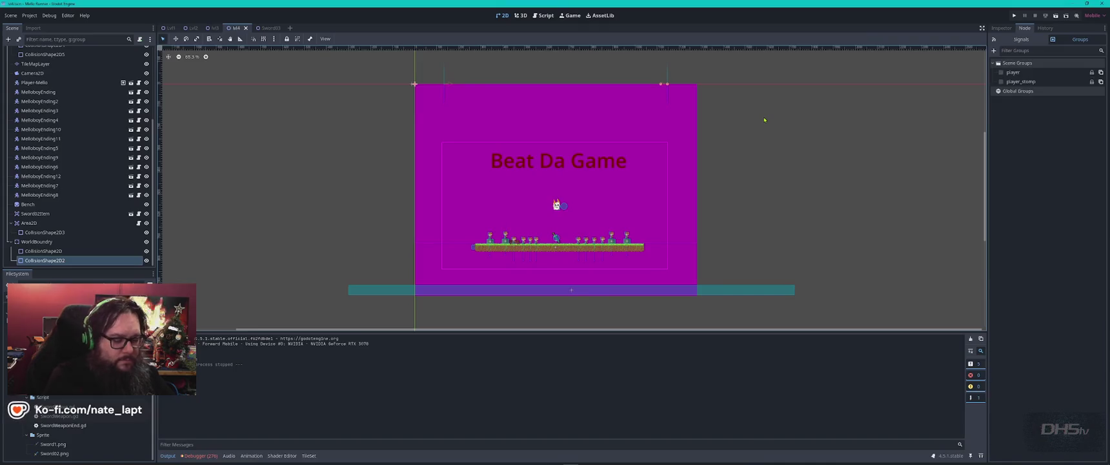
# Rerun the project, start the level, and jump and run along the platform fighting.
pyautogui.press('F5')
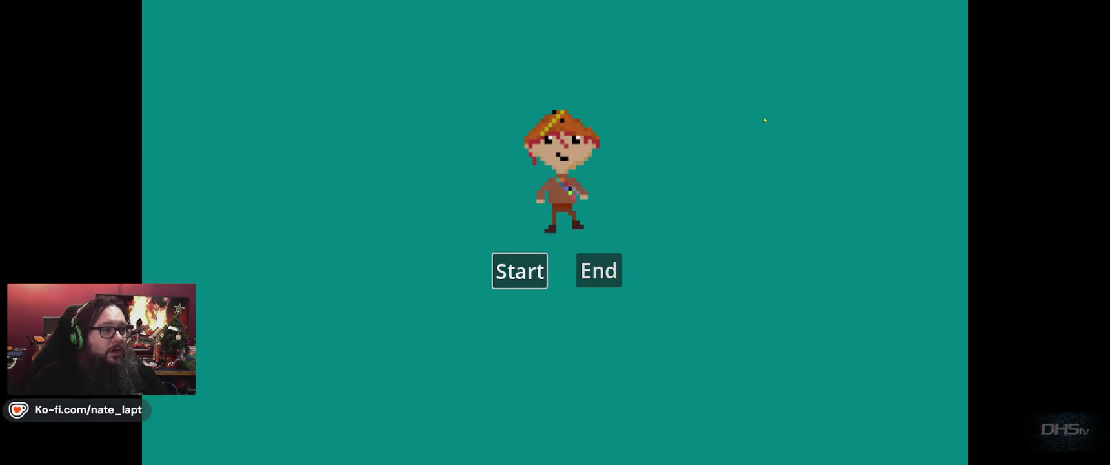
pyautogui.press('Return')
pyautogui.press('space')
pyautogui.press('space')
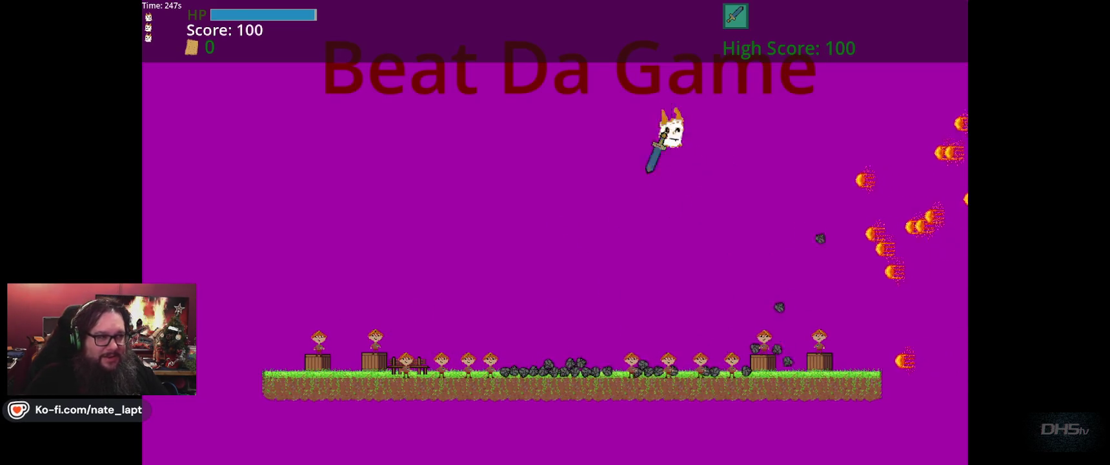
pyautogui.press('space')
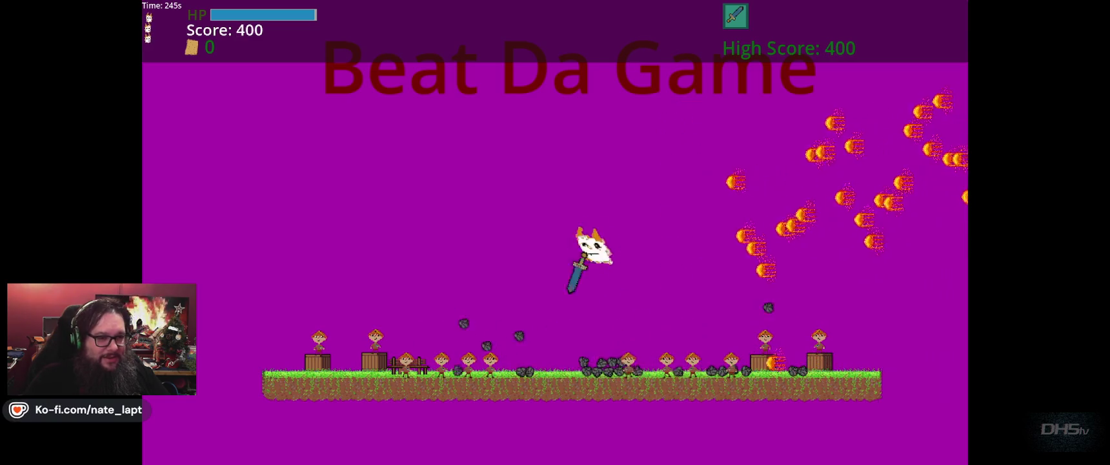
pyautogui.press('space')
pyautogui.press('Right')
pyautogui.press('Left')
pyautogui.press('Right')
pyautogui.press('Right')
pyautogui.press('Left')
pyautogui.press('Left')
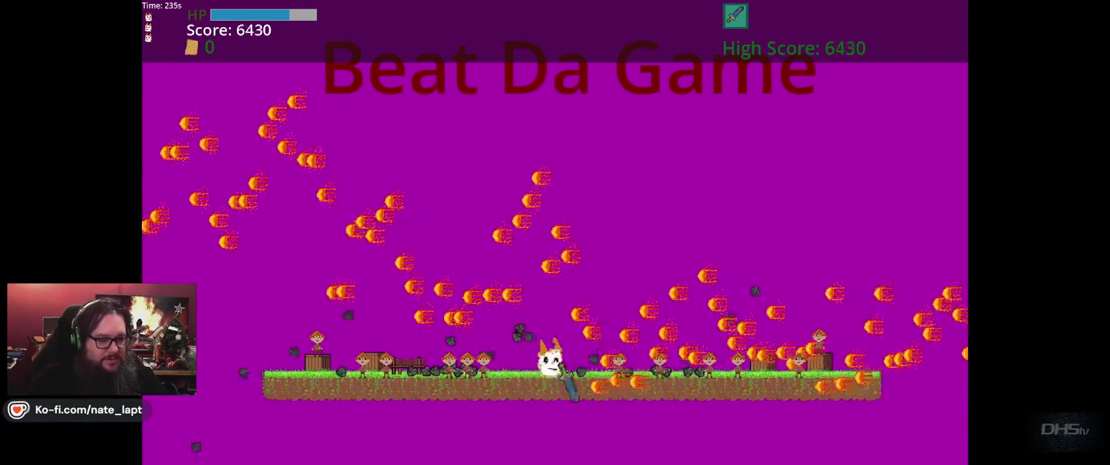
# Keep jumping and swinging the sword at enemies as the high score climbs to 12570.
pyautogui.press('space')
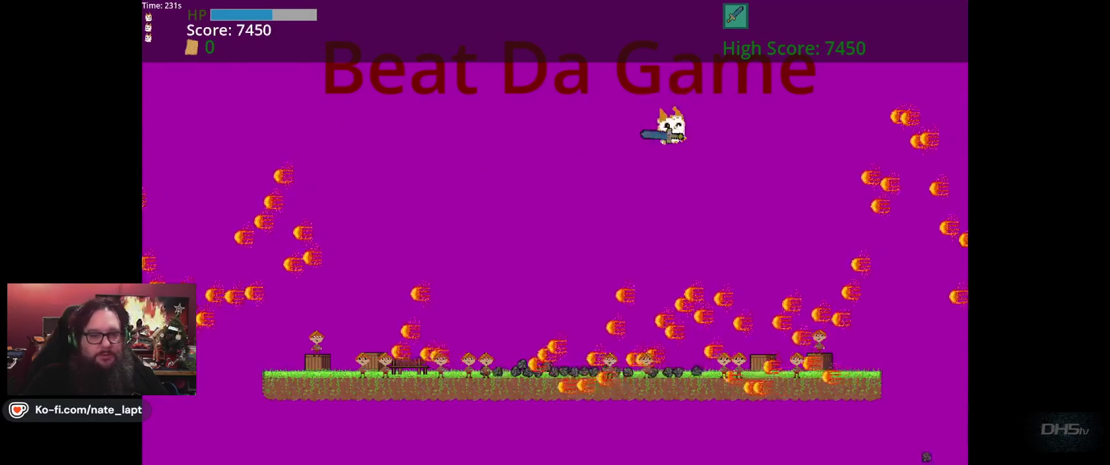
pyautogui.press('Left')
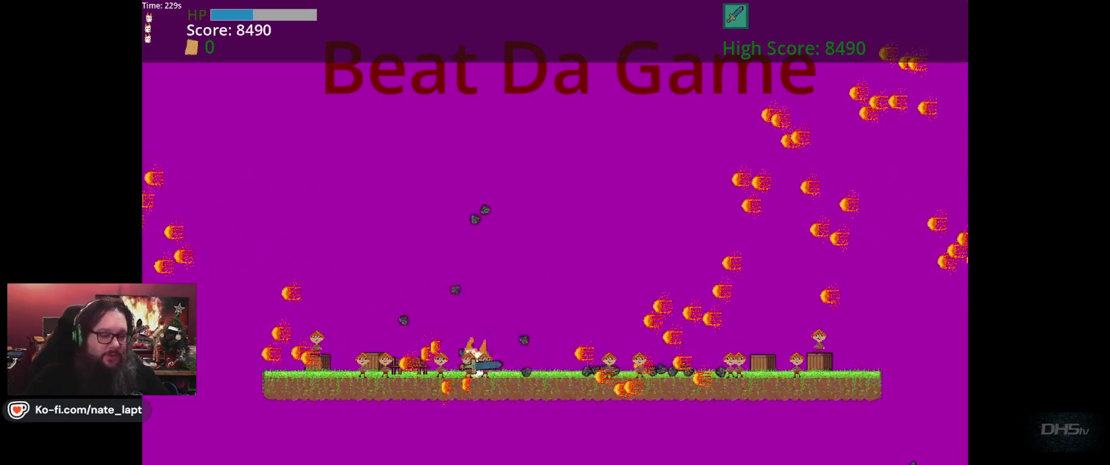
pyautogui.press('Right')
pyautogui.press('space')
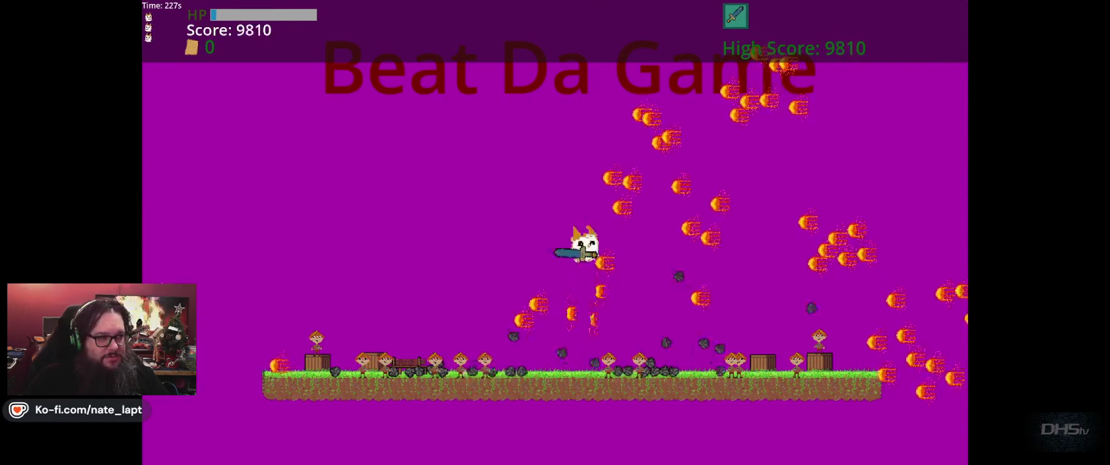
pyautogui.press('space')
pyautogui.press('Left')
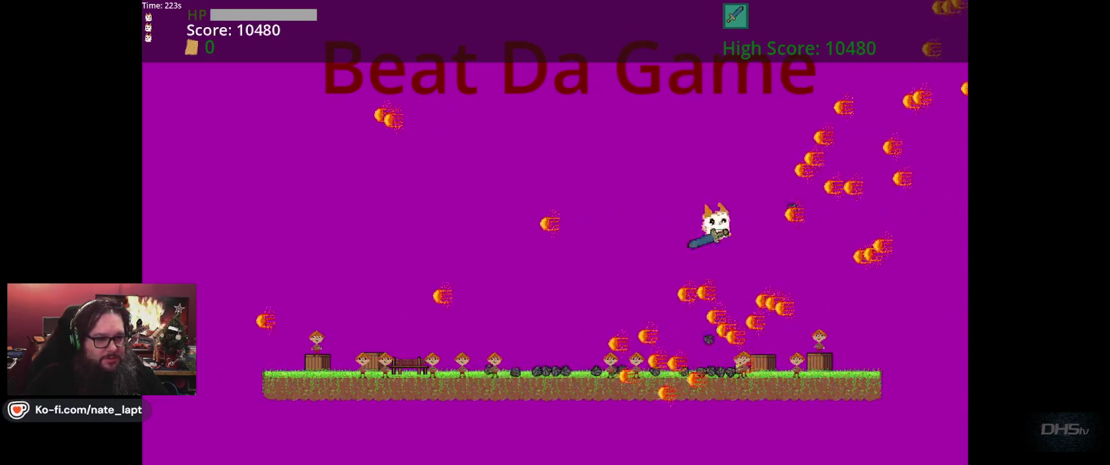
pyautogui.press('space')
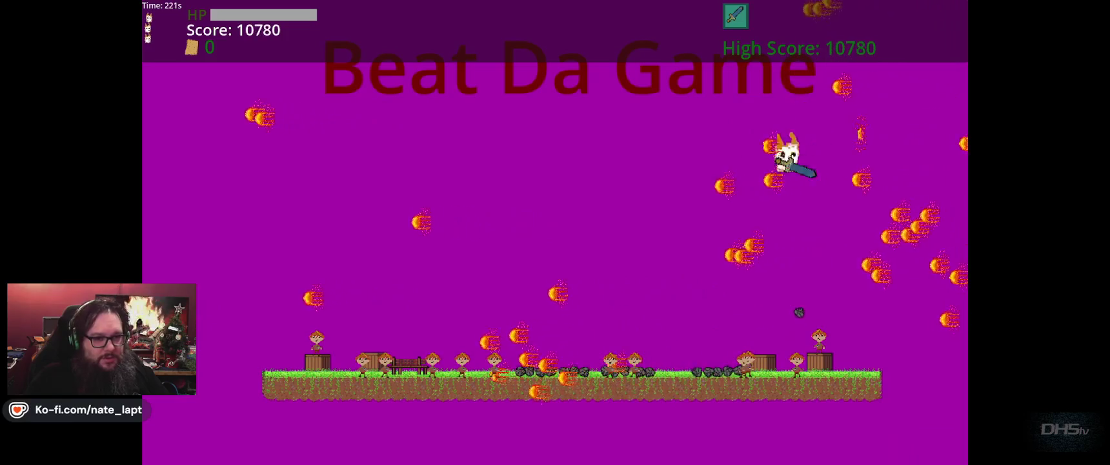
pyautogui.press('Right')
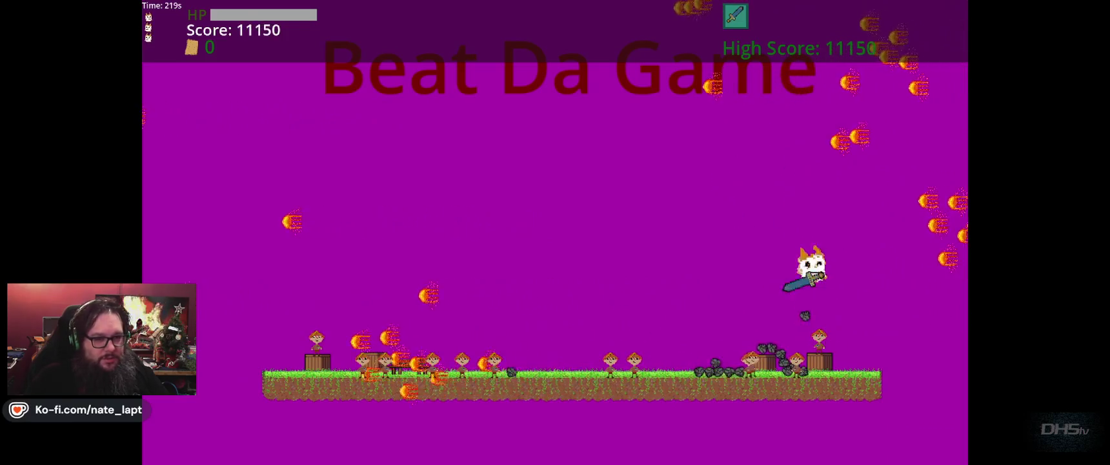
pyautogui.press('Left')
pyautogui.press('Right')
pyautogui.press('space')
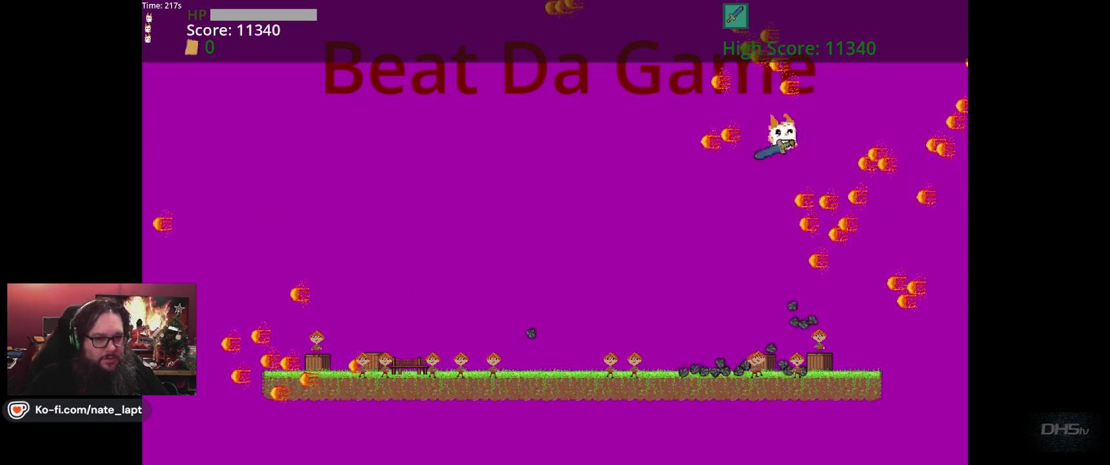
pyautogui.press('Left')
pyautogui.press('space')
pyautogui.press('Left')
pyautogui.press('space')
pyautogui.press('Right')
pyautogui.press('Left')
pyautogui.press('Right')
pyautogui.press('space')
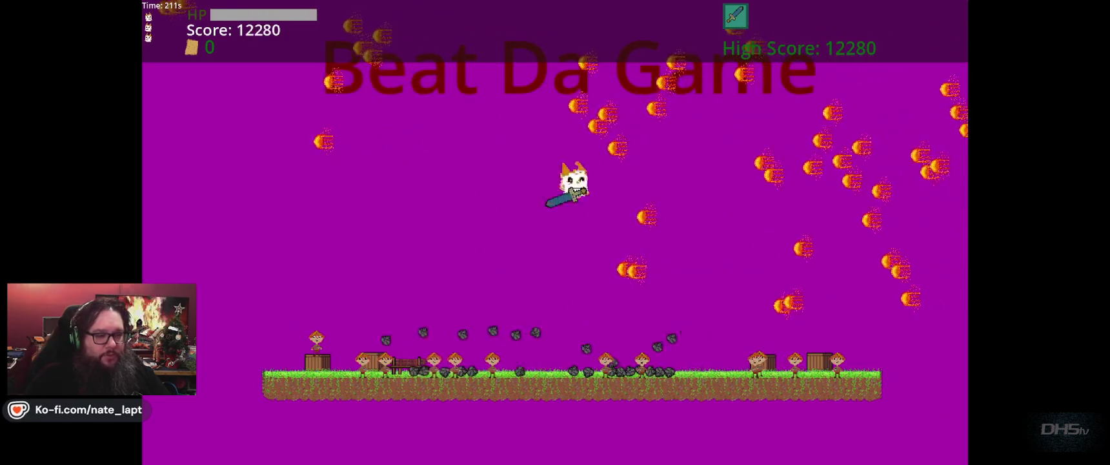
pyautogui.press('Right')
pyautogui.press('space')
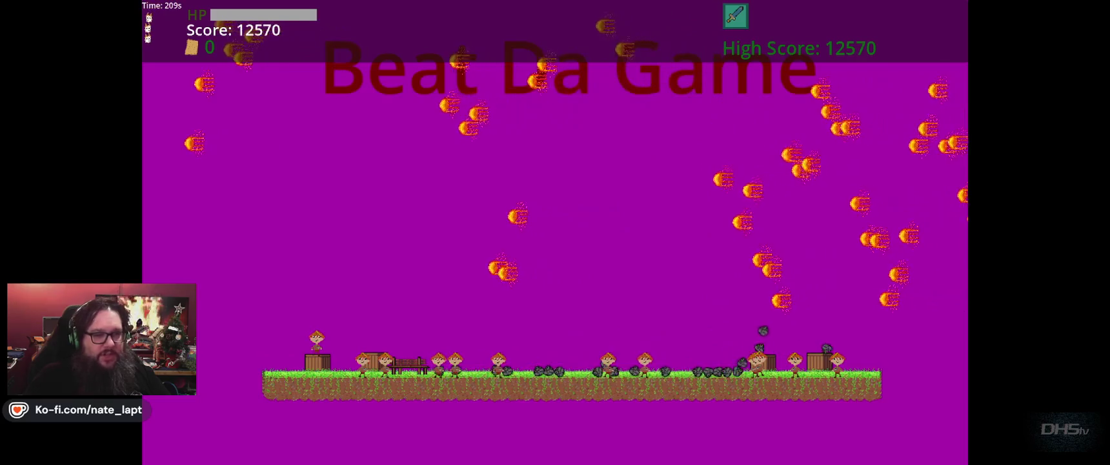